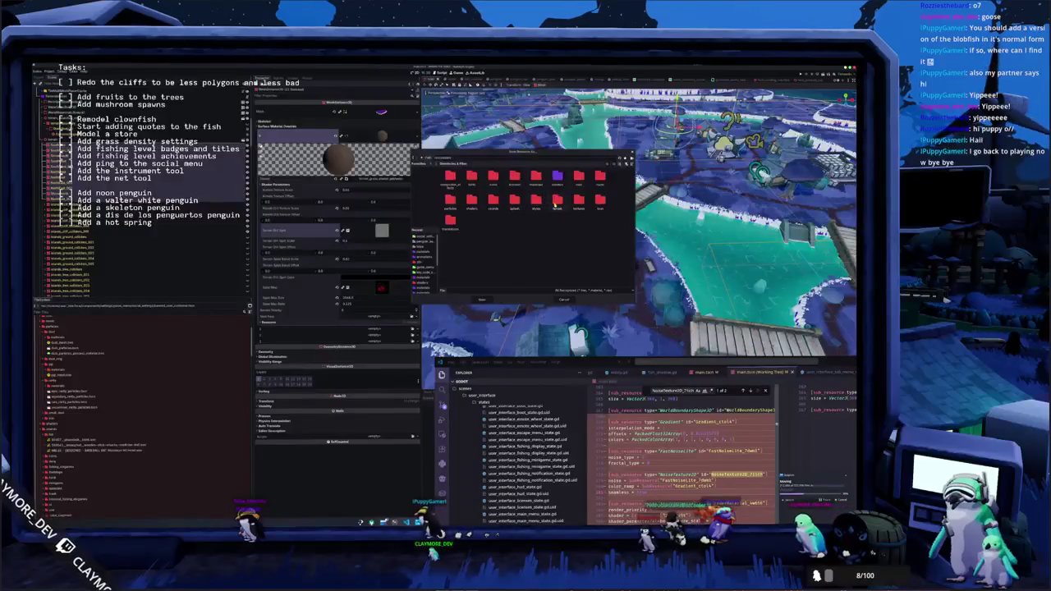
- Save the material file into the materials folder, overwrite the existing file, and collapse its sub-inspector
double_click(557, 201)
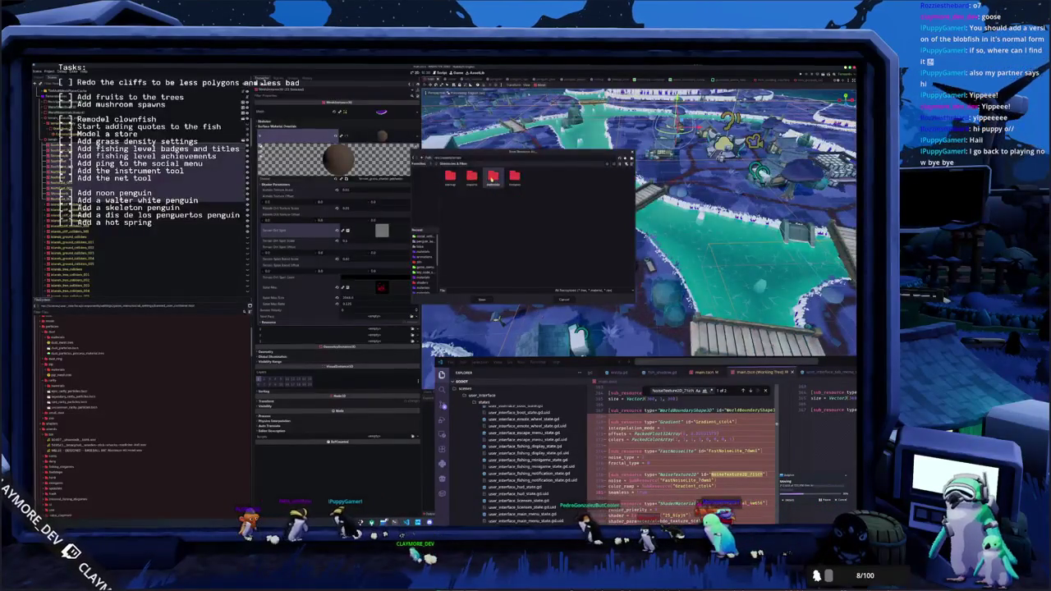
double_click(493, 177)
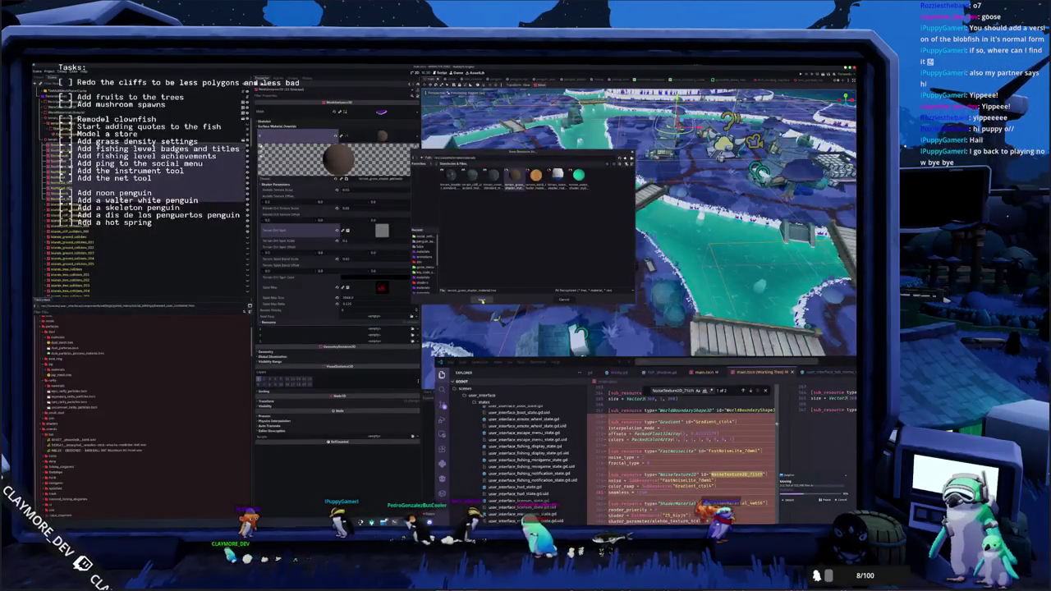
left_click(481, 300)
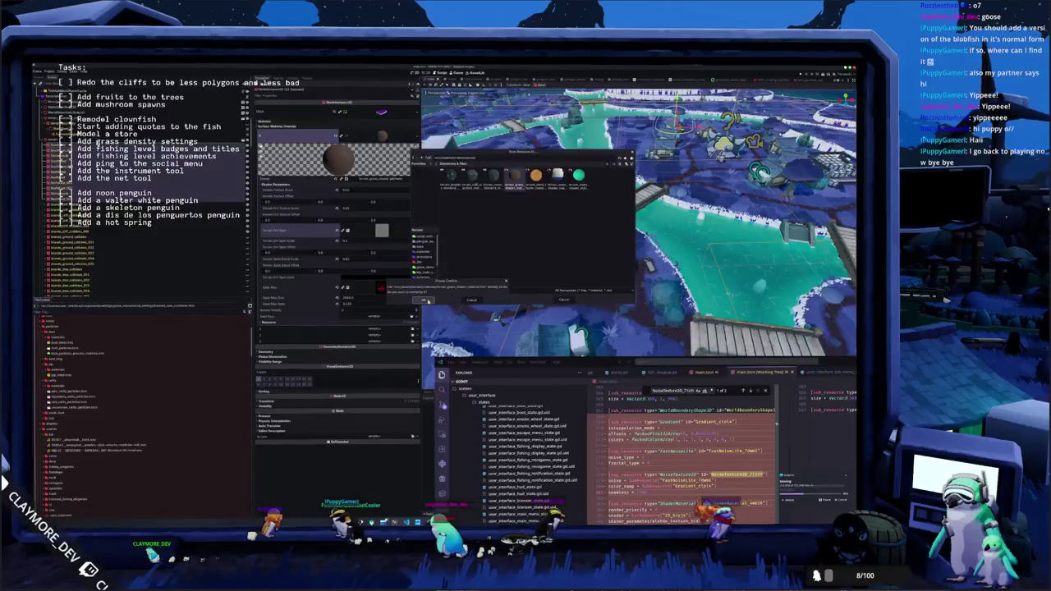
left_click(425, 300)
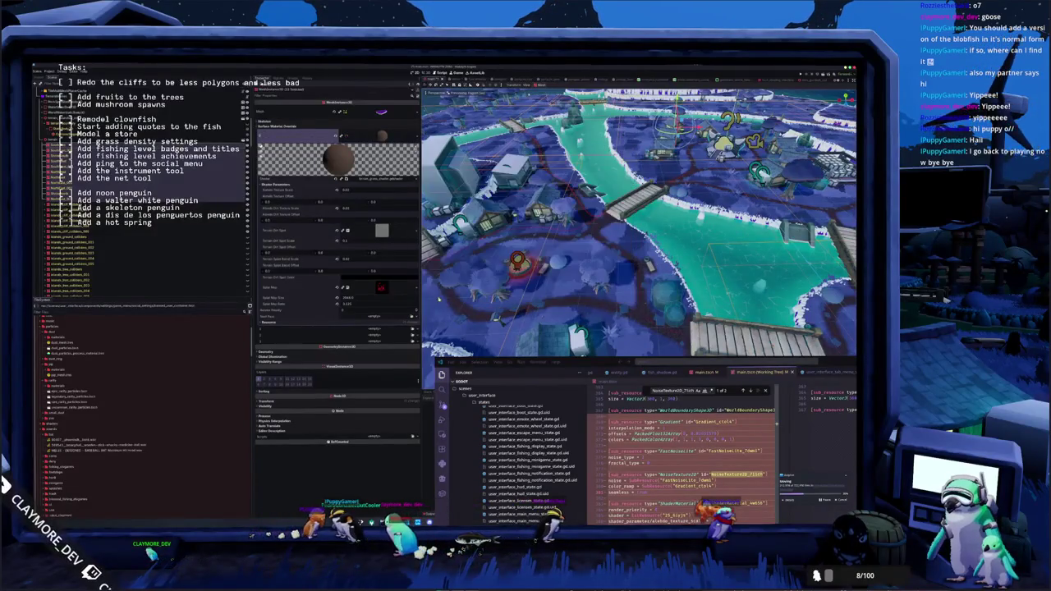
left_click(375, 138)
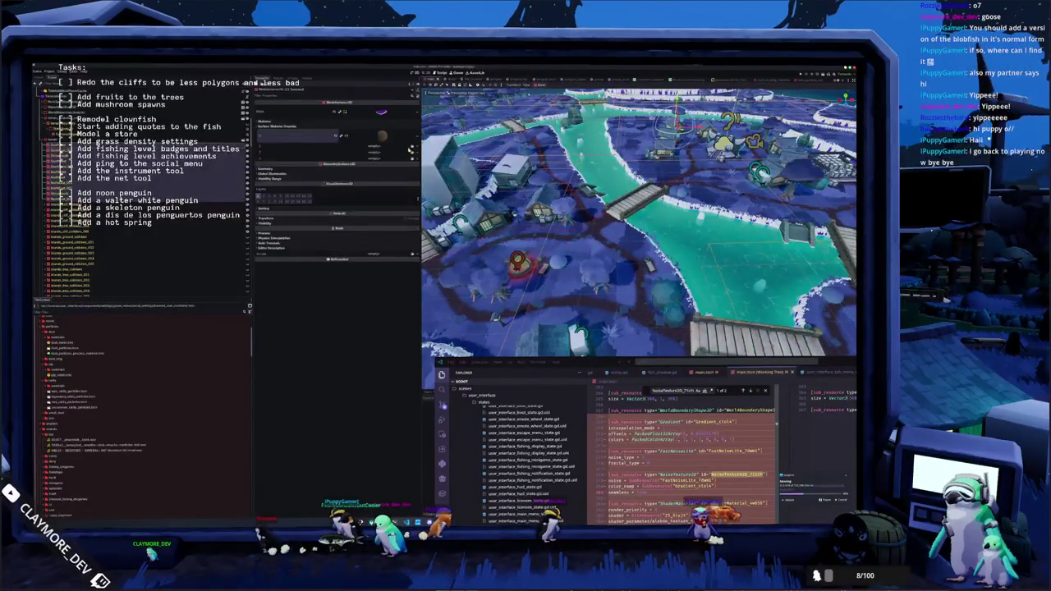
- Move the material picker aside and view main.tscn in VS Code, snapped right and zoomed out
left_click(415, 166)
left_click_drag(448, 220, 286, 215)
mouse_move(594, 364)
left_mouse_down()
mouse_move(569, 142)
mouse_move(490, 165)
left_mouse_up()
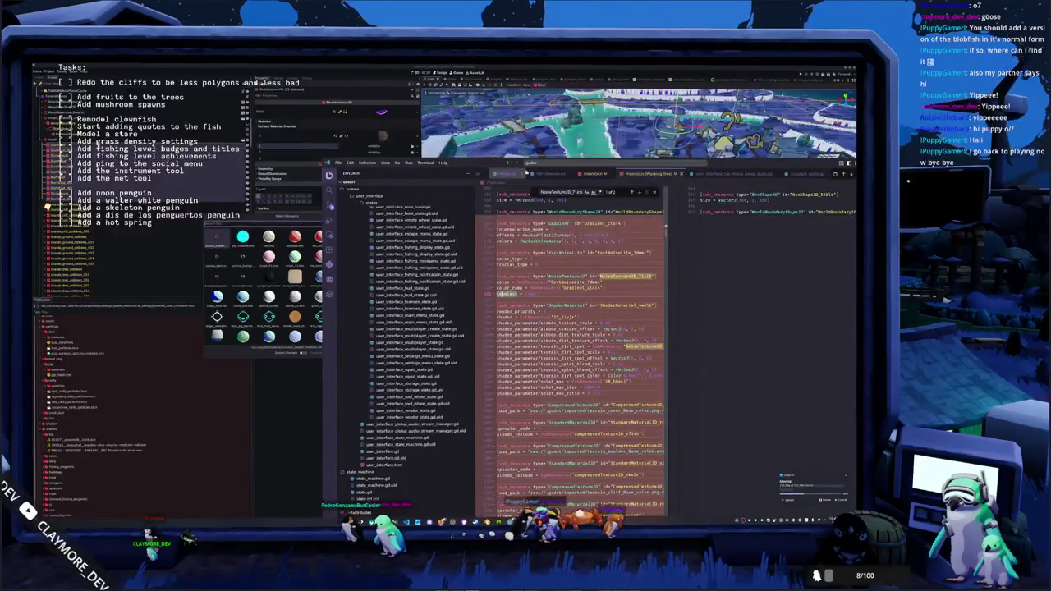
left_click(663, 176)
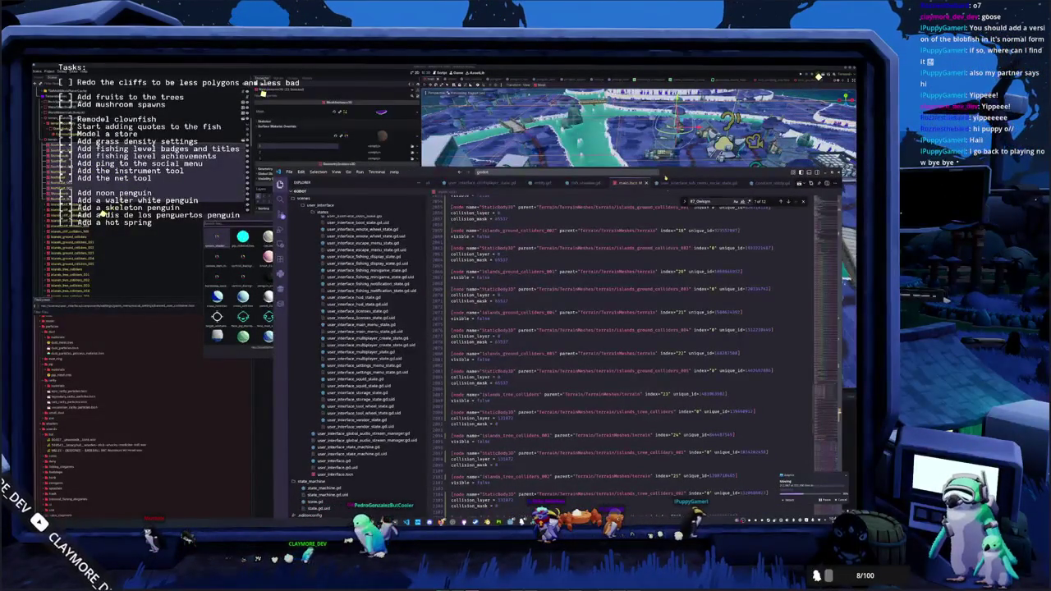
key("super+Right")
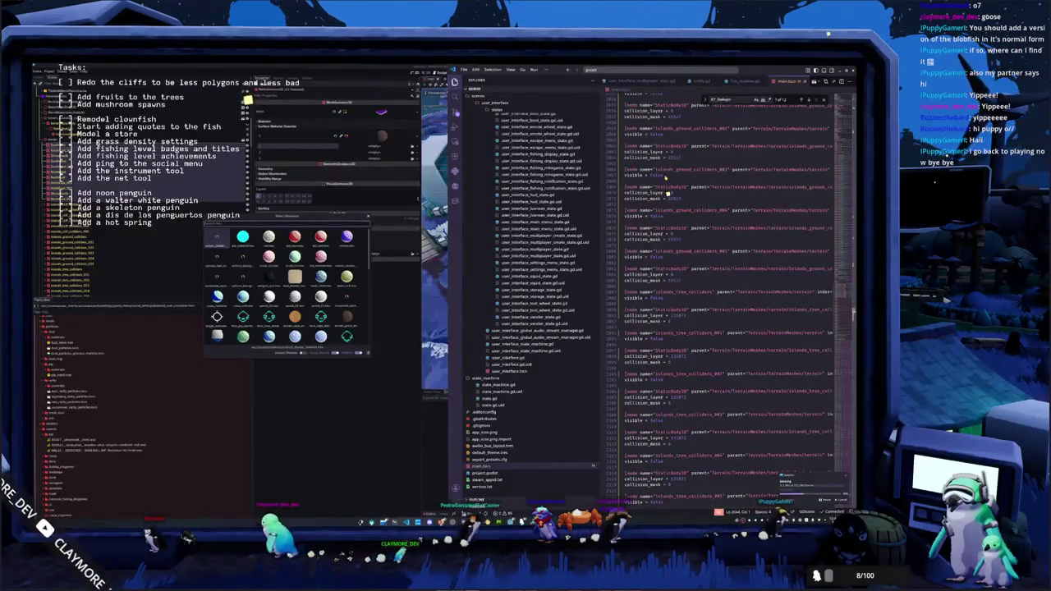
key("ctrl+minus")
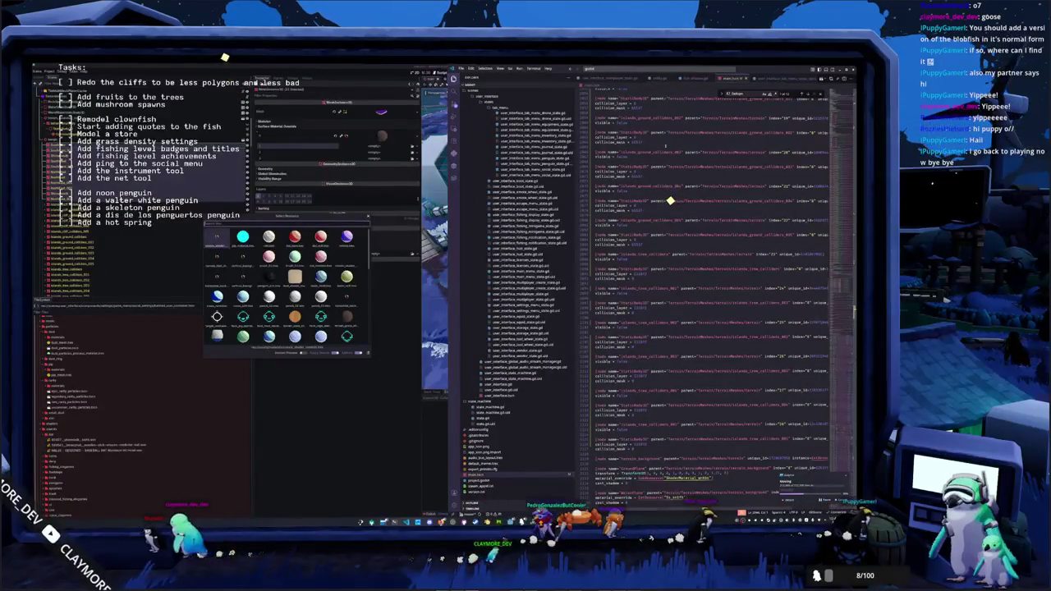
- Review the fish_shadow.gd script, then switch through Godot to the island model in Blender
key("ctrl+Tab")
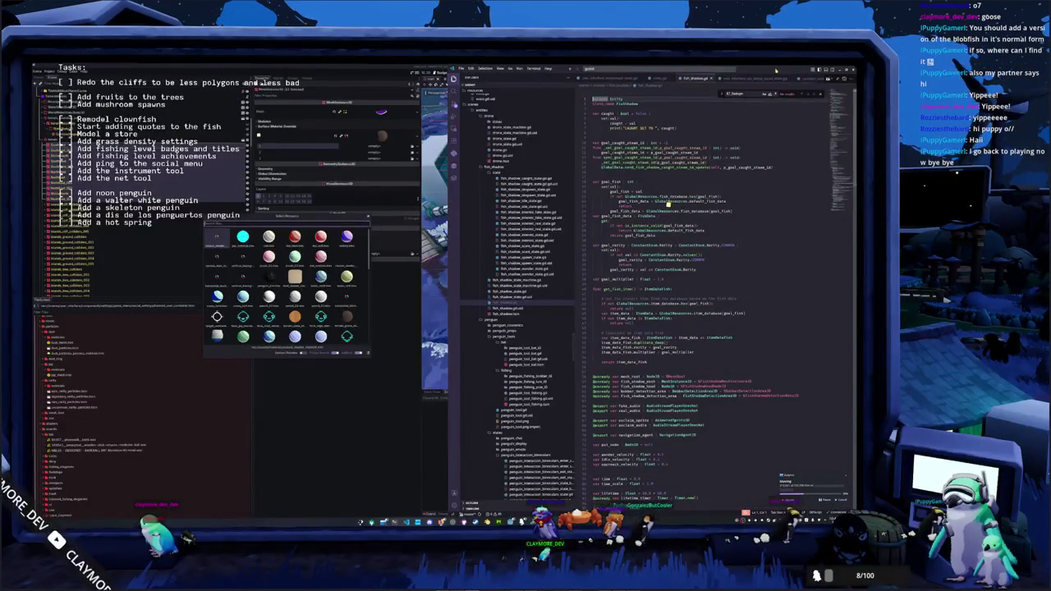
key("alt+Tab")
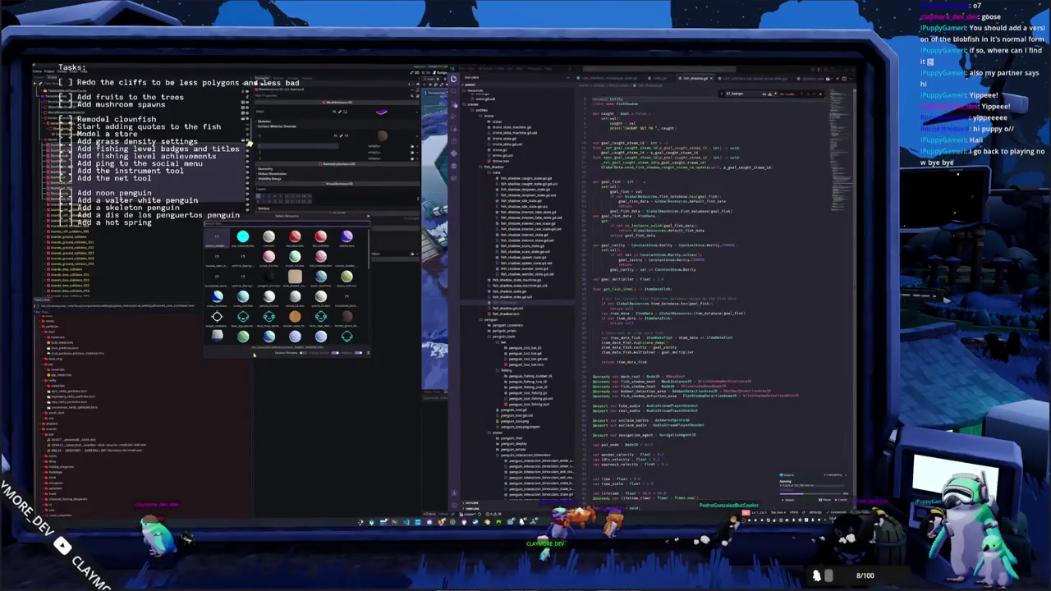
key("alt+Tab")
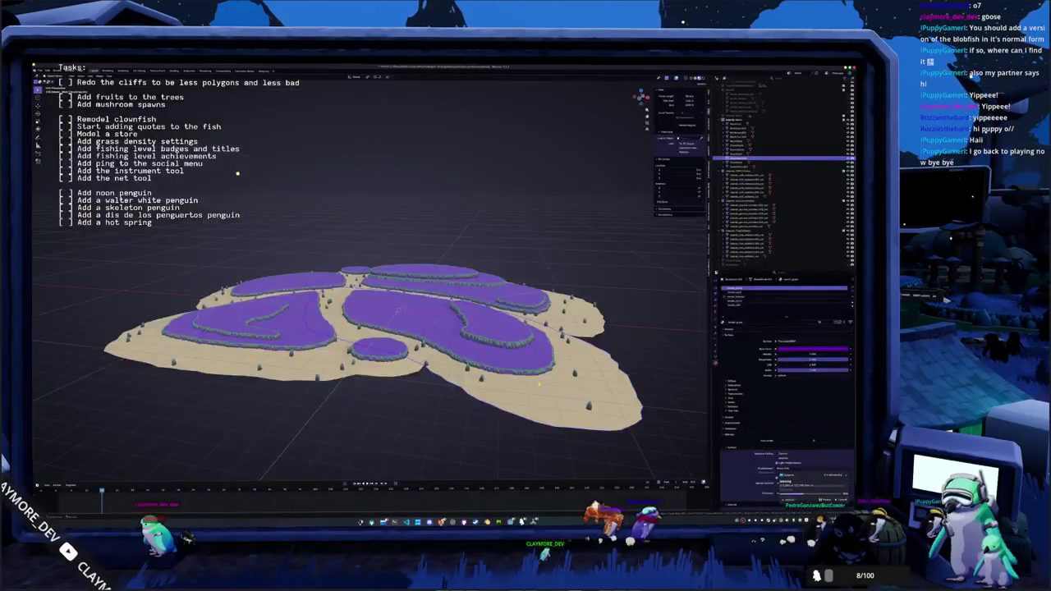
- Back in Godot, assign the orange material, then Quick Load the 'ball' material into a slot
key("alt+Tab")
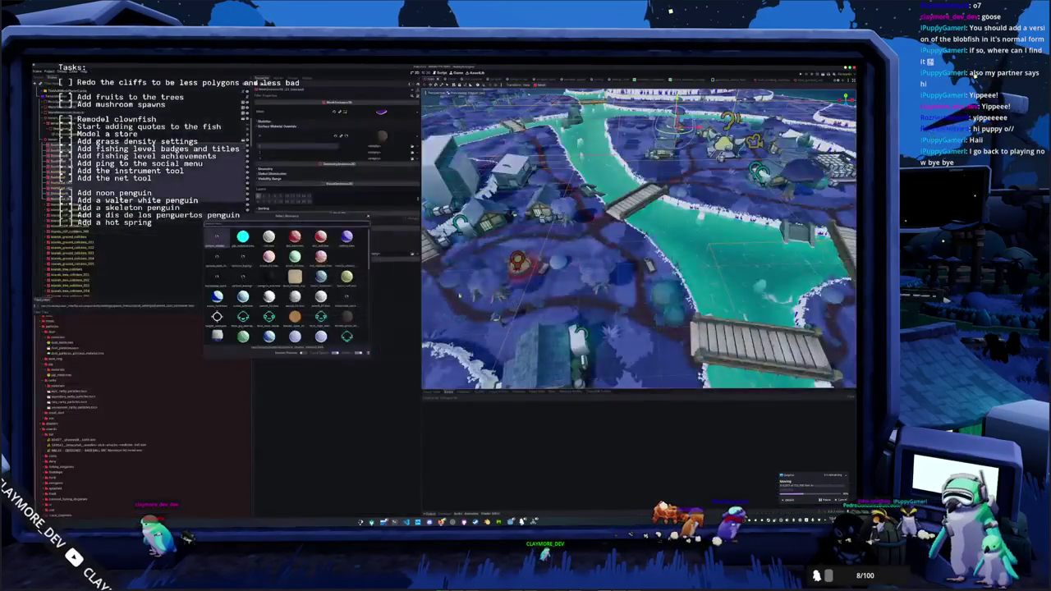
scroll(264, 246, "down", 5)
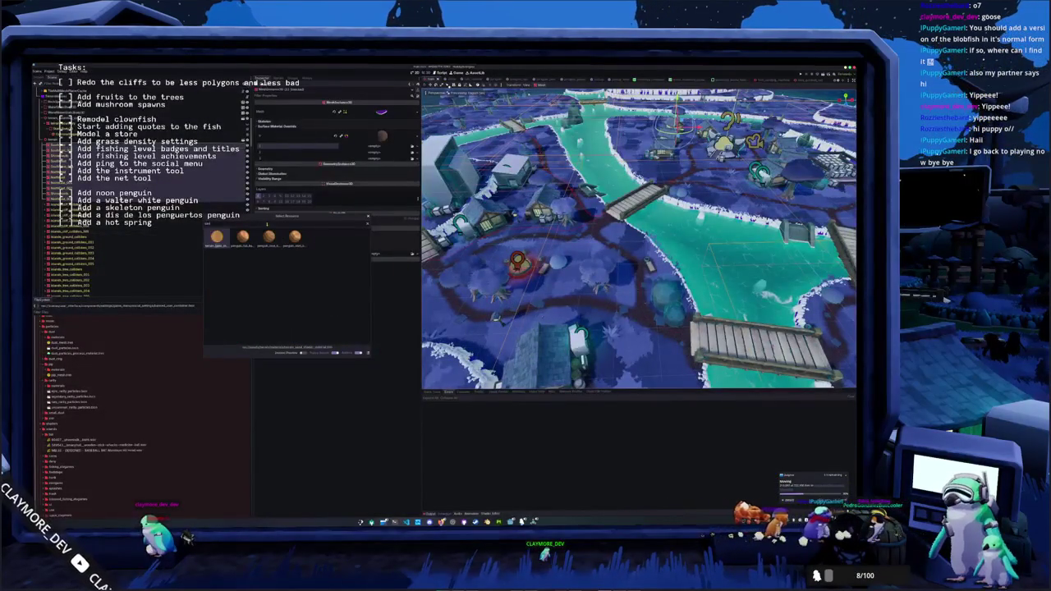
double_click(216, 237)
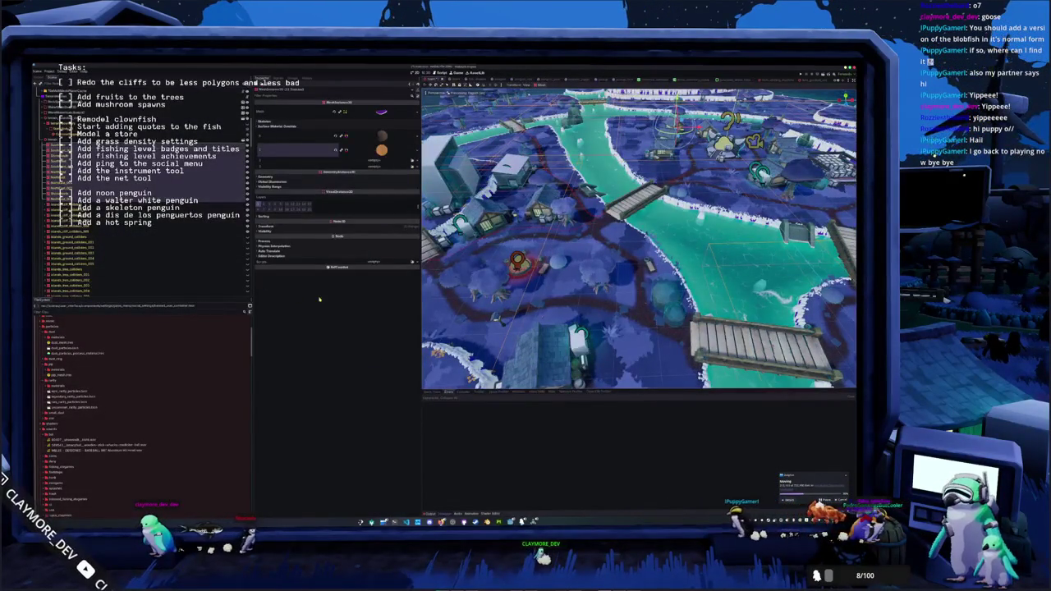
key("w")
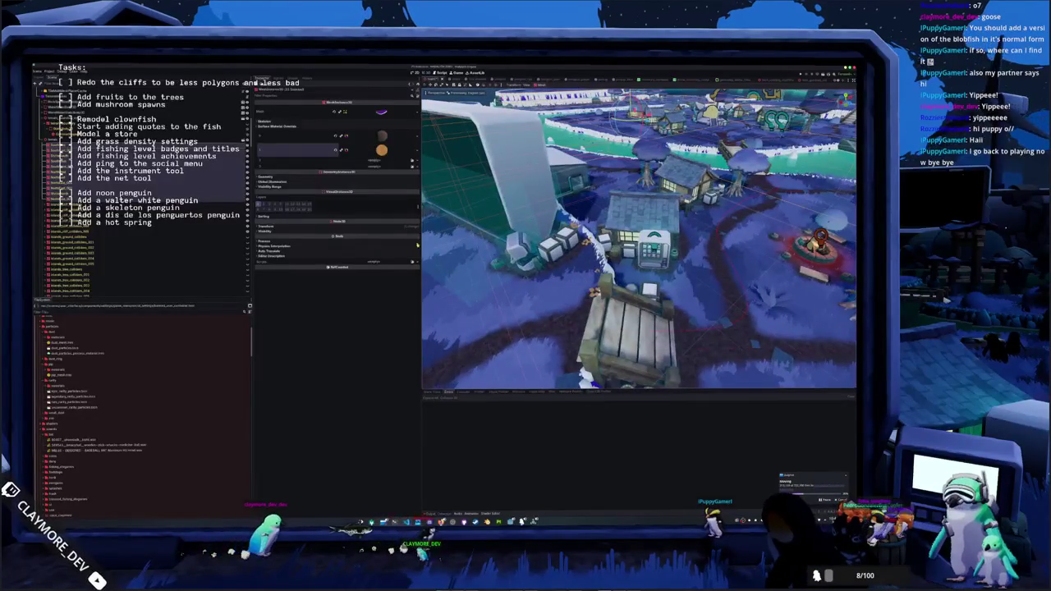
left_click(414, 152)
left_click(394, 183)
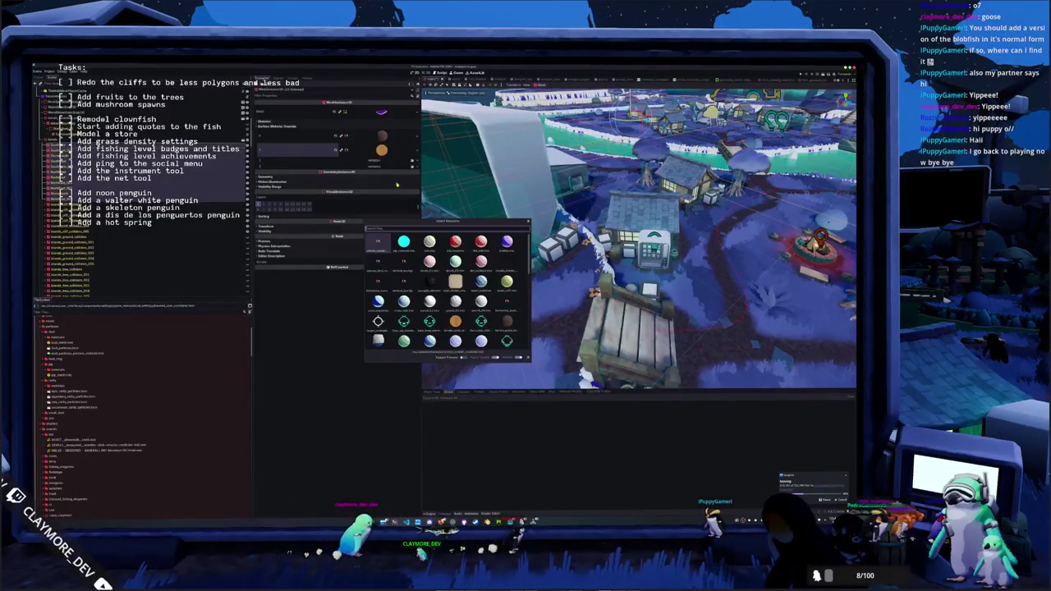
type("bal")
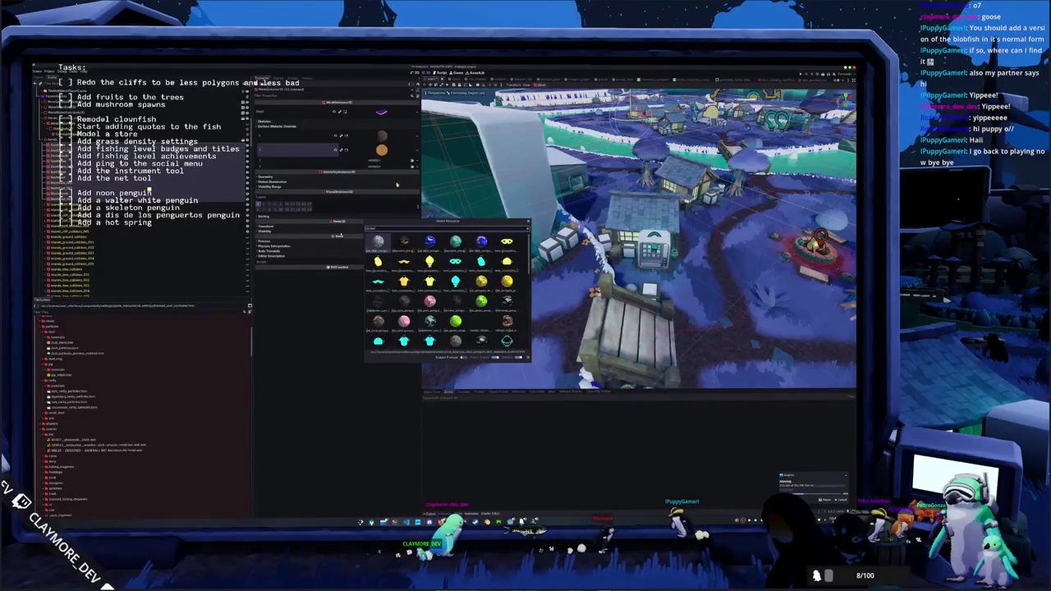
type("l")
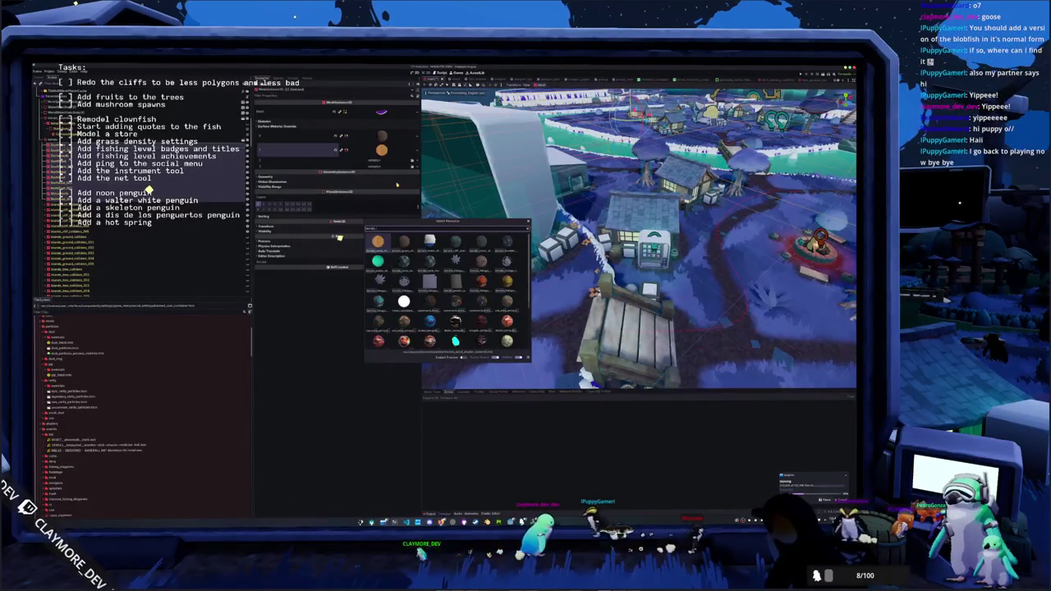
key("Return")
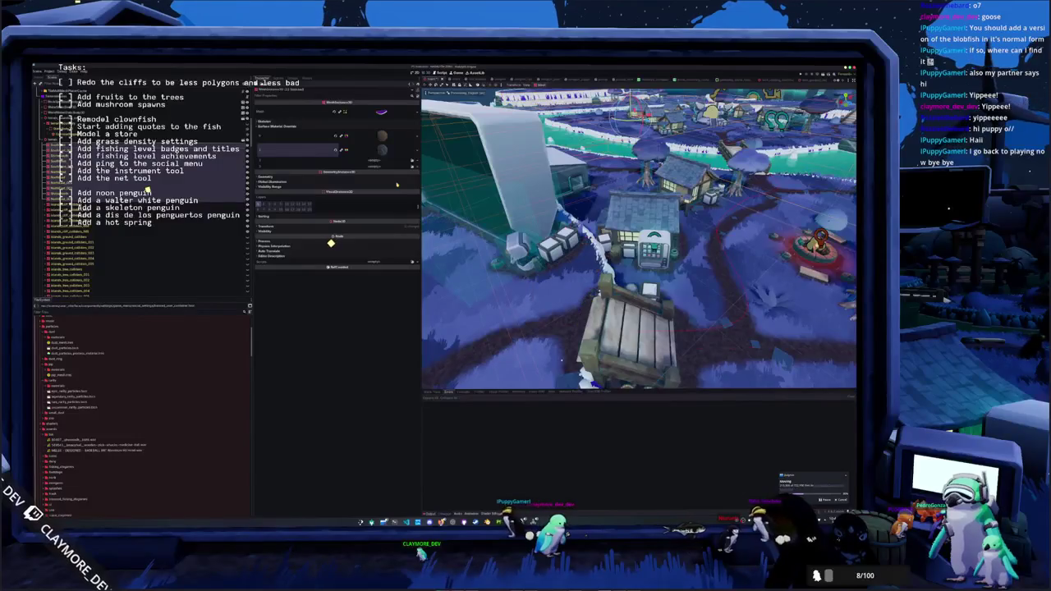
- Give the third override slot the orange material, then replace it with the 'cliff' material
left_click(412, 162)
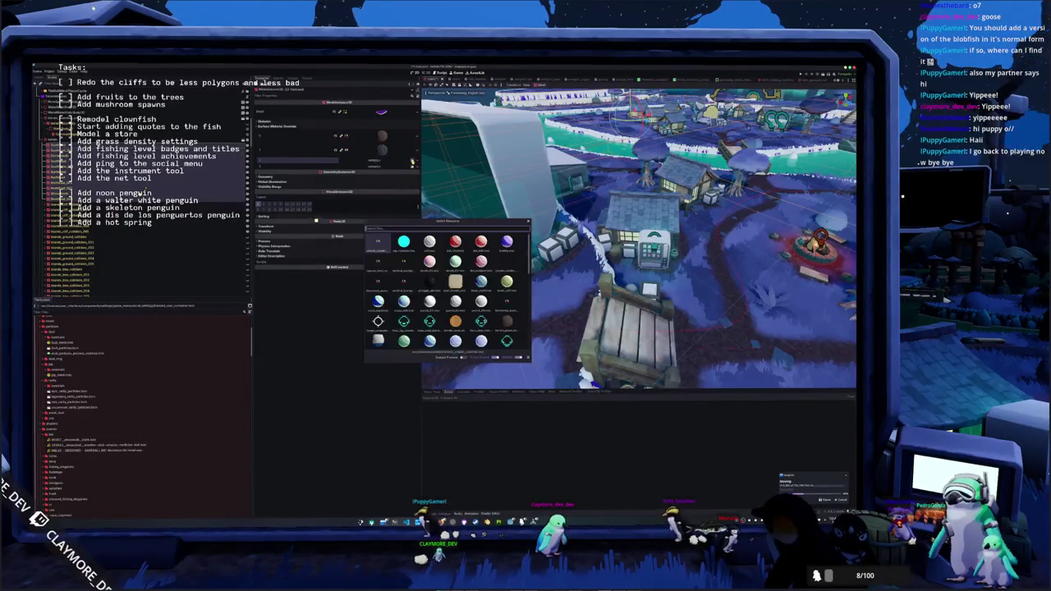
key("Return")
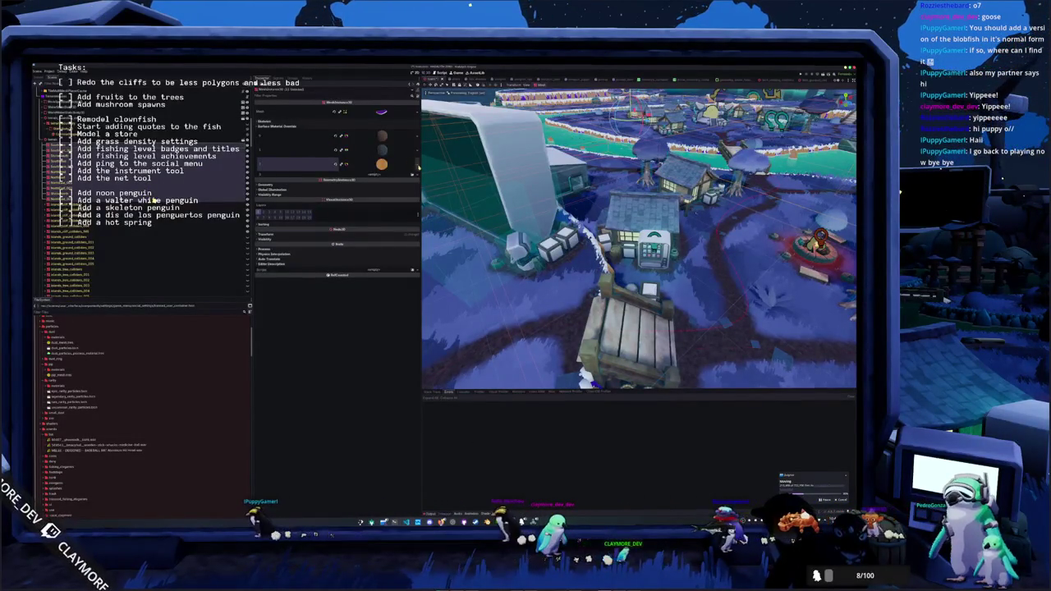
left_click(419, 164)
left_click(394, 197)
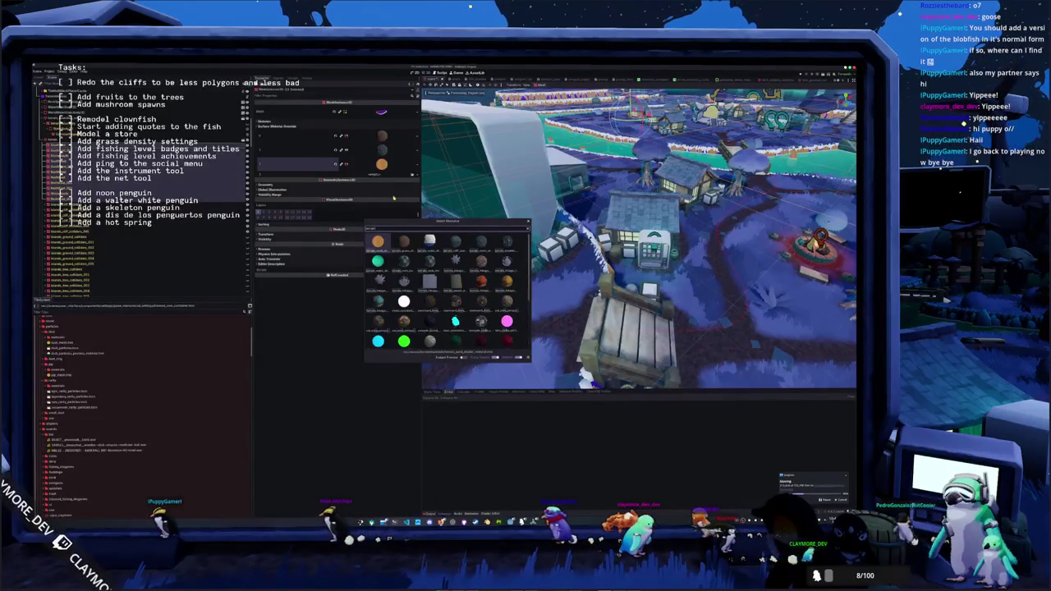
type("cliff")
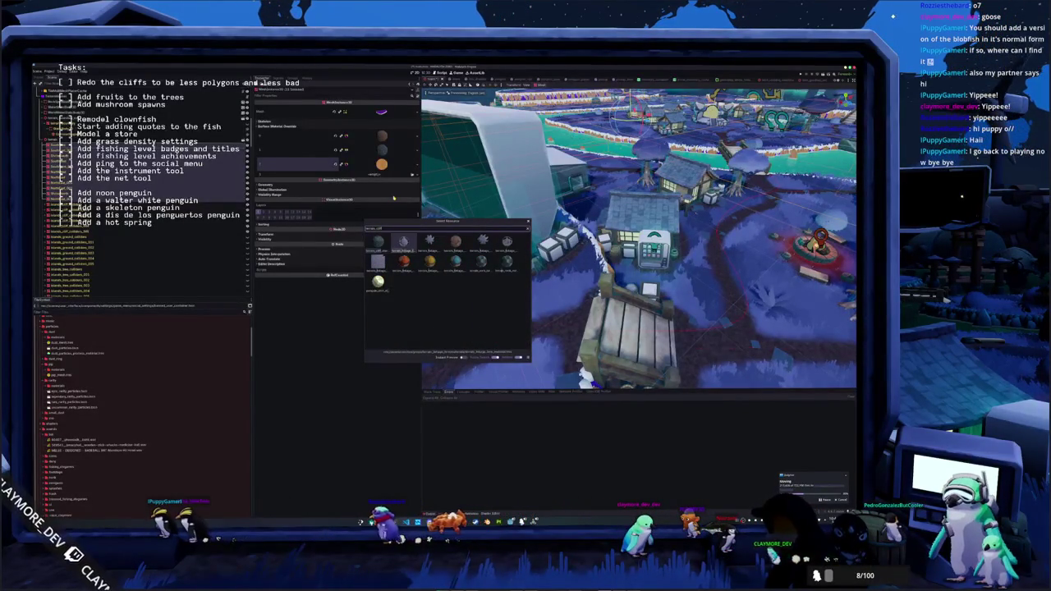
key("Return")
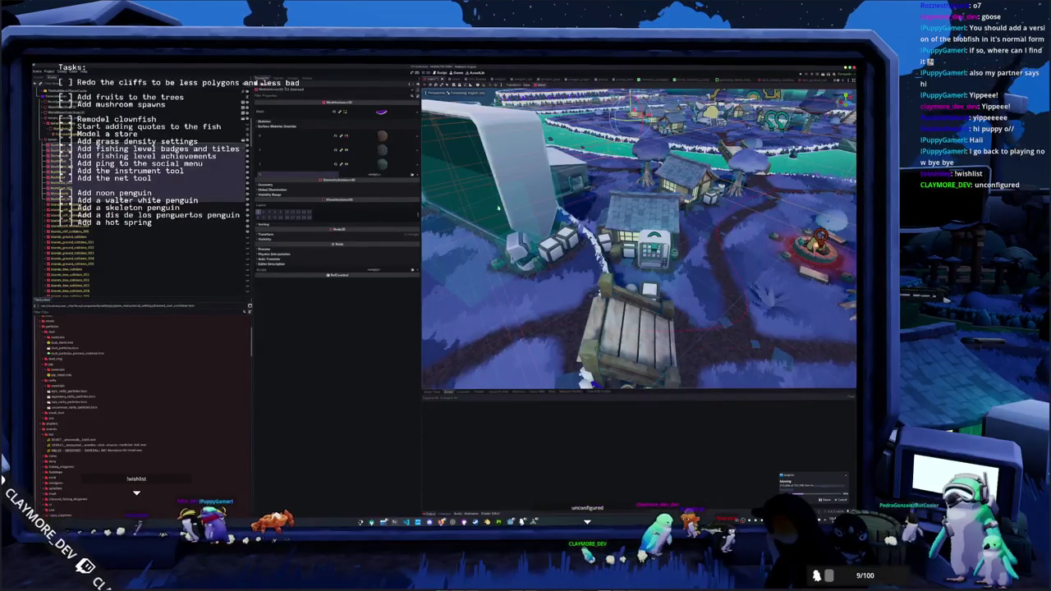
- Fly beneath the bridge, fill a fourth override slot with a dark material, and select the next node
left_click_drag(499, 208, 435, 205)
mouse_move(502, 235)
left_mouse_down()
mouse_move(536, 251)
mouse_move(526, 250)
left_mouse_up()
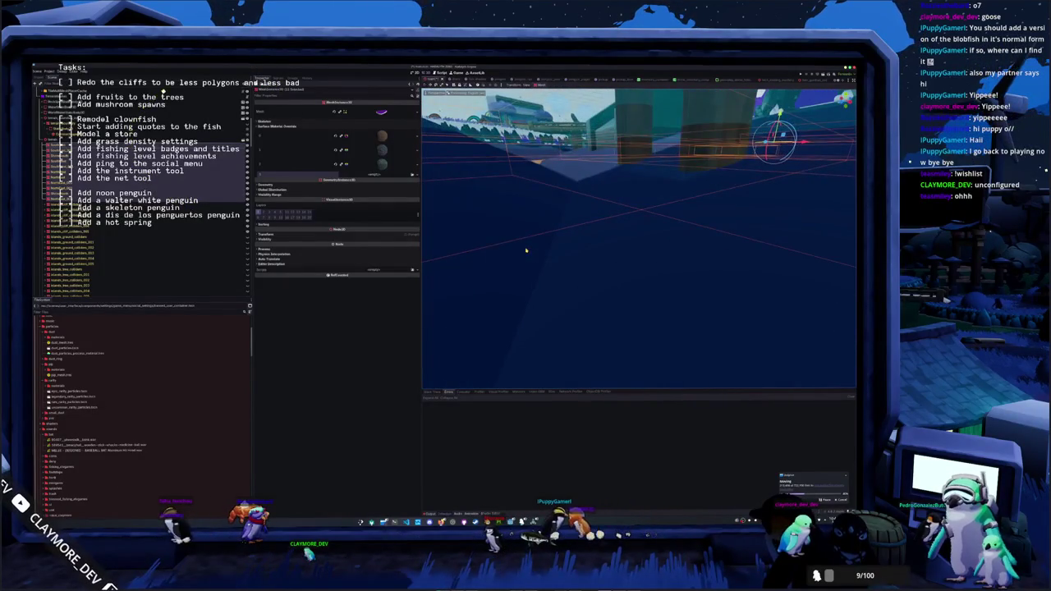
left_click(412, 175)
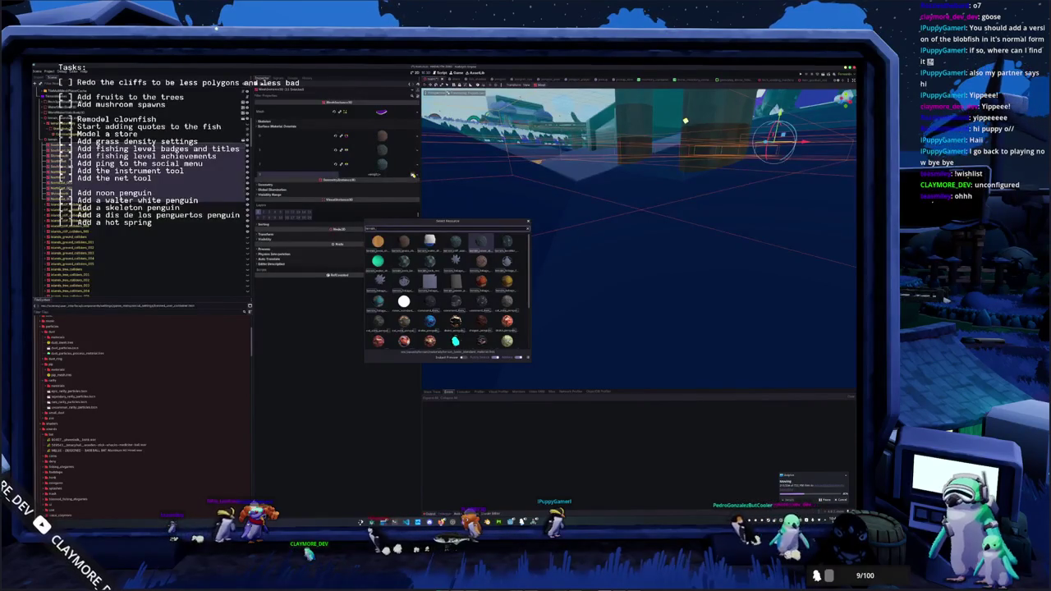
key("Return")
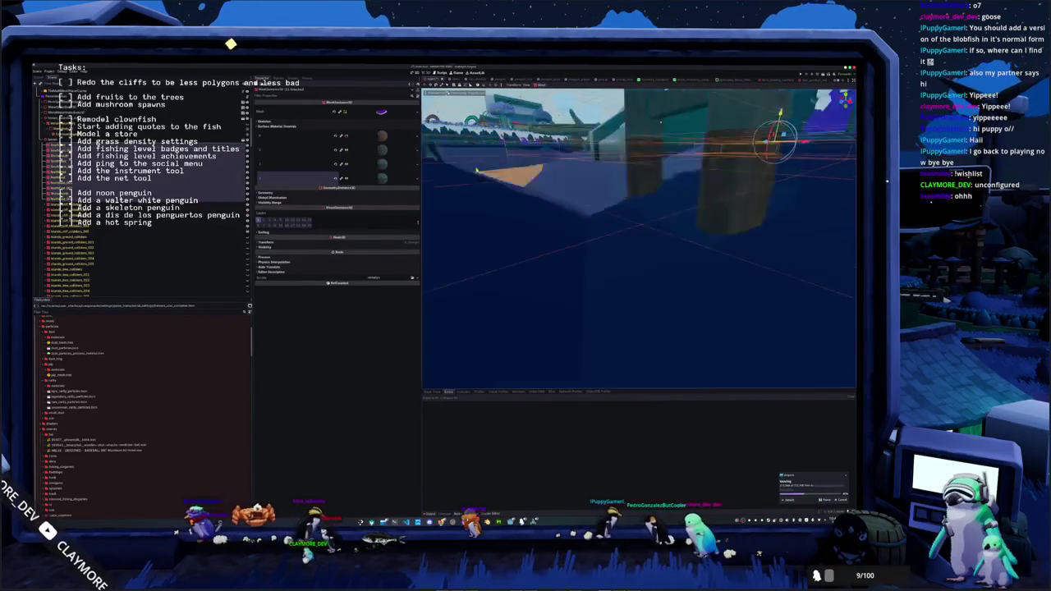
left_click(232, 218)
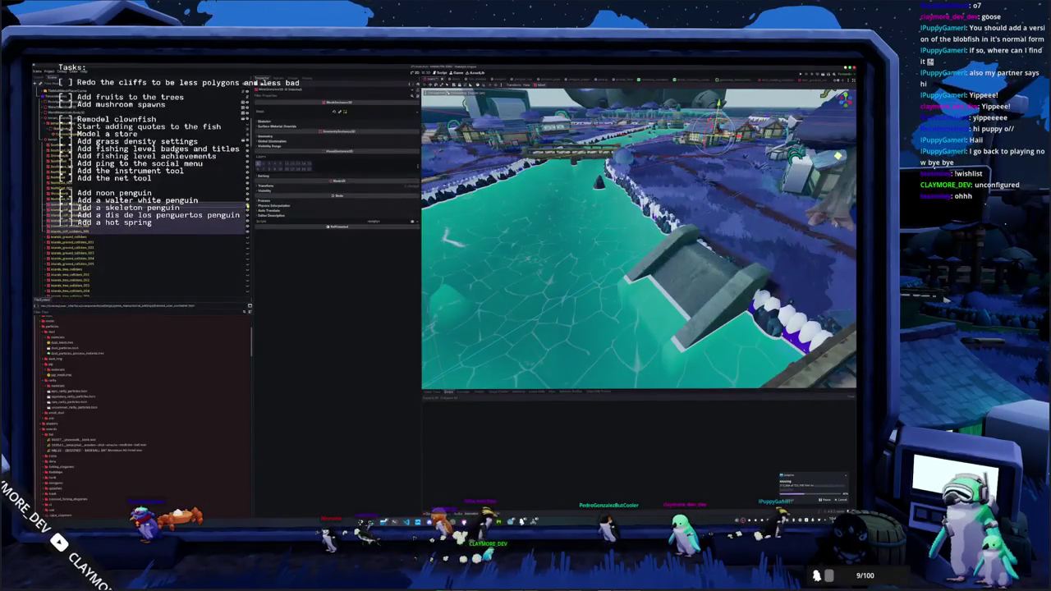
- Select the range of dock mesh nodes and frame the dock in the viewport
scroll(487, 292, "up", 5)
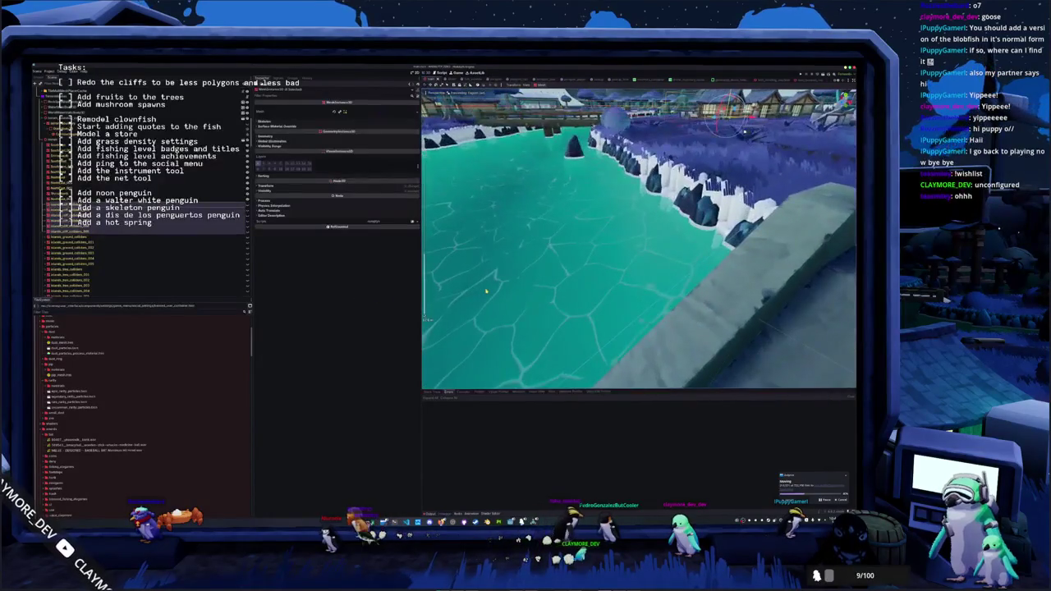
left_click(102, 200)
left_click(82, 141, "shift")
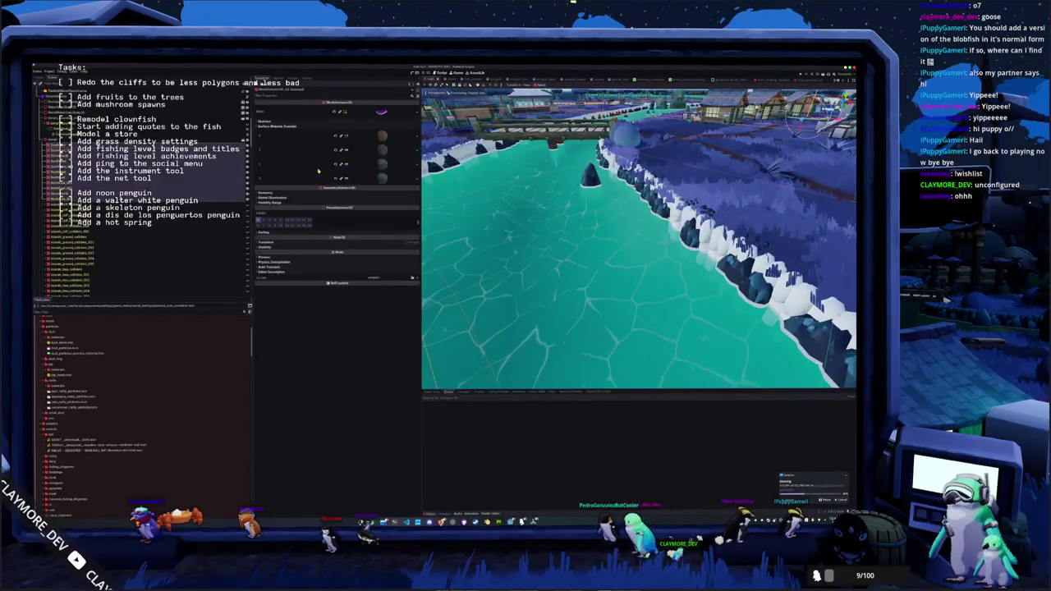
key("f")
- Quick Load materials into the dock meshes' surface slots and confirm the override material
left_click(381, 166)
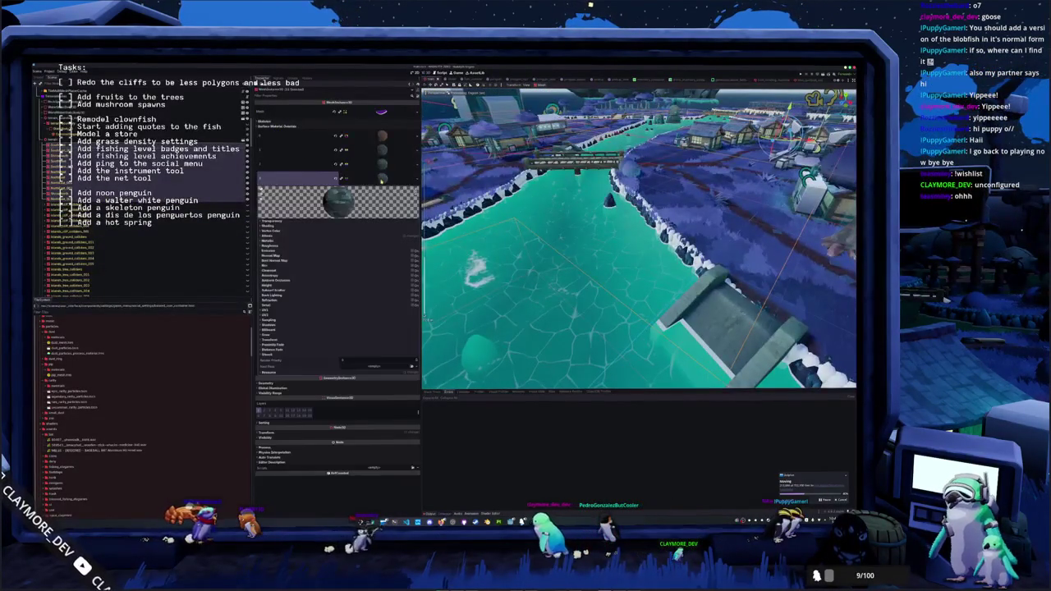
left_click(379, 368)
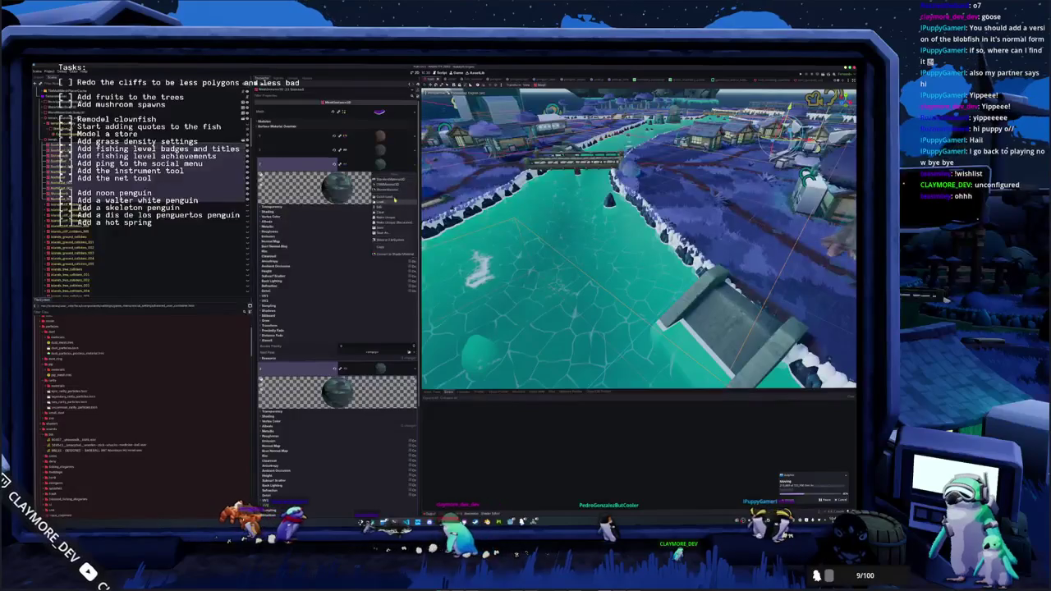
left_click(387, 198)
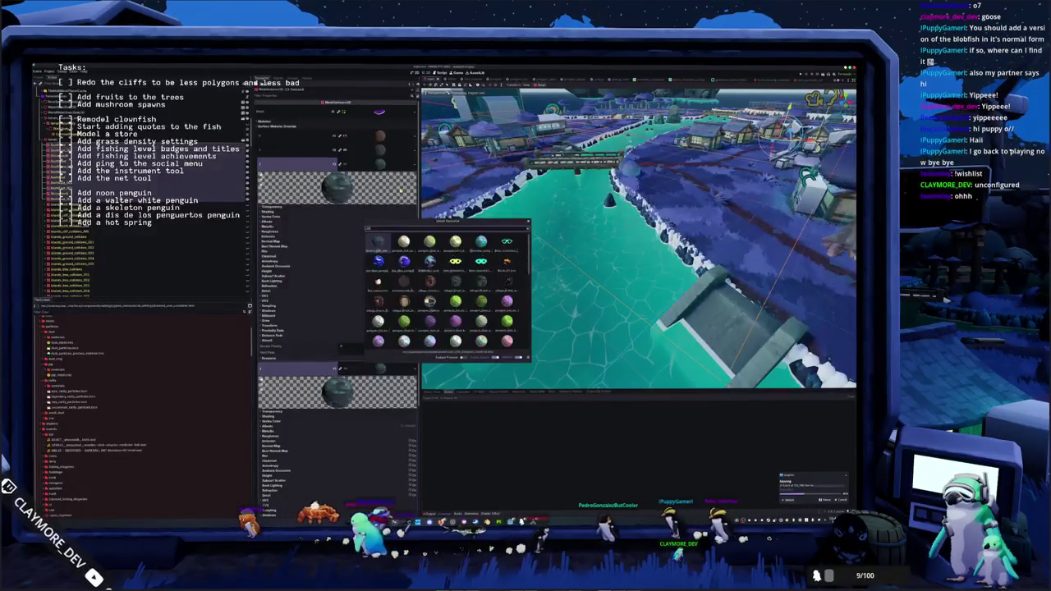
double_click(378, 243)
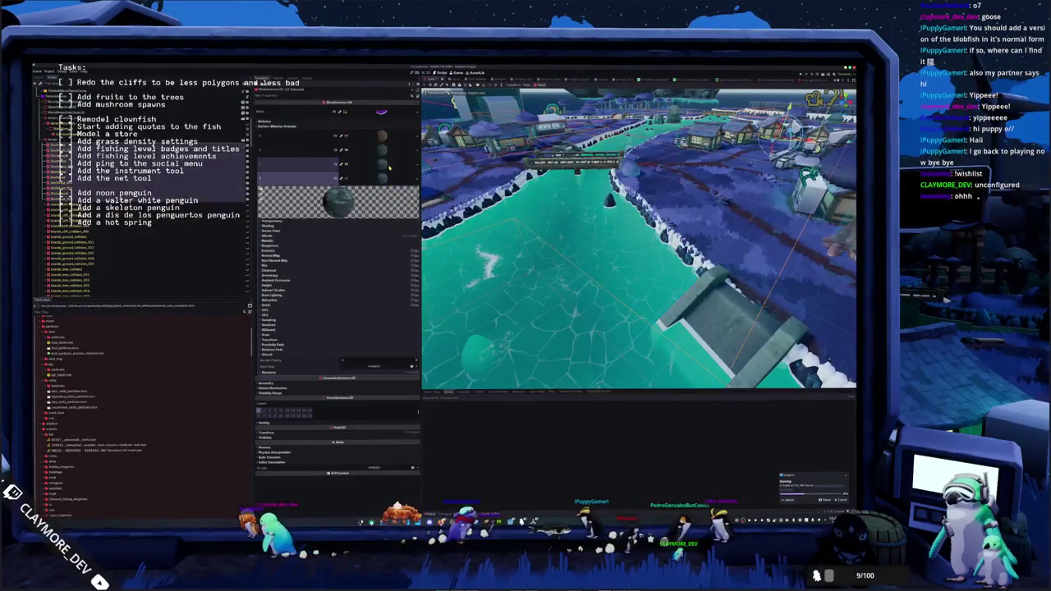
left_click(378, 179)
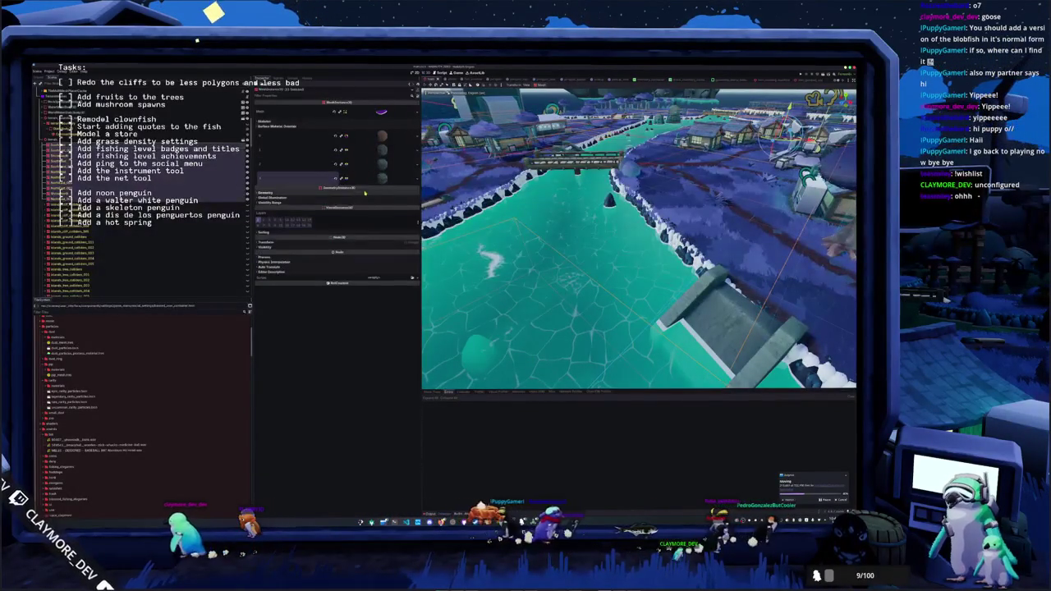
left_click(271, 188)
left_click(410, 200)
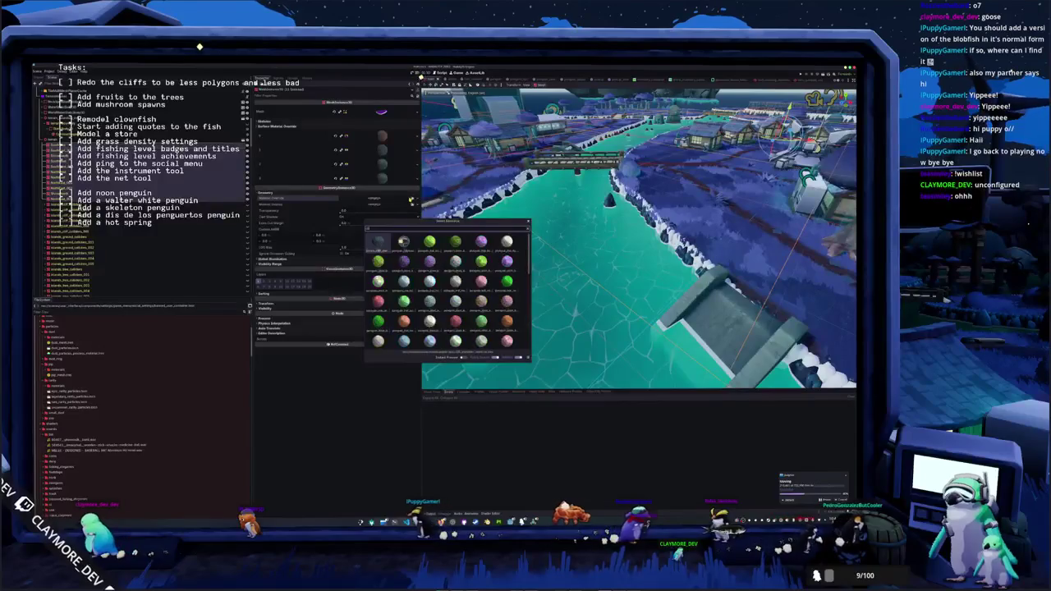
key("Return")
left_click_drag(572, 253, 572, 253)
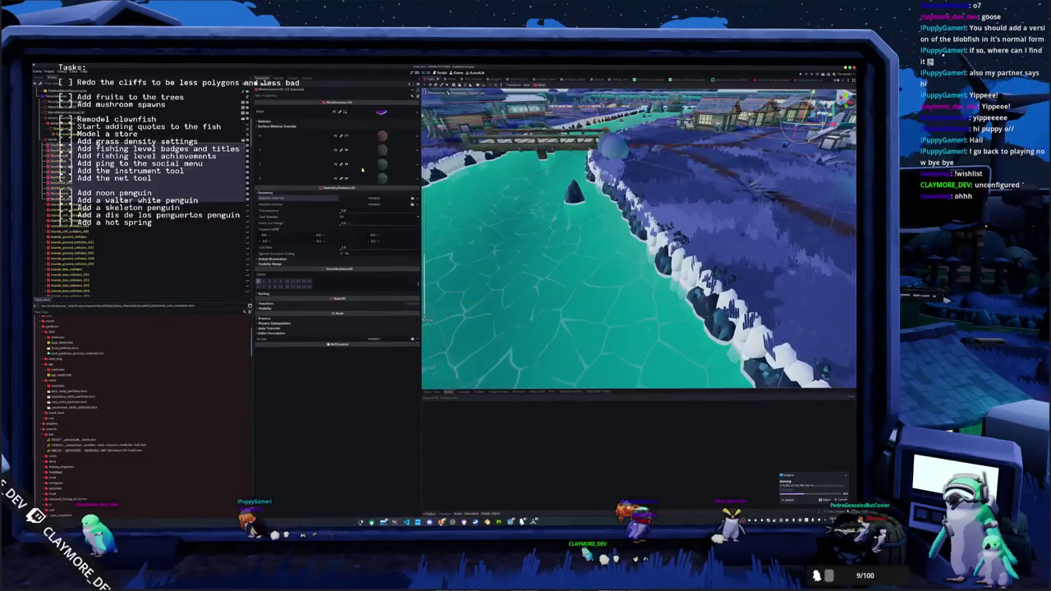
- Select the cliff edge mesh and apply the 'pen'-filtered orange material to its empty slot
left_click(182, 163)
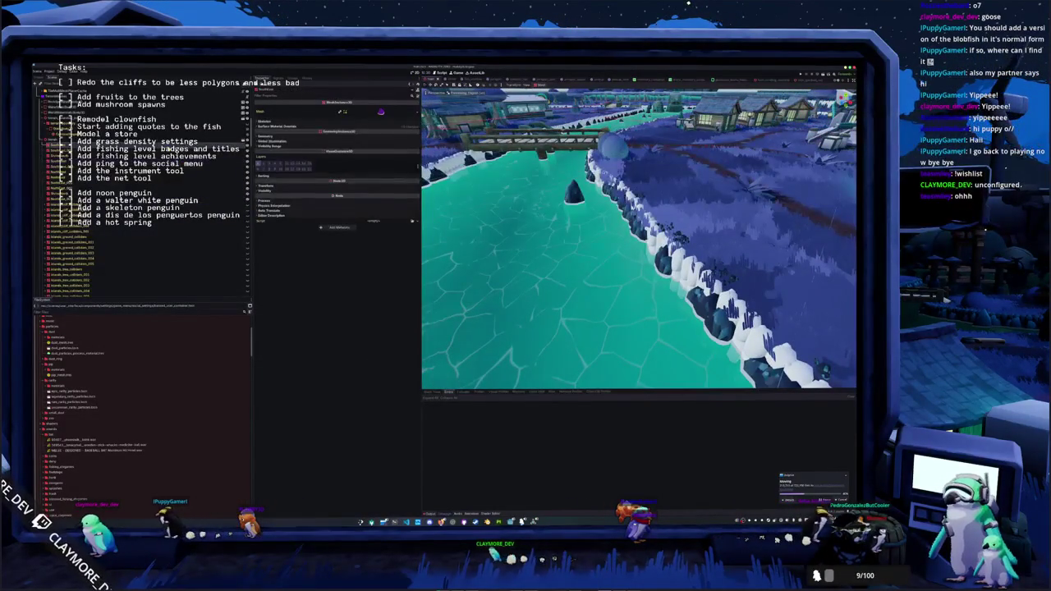
left_click(273, 126)
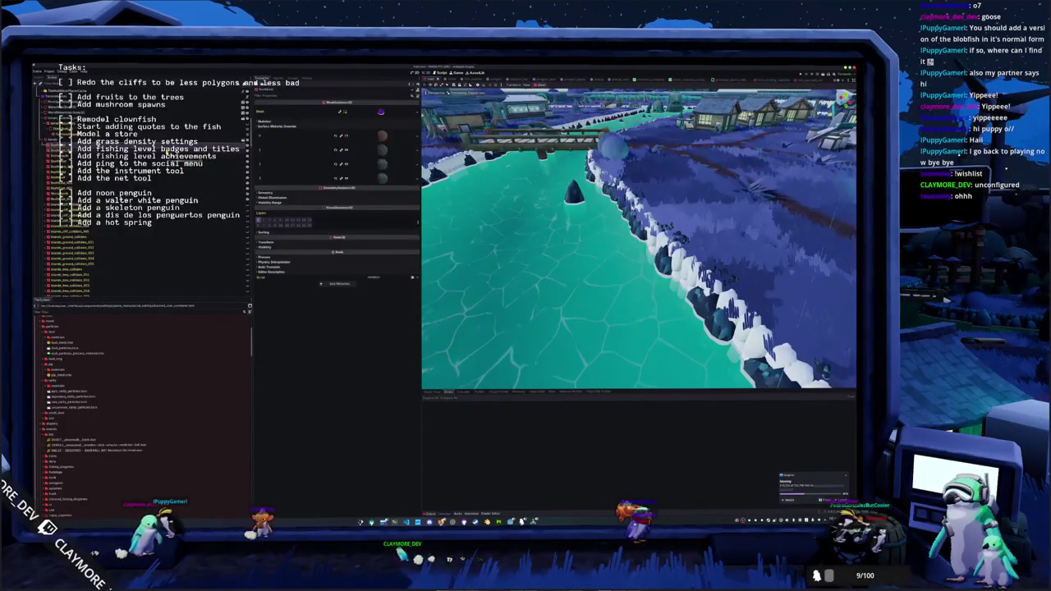
left_click(167, 153)
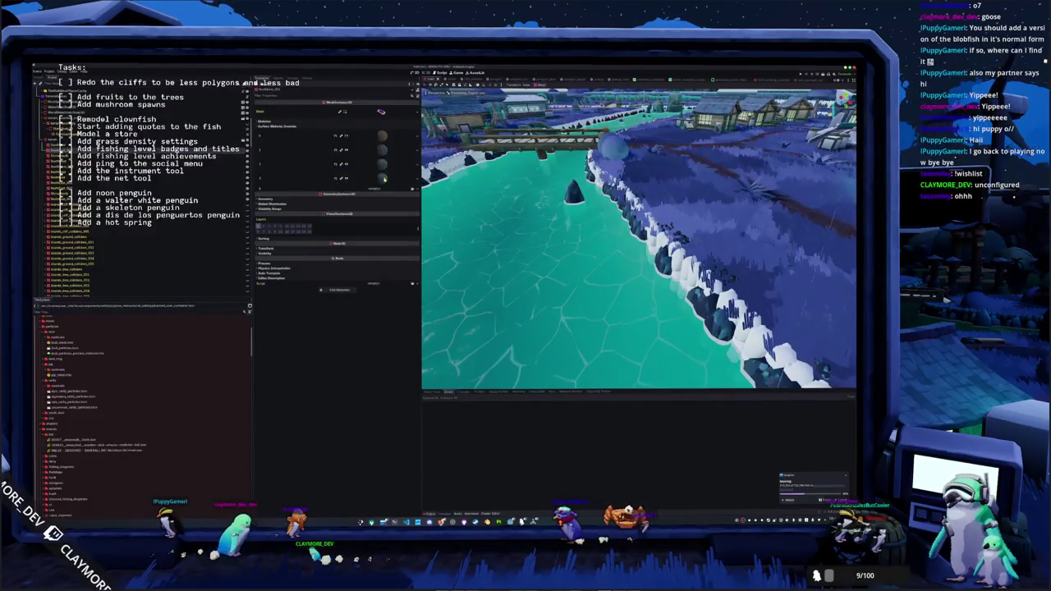
left_click(412, 189)
type("pen")
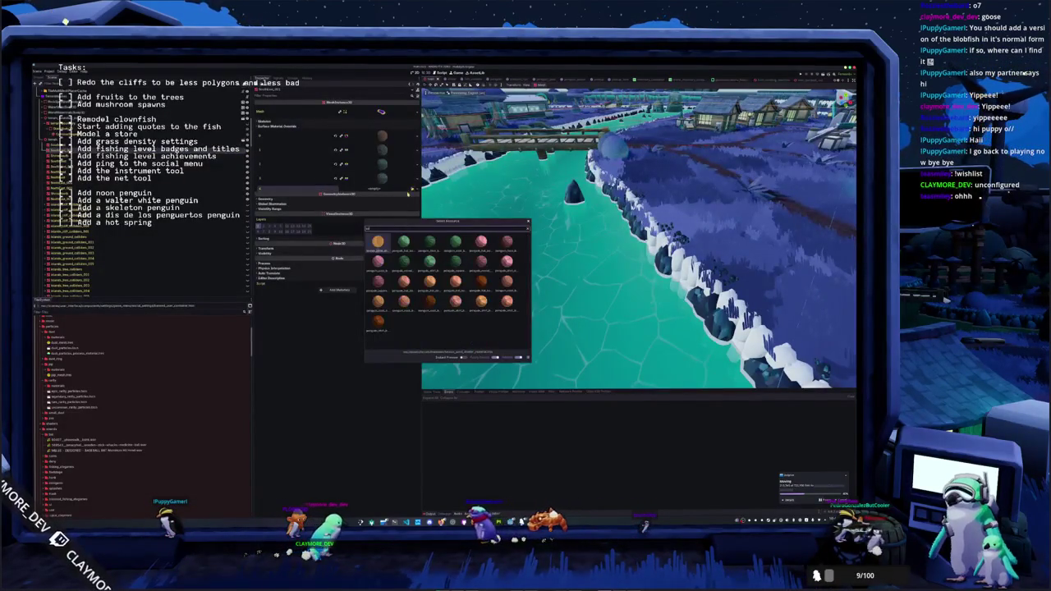
key("Return")
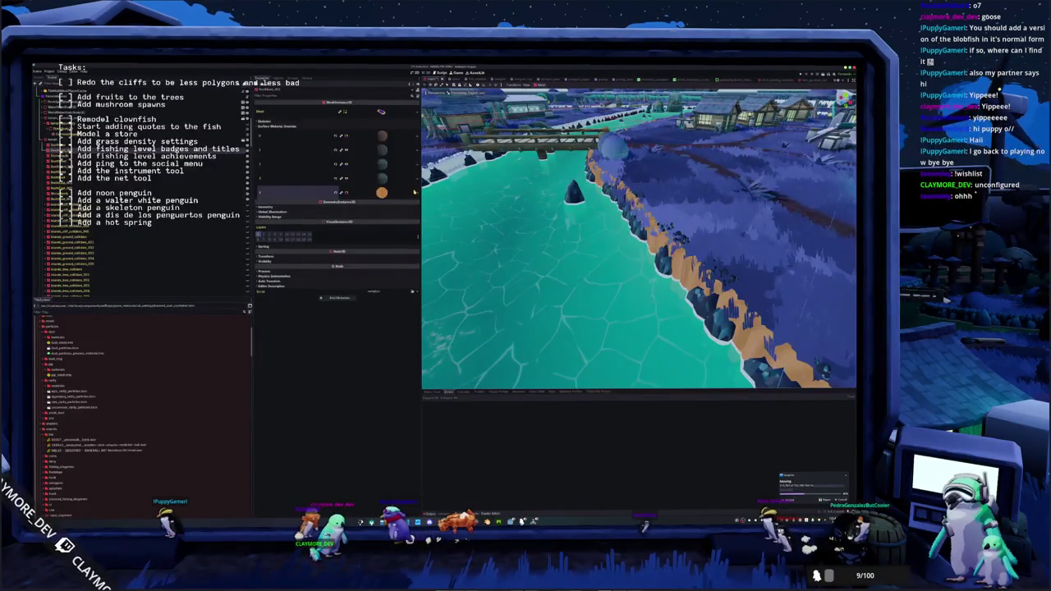
left_click(390, 226)
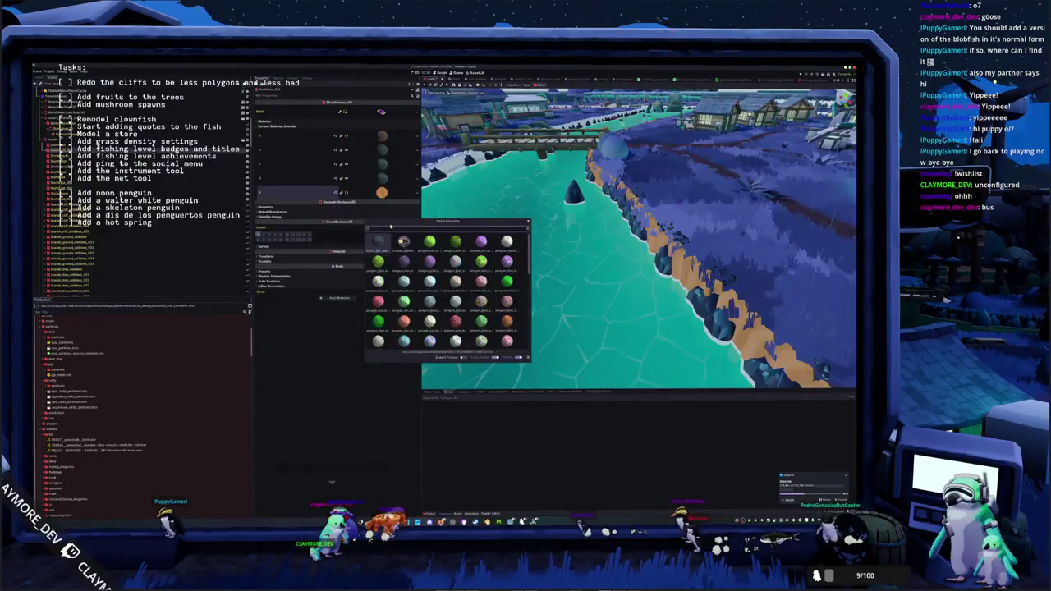
key("Escape")
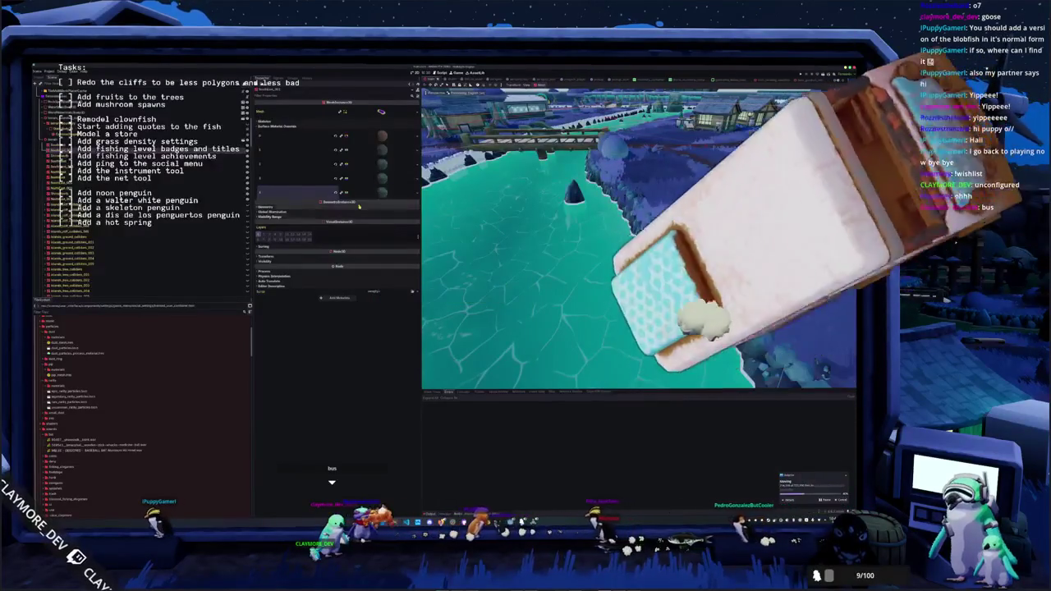
- Quick Load replacement materials into the cliff edge mesh's surface slots
left_click(383, 179)
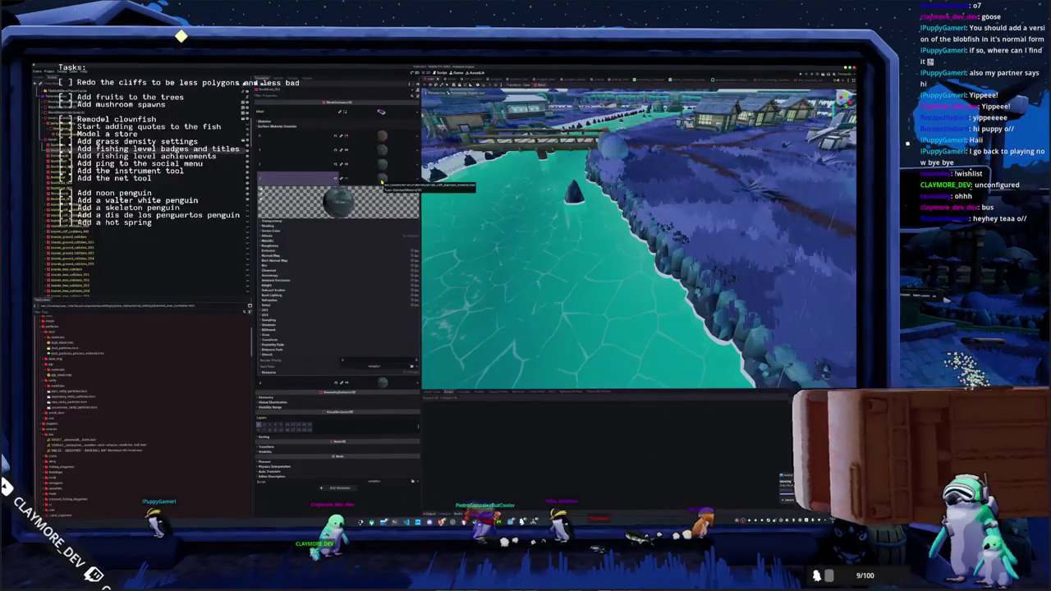
right_click(377, 192)
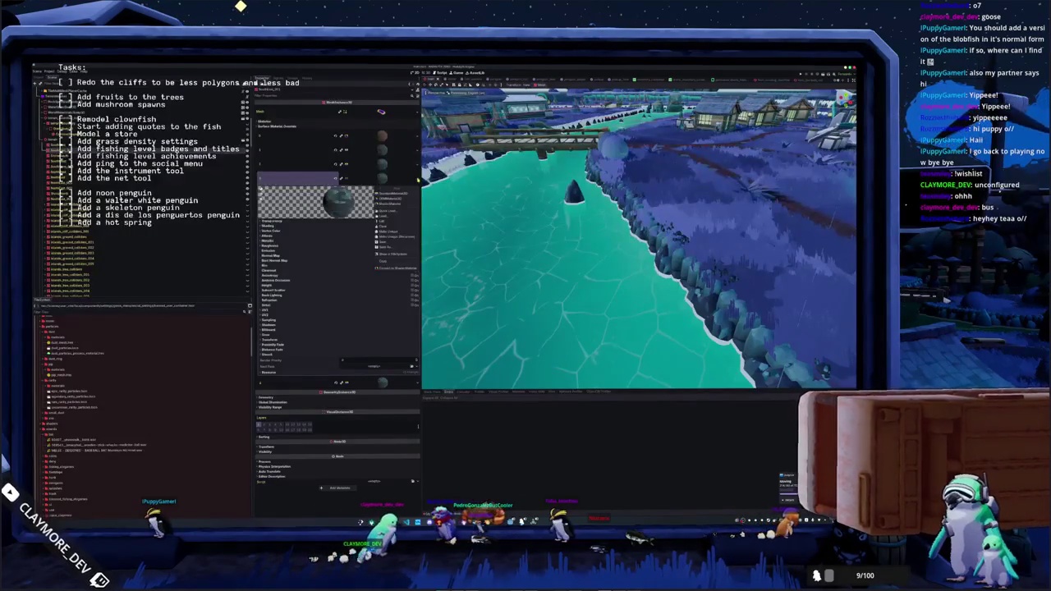
left_click(391, 212)
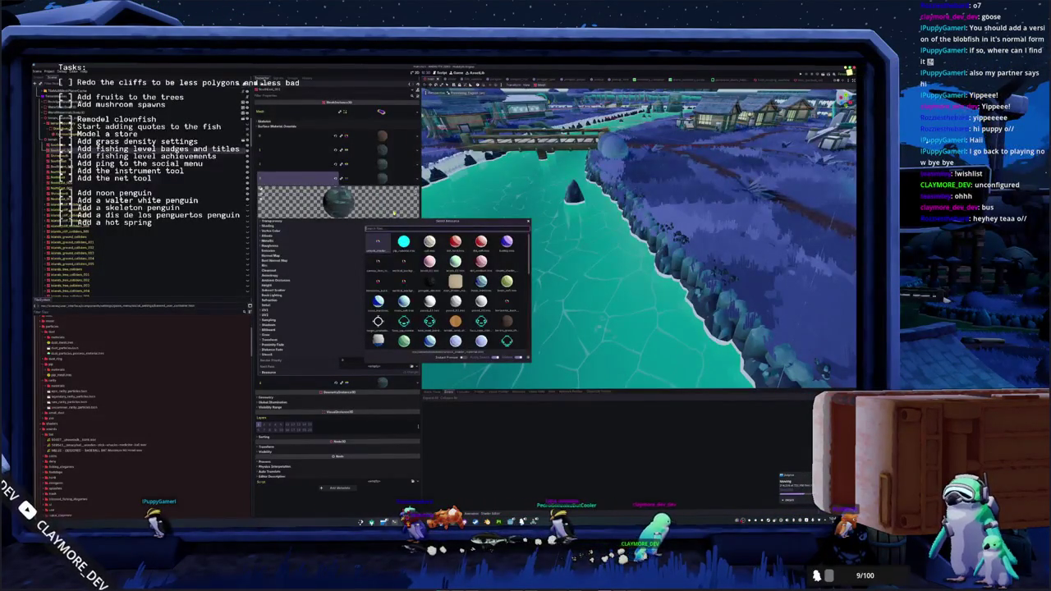
scroll(448, 292, "down", 5)
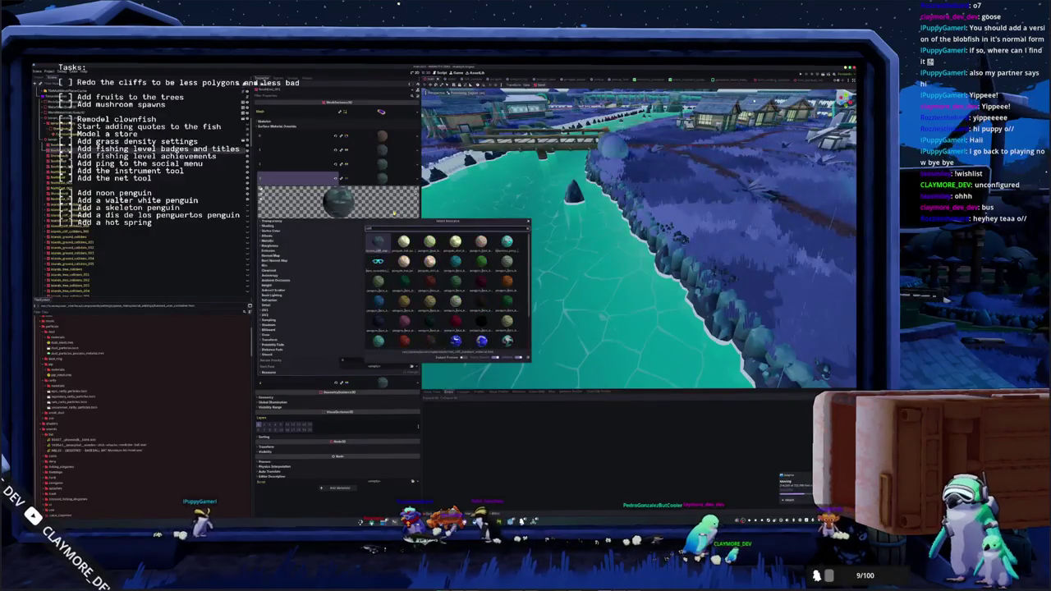
key("Return")
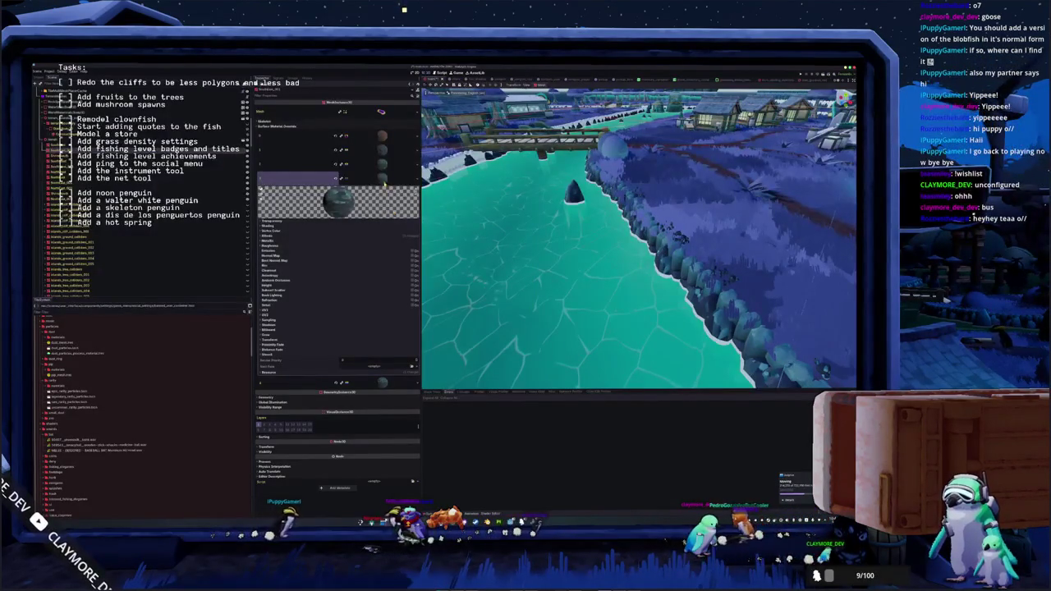
left_click(386, 166)
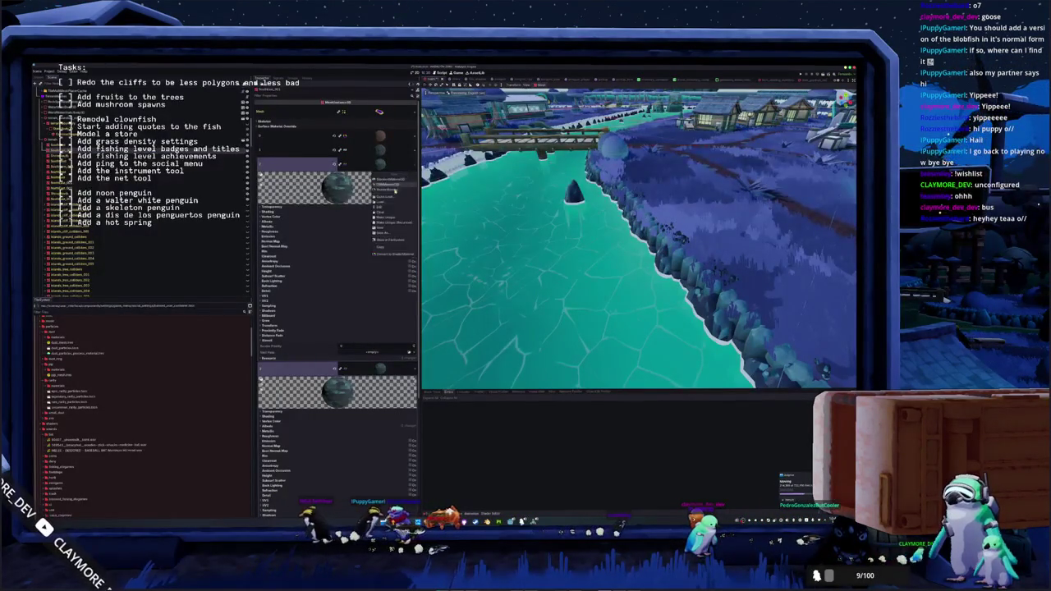
left_click(390, 197)
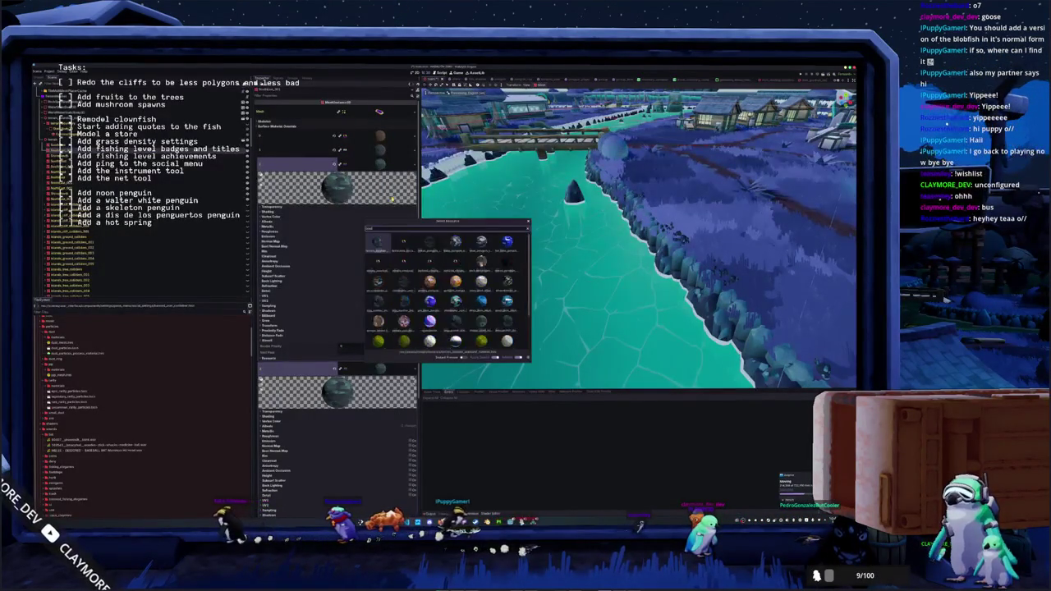
key("Escape")
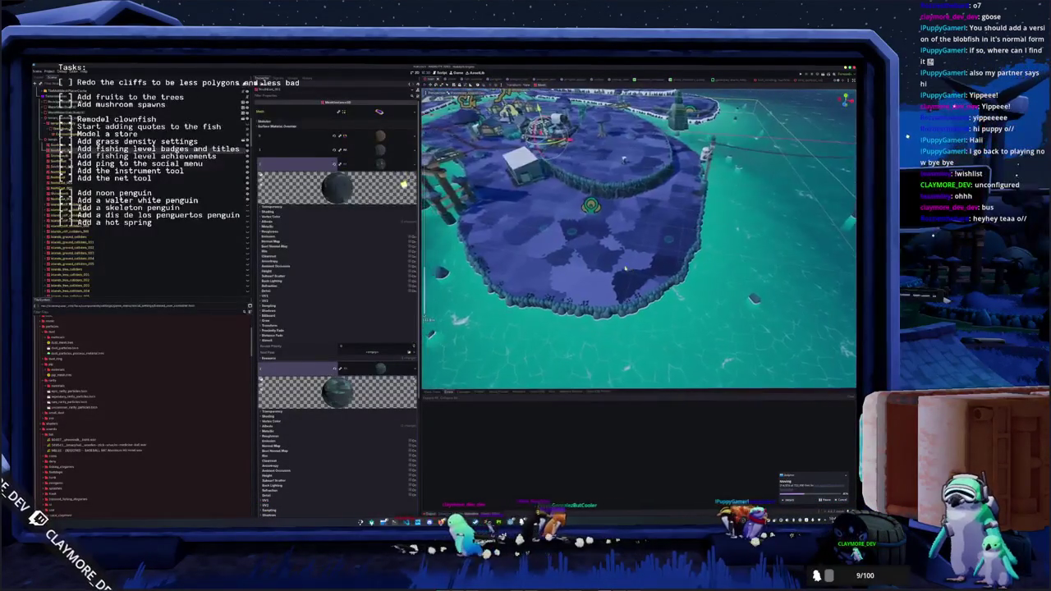
left_click_drag(579, 277, 603, 288)
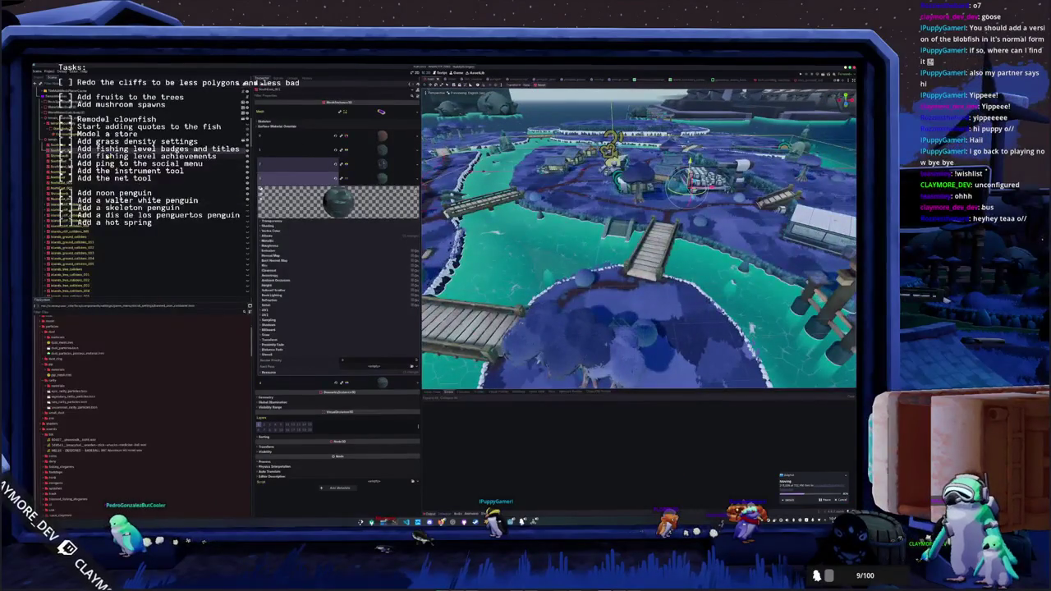
left_click(108, 148)
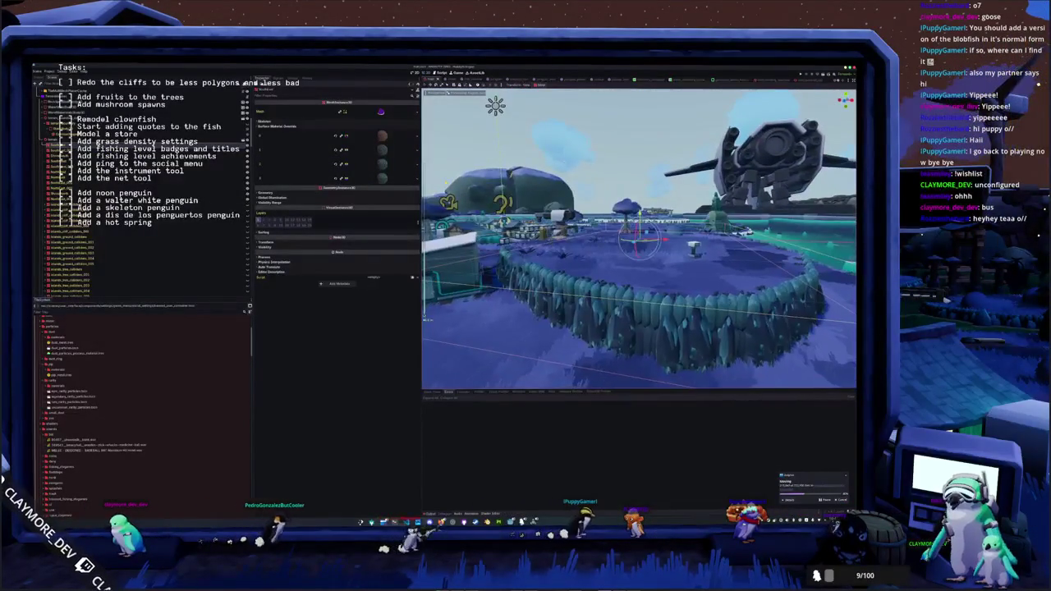
left_click(361, 162)
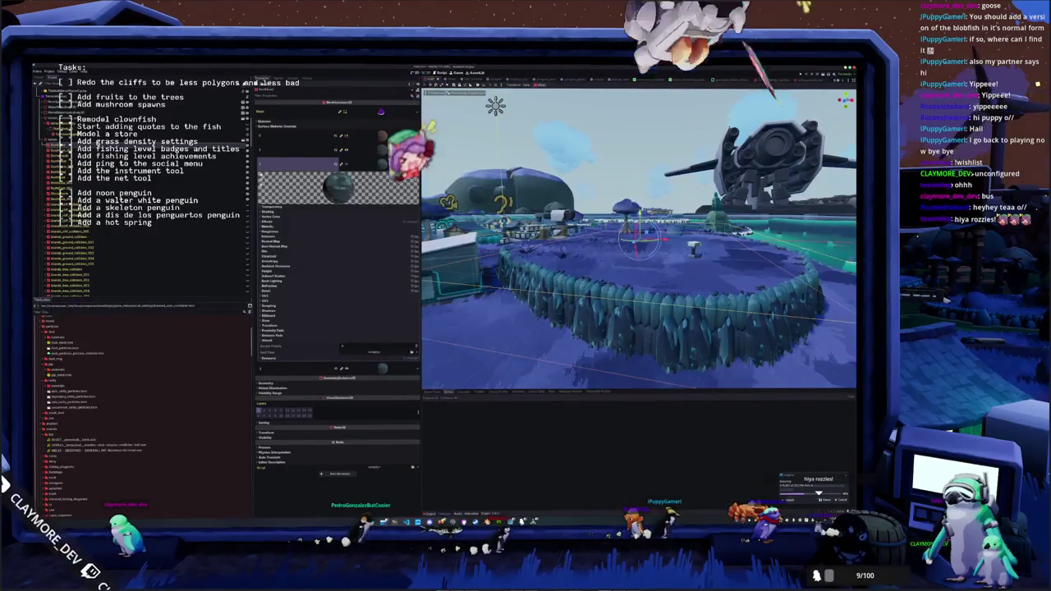
left_click(413, 160)
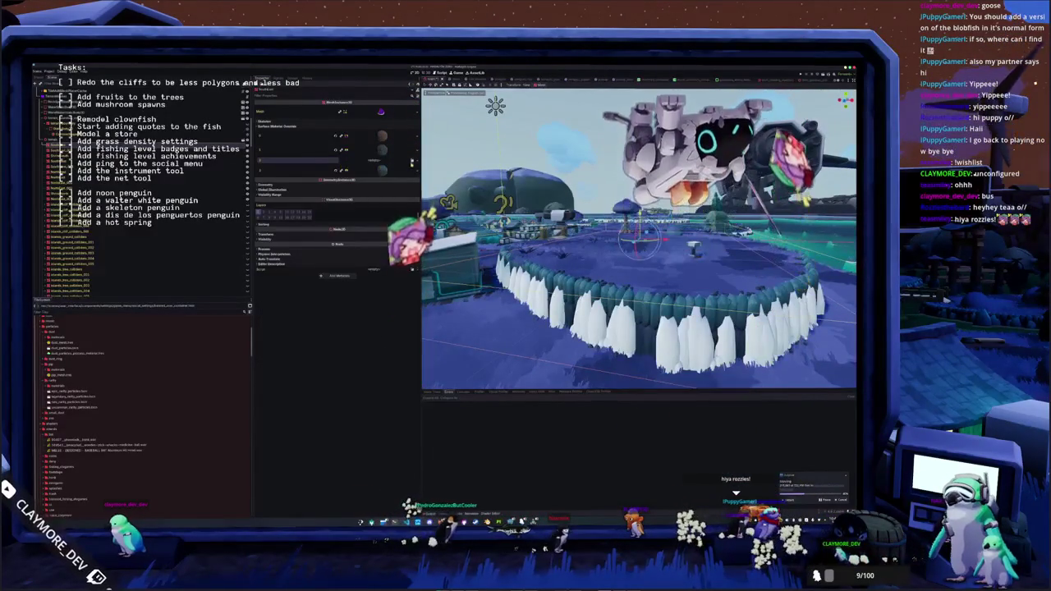
left_click(414, 160)
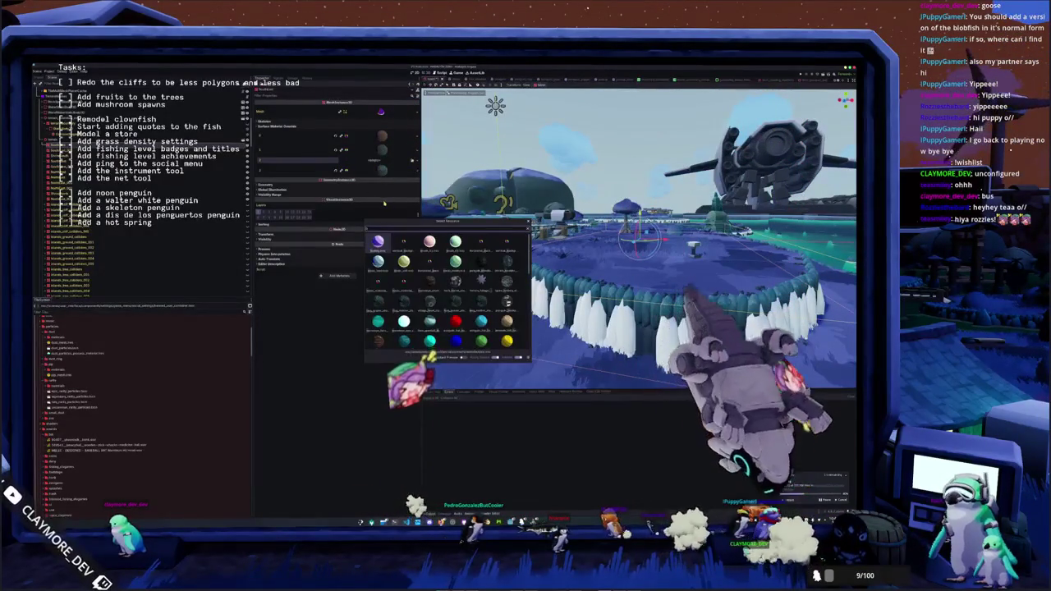
key("Return")
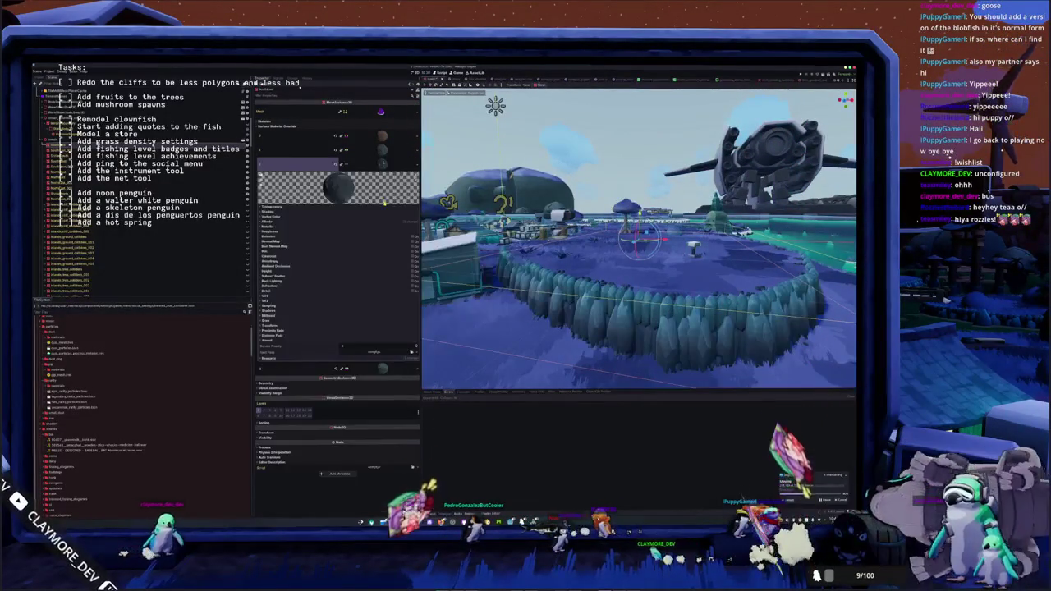
key("w")
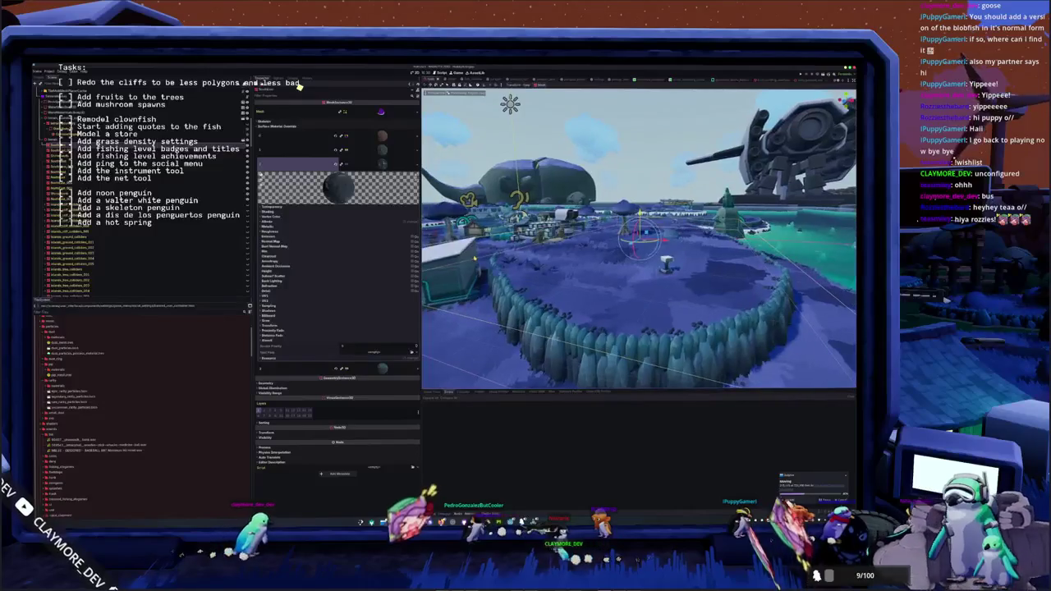
key("s")
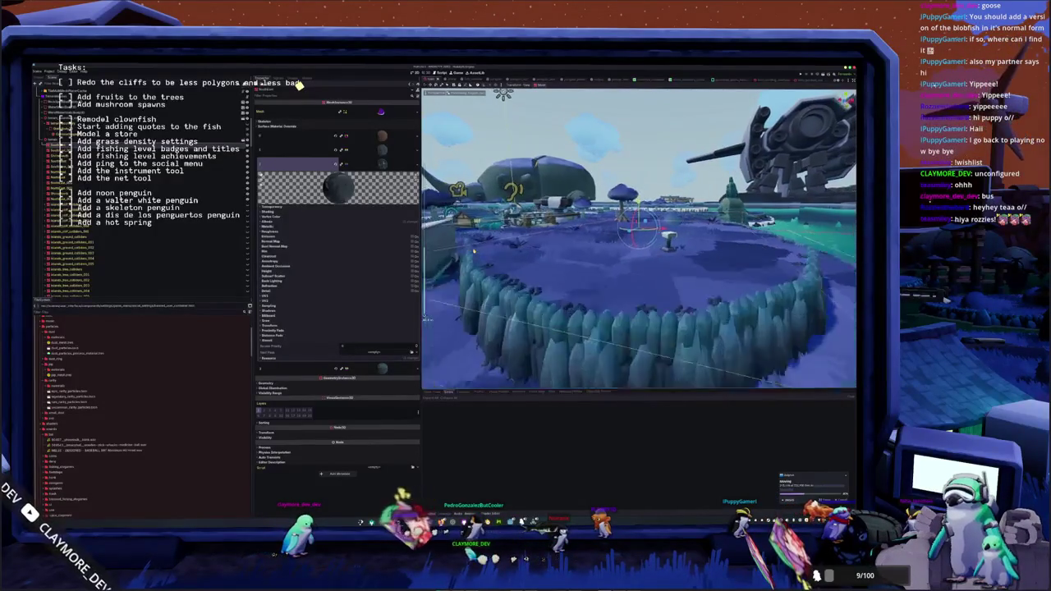
left_click(383, 178)
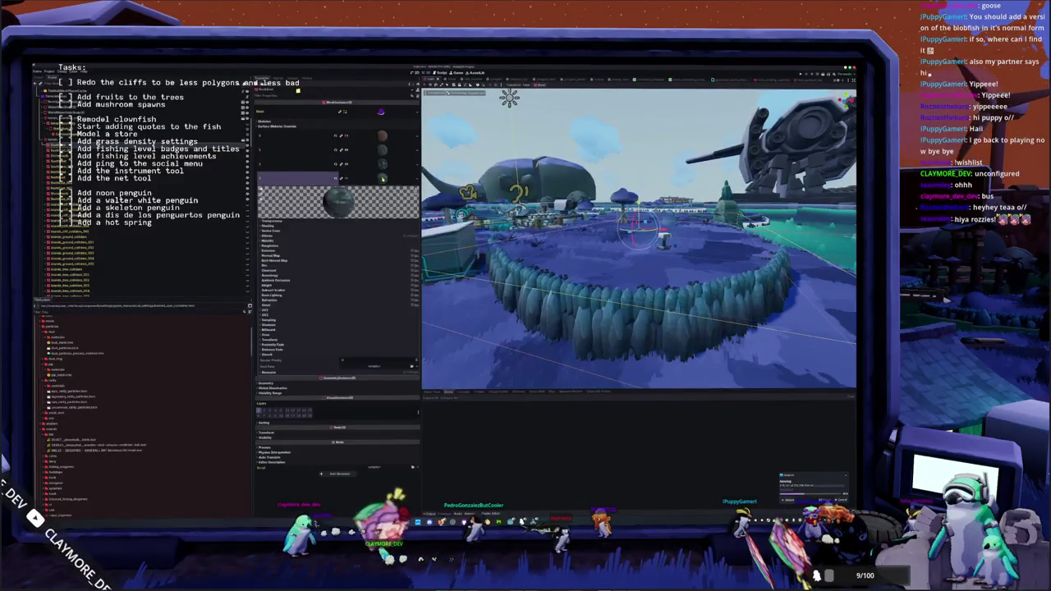
left_click(383, 178)
key("w")
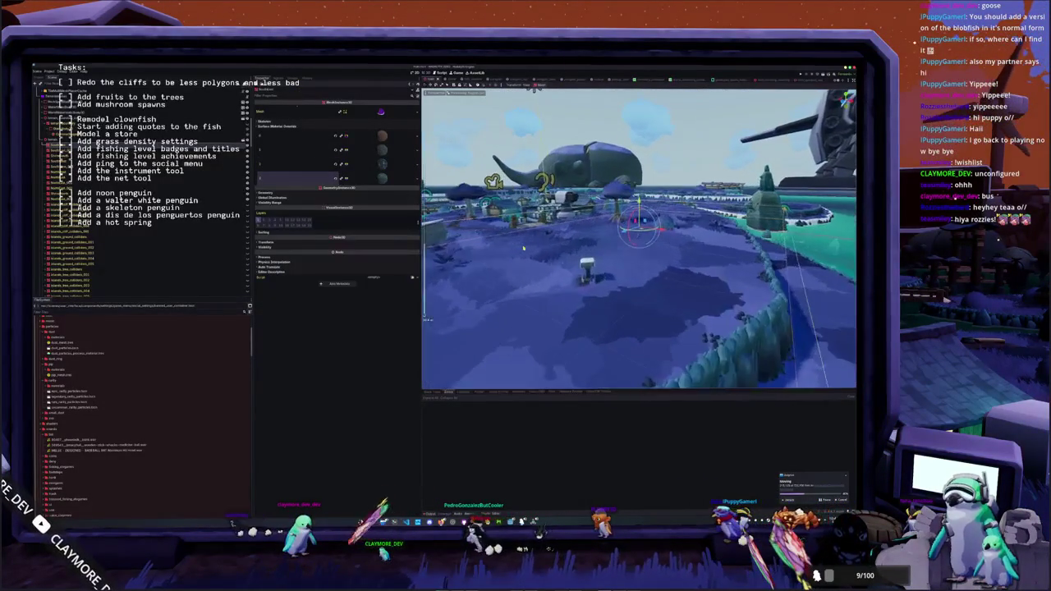
key("w")
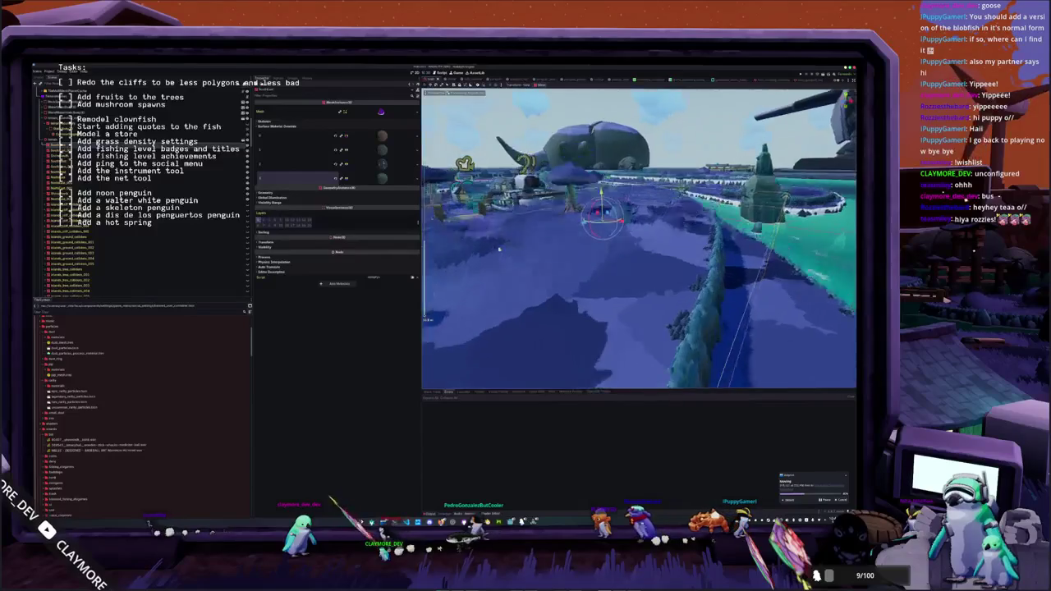
scroll(496, 269, "down", 5)
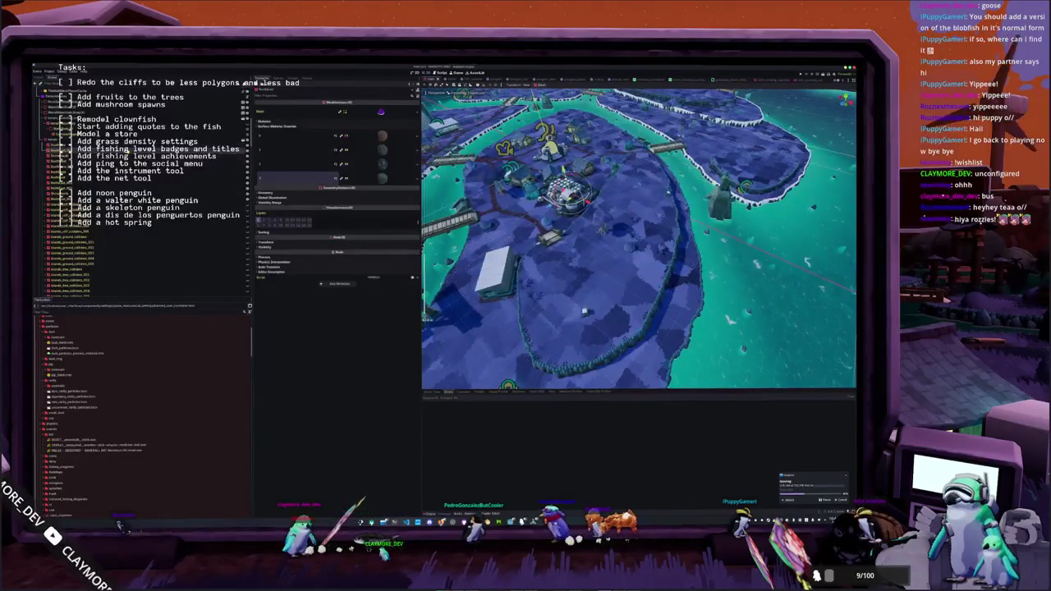
- Frame the tree-covered island and assign the orange material to its empty override slot
key("f")
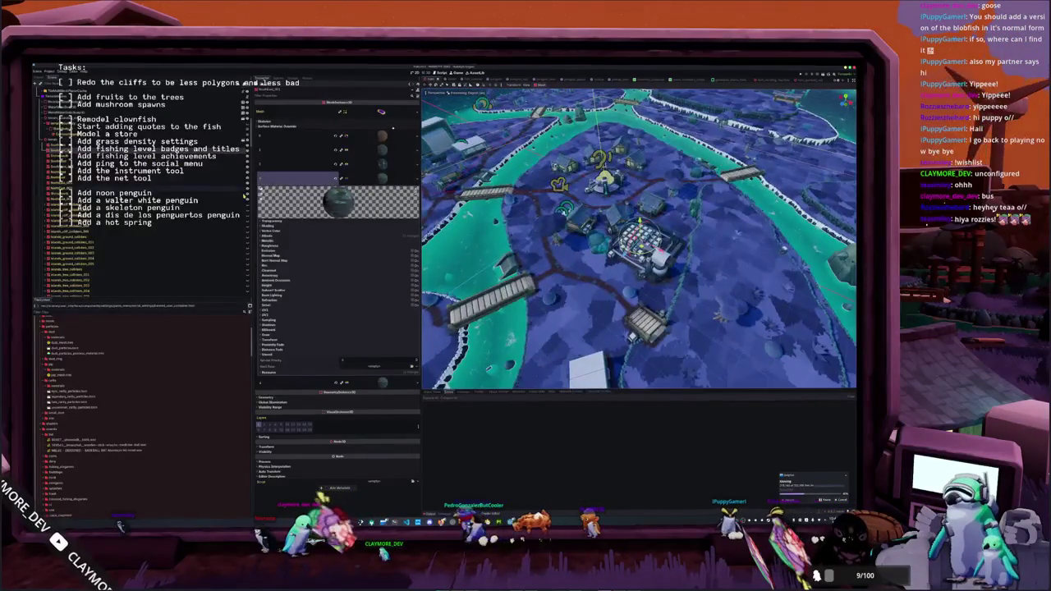
left_click_drag(639, 238, 639, 303)
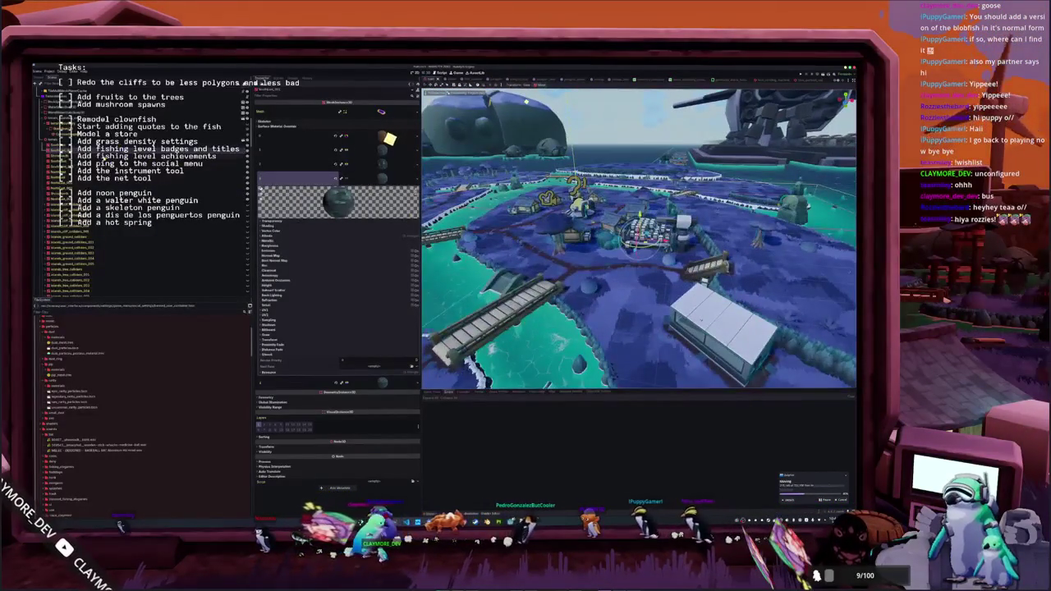
key("Up")
key("f")
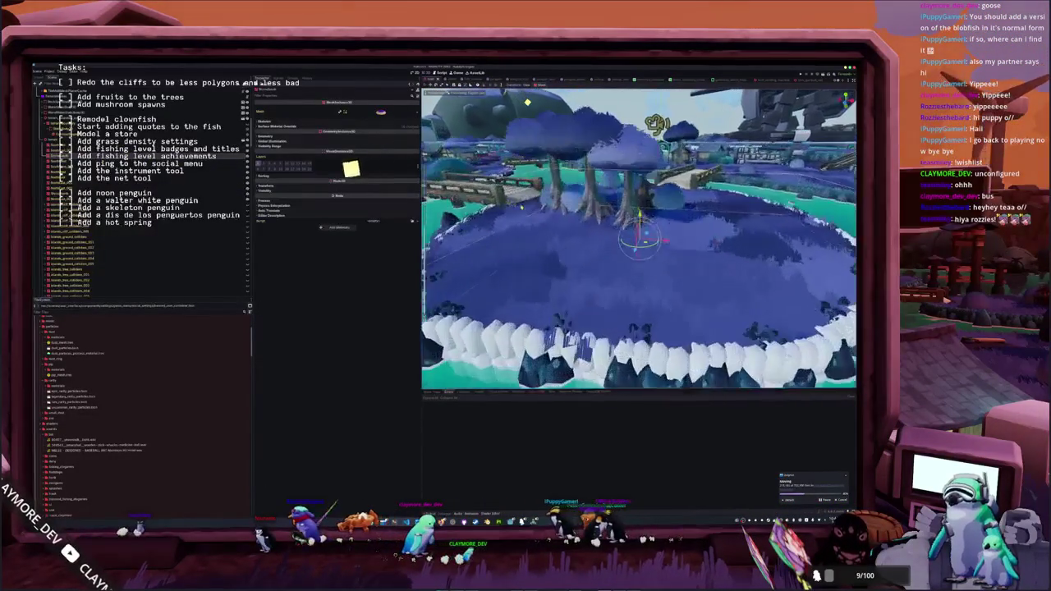
left_click(279, 126)
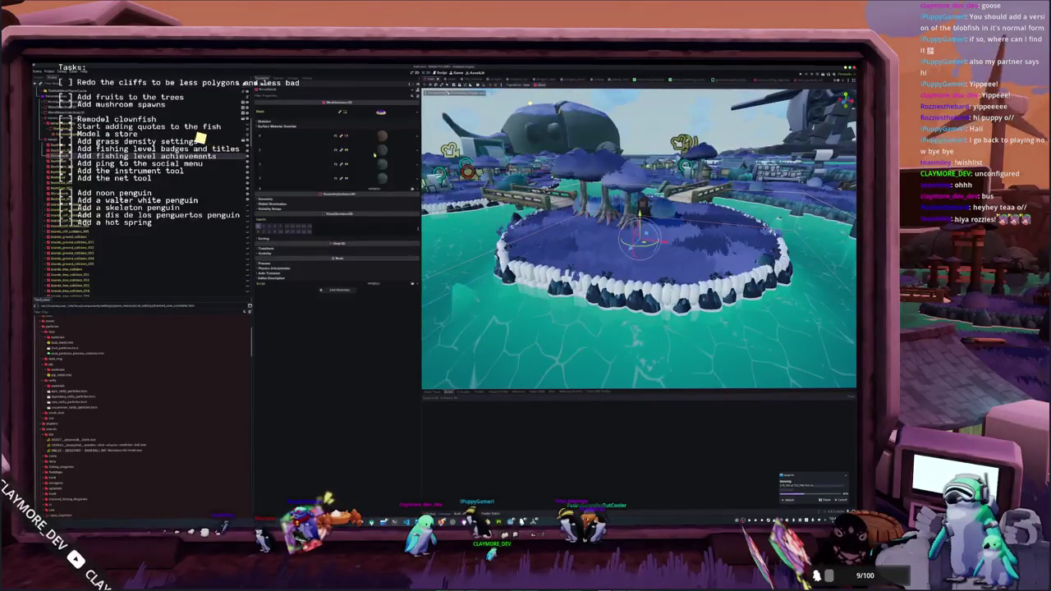
left_click(412, 190)
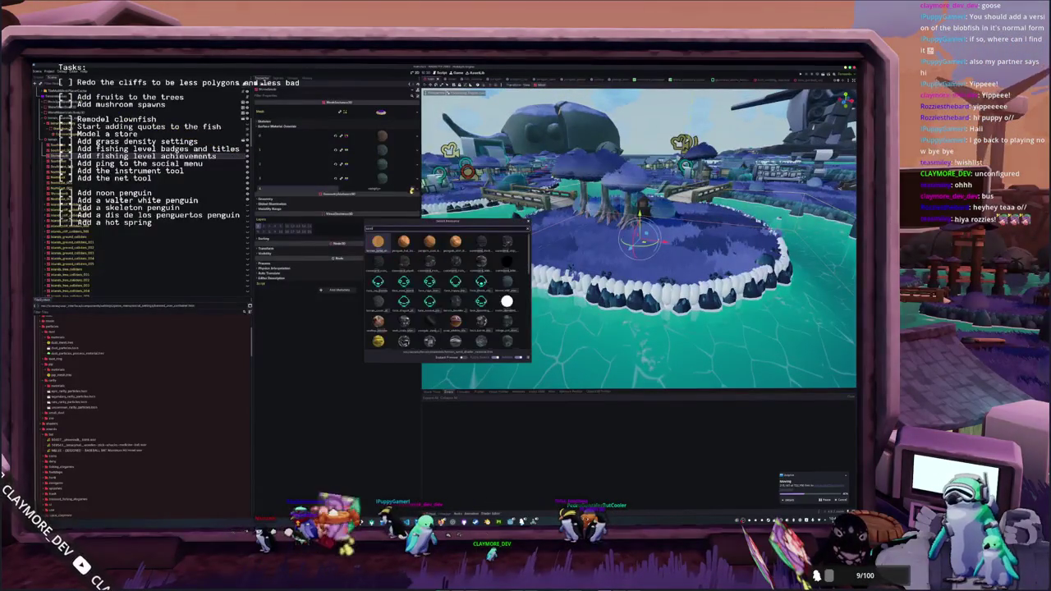
left_click(377, 243)
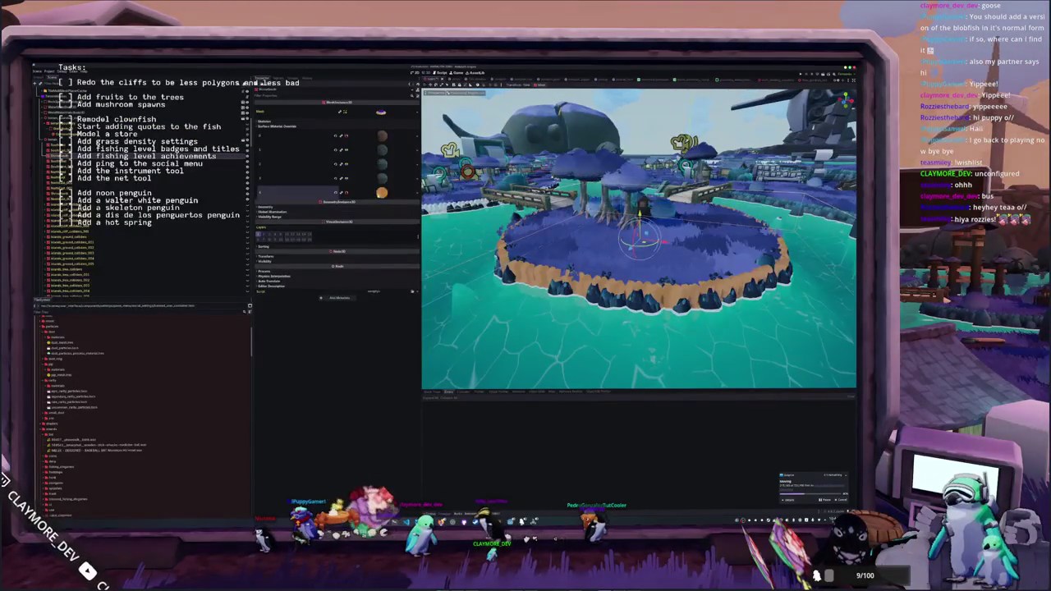
- Replace the orange materials in the third and bottom slots with the dark rock material
mouse_move(381, 192)
left_mouse_down()
mouse_move(381, 163)
mouse_move(374, 176)
left_mouse_up()
left_click(336, 164)
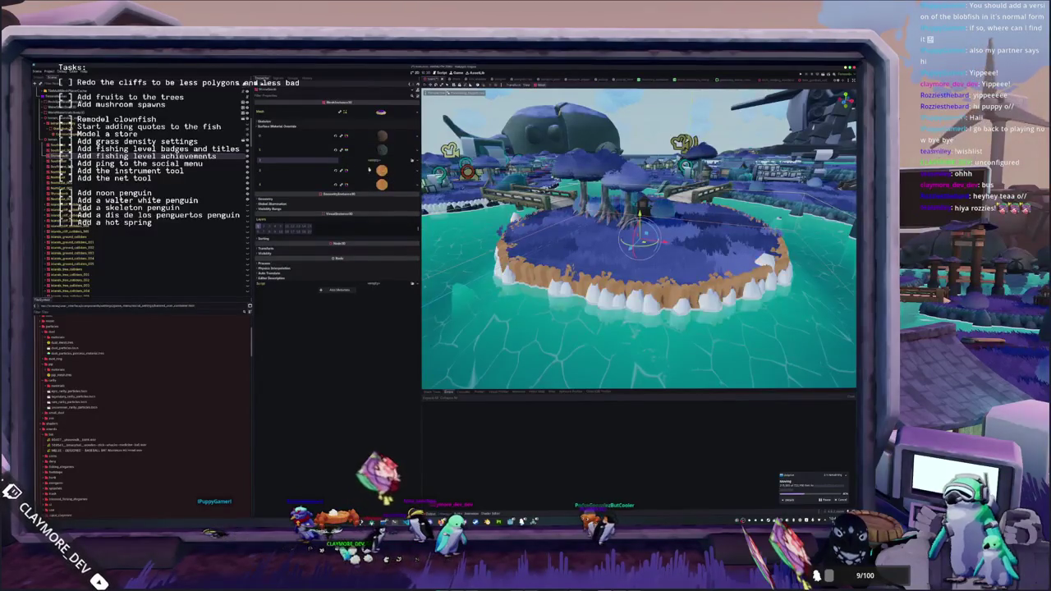
left_click(412, 162)
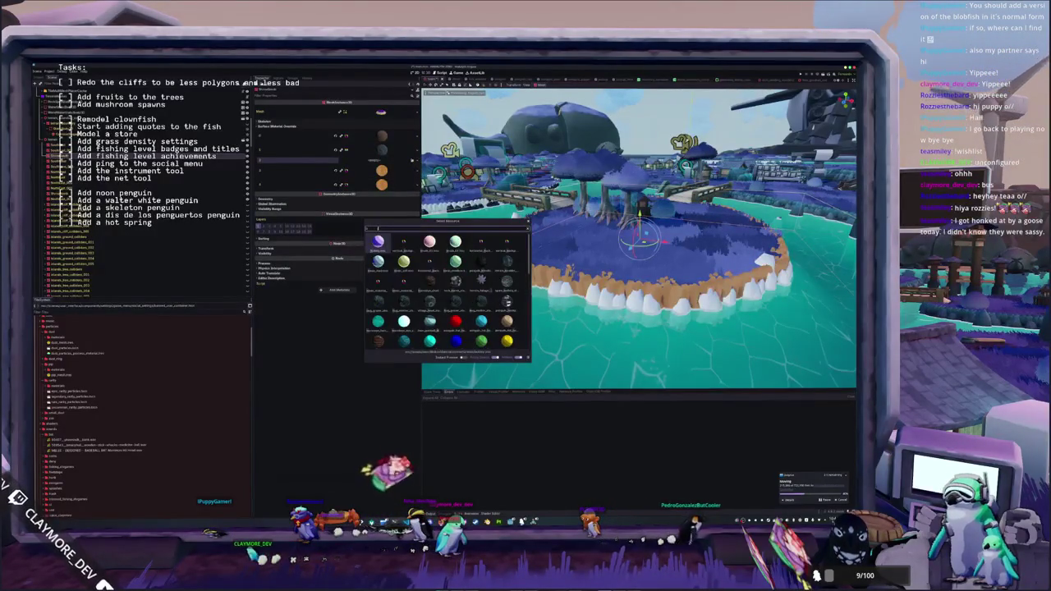
double_click(379, 241)
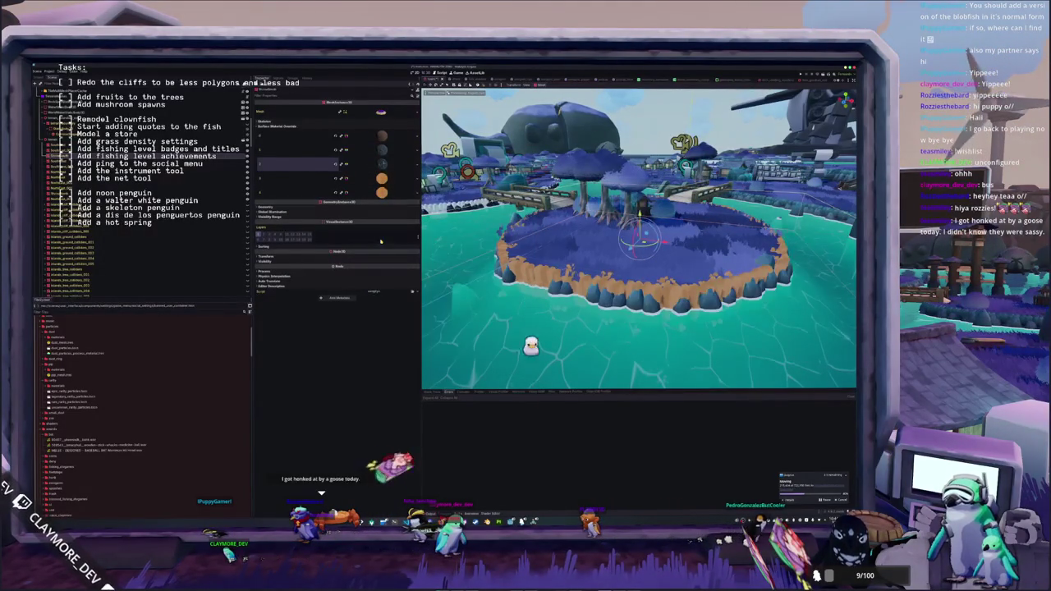
left_click(382, 194)
left_click(414, 195)
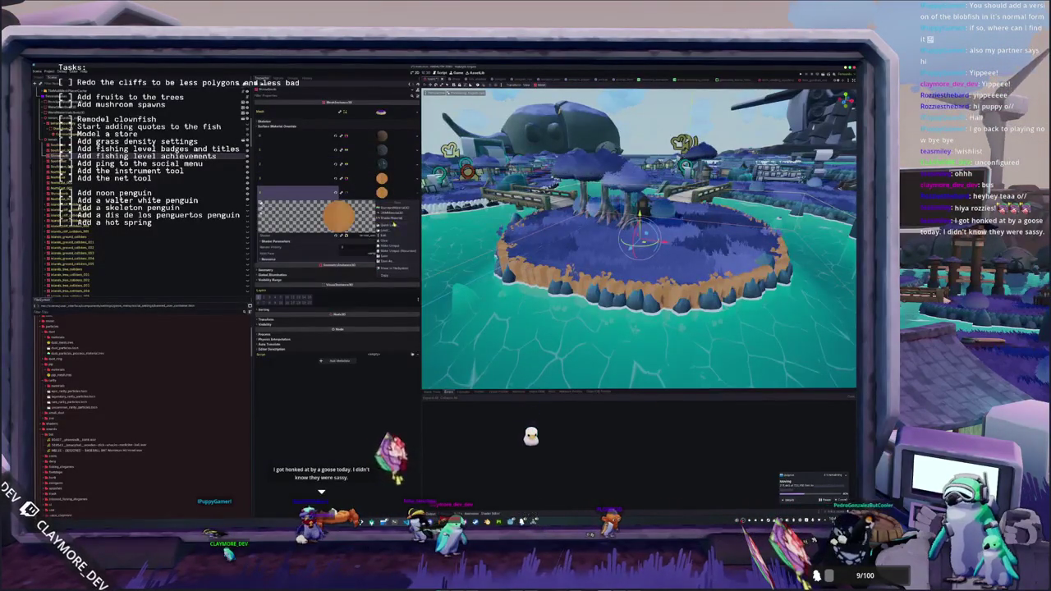
left_click(394, 224)
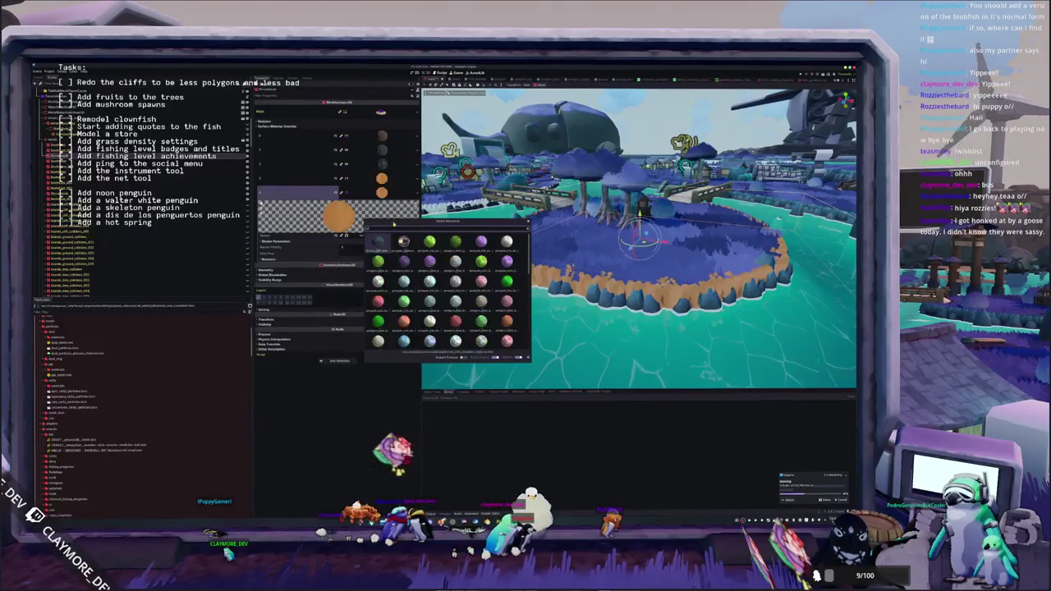
double_click(389, 246)
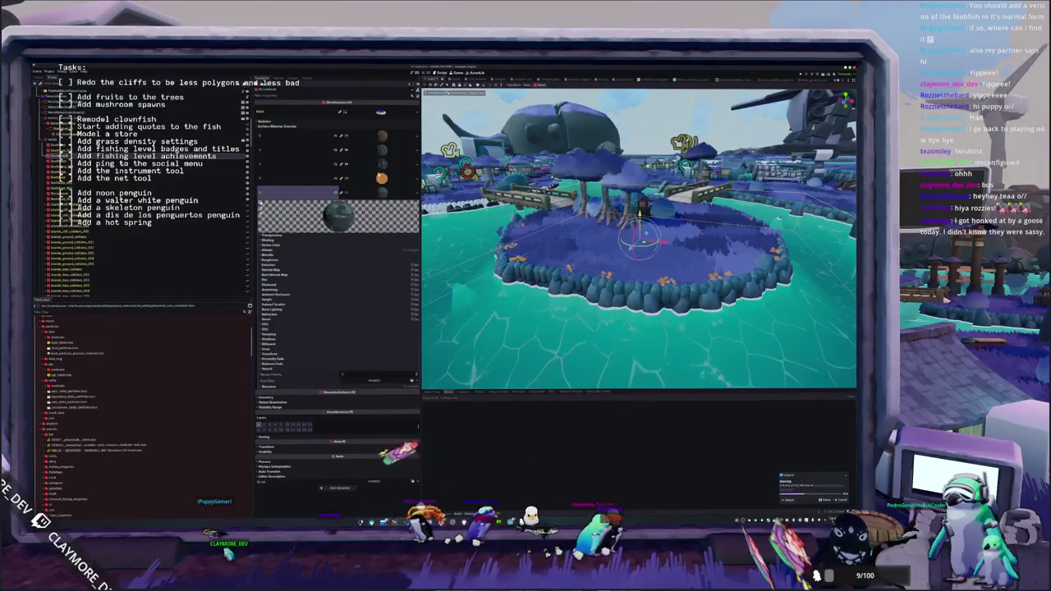
left_click(380, 180)
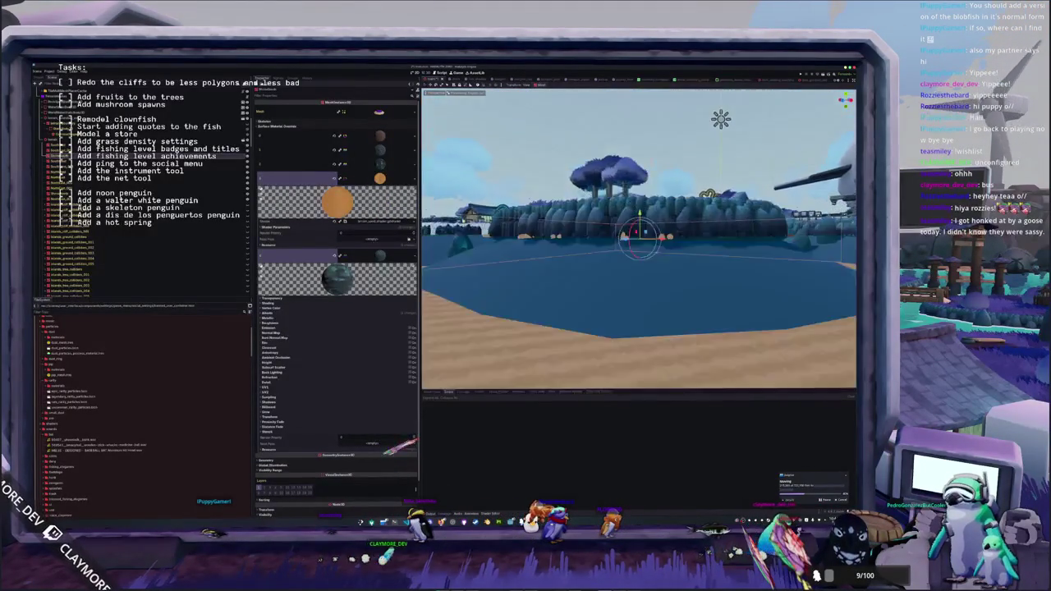
- Revert the island top to the orange sand material, then Quick Load the dark material back
left_click(334, 151)
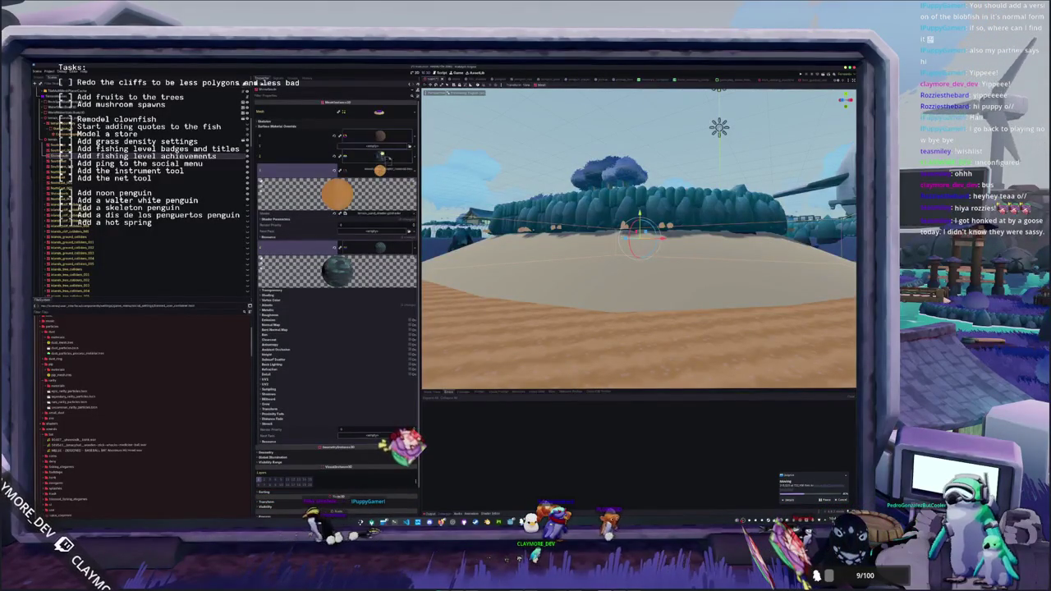
left_click(378, 148)
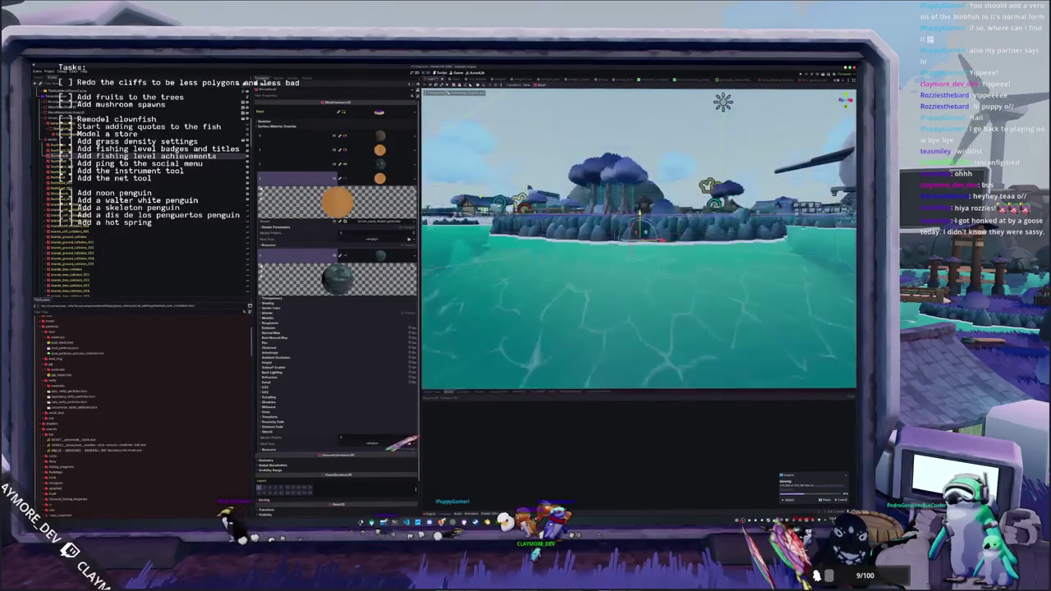
left_click(414, 179)
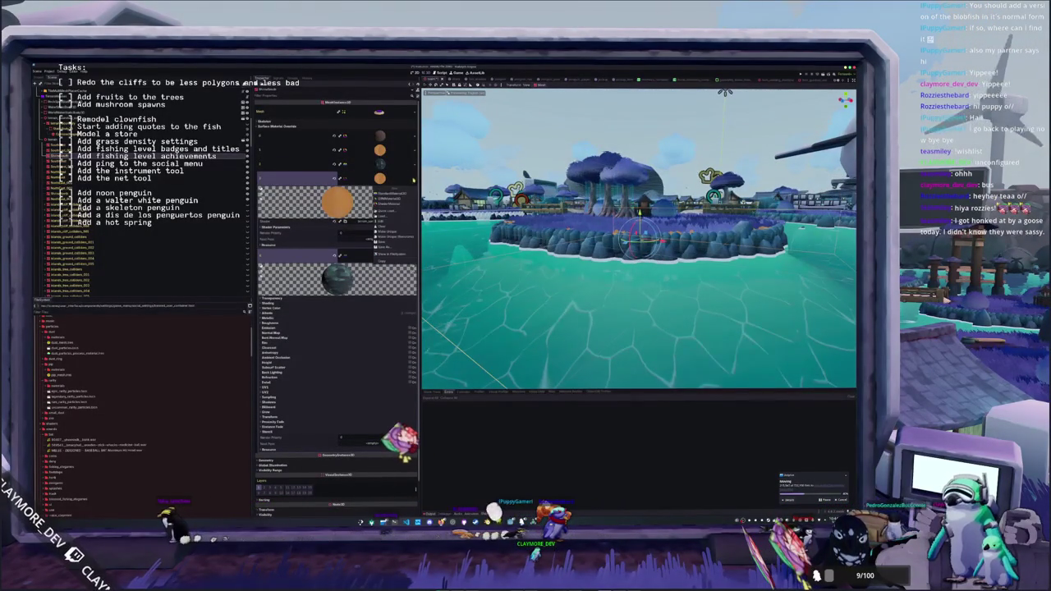
left_click(393, 211)
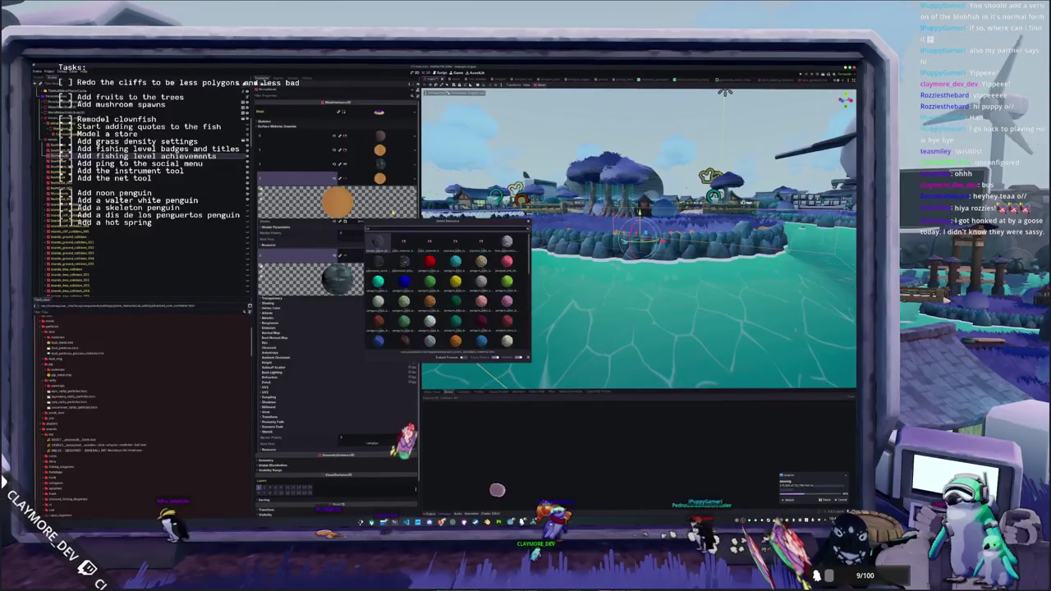
key("Return")
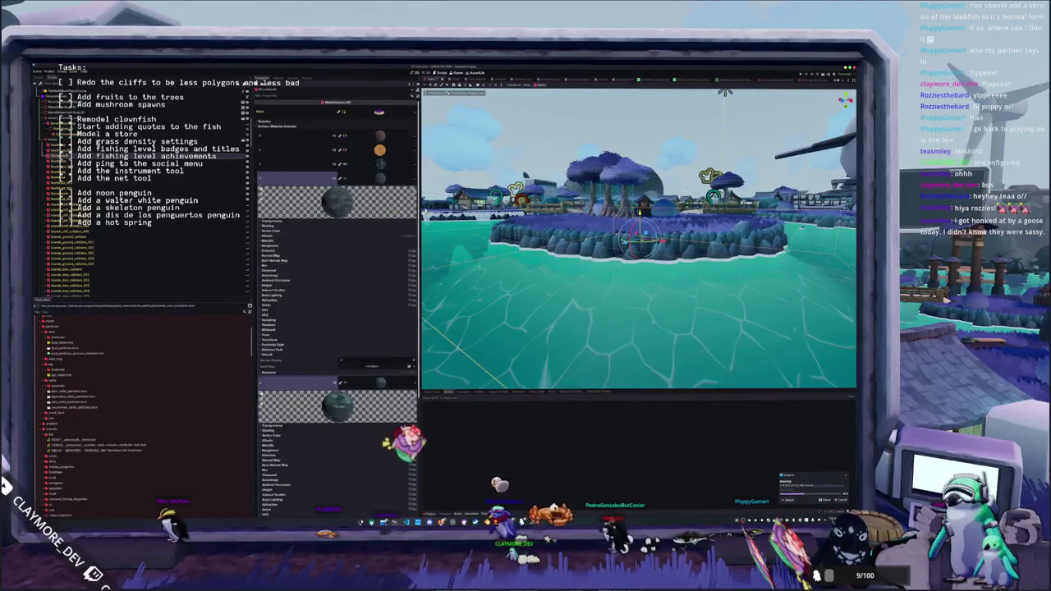
- Swing the view low over the island and select the object by the sandy ground
mouse_move(529, 232)
left_mouse_down()
mouse_move(526, 222)
mouse_move(579, 246)
mouse_move(539, 222)
mouse_move(530, 257)
mouse_move(578, 236)
left_mouse_up()
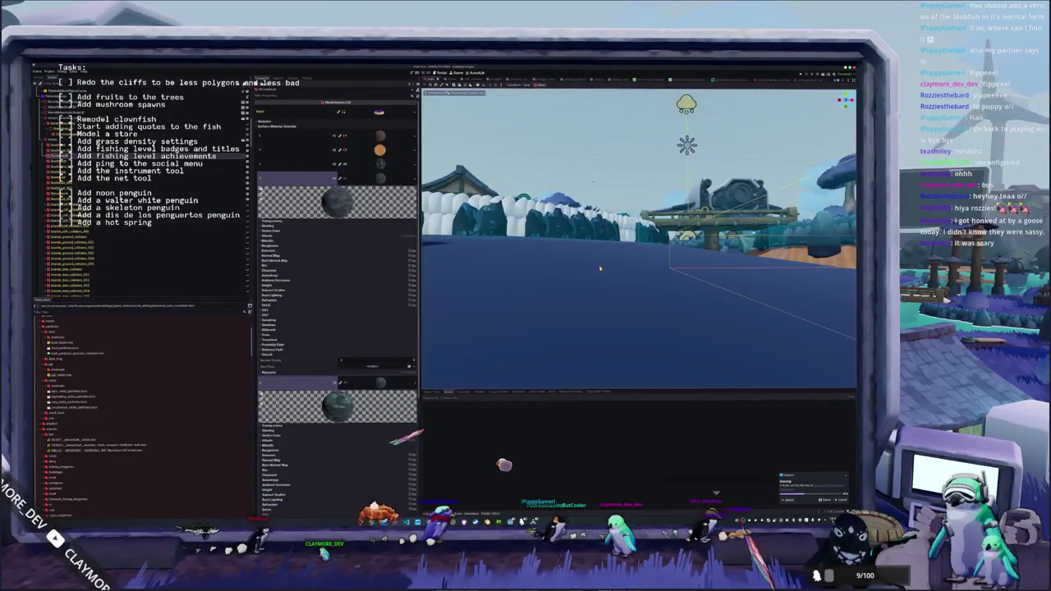
left_click(600, 268)
mouse_move(599, 268)
left_mouse_down()
mouse_move(584, 250)
mouse_move(406, 431)
mouse_move(435, 411)
left_mouse_up()
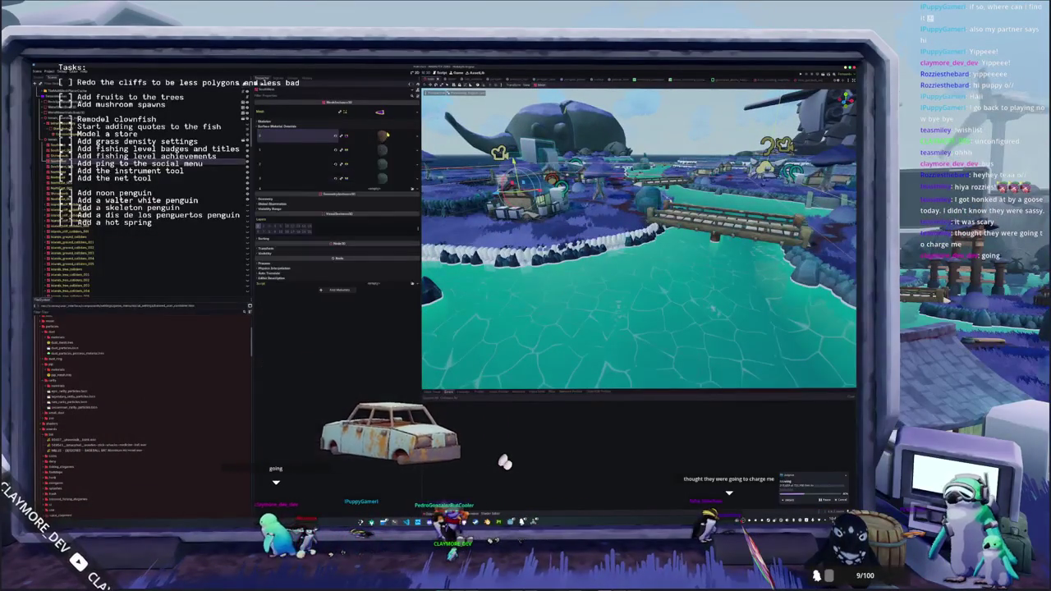
- Assign the orange material to the shore cliff mesh's surface slot 1
left_click(382, 150)
left_click(334, 150)
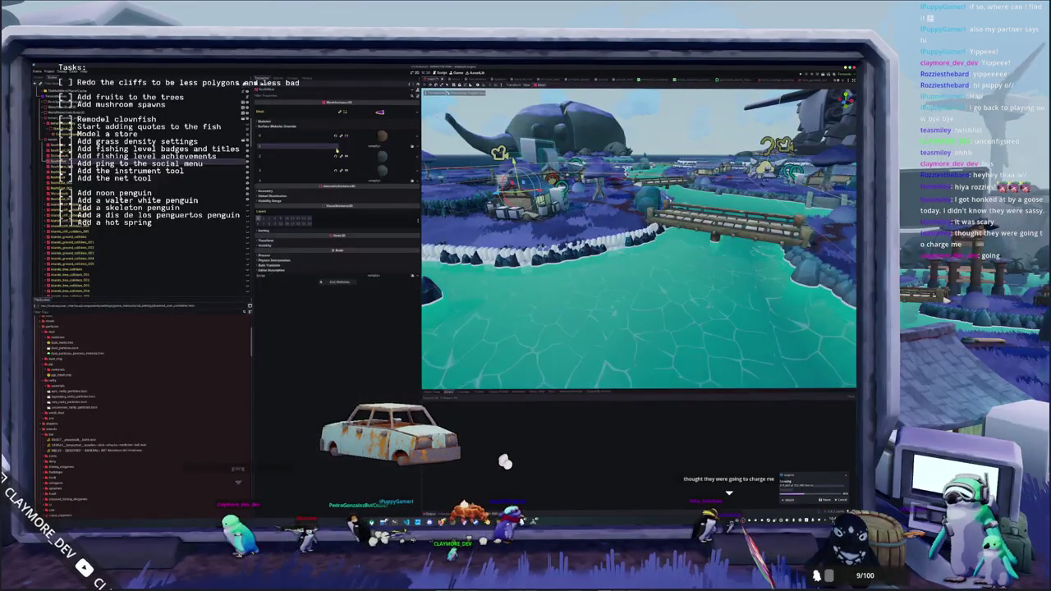
left_click(343, 135)
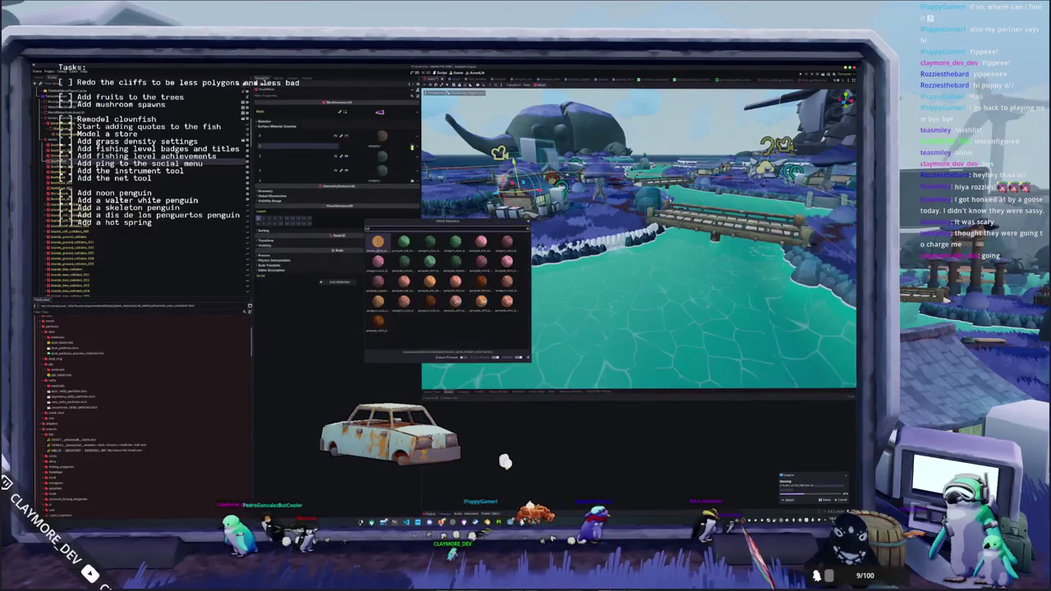
double_click(378, 242)
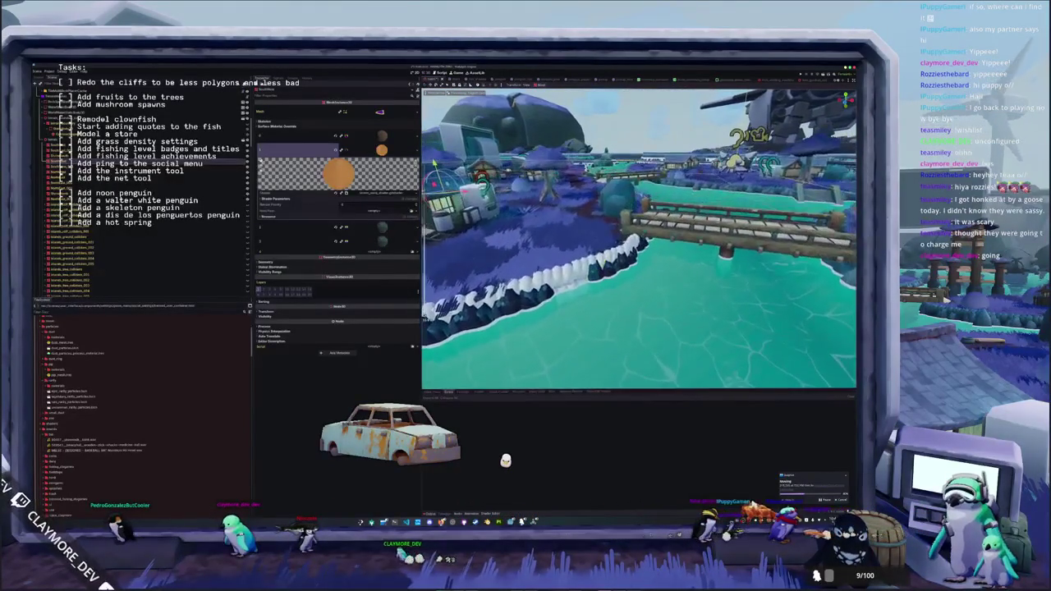
left_click(381, 149)
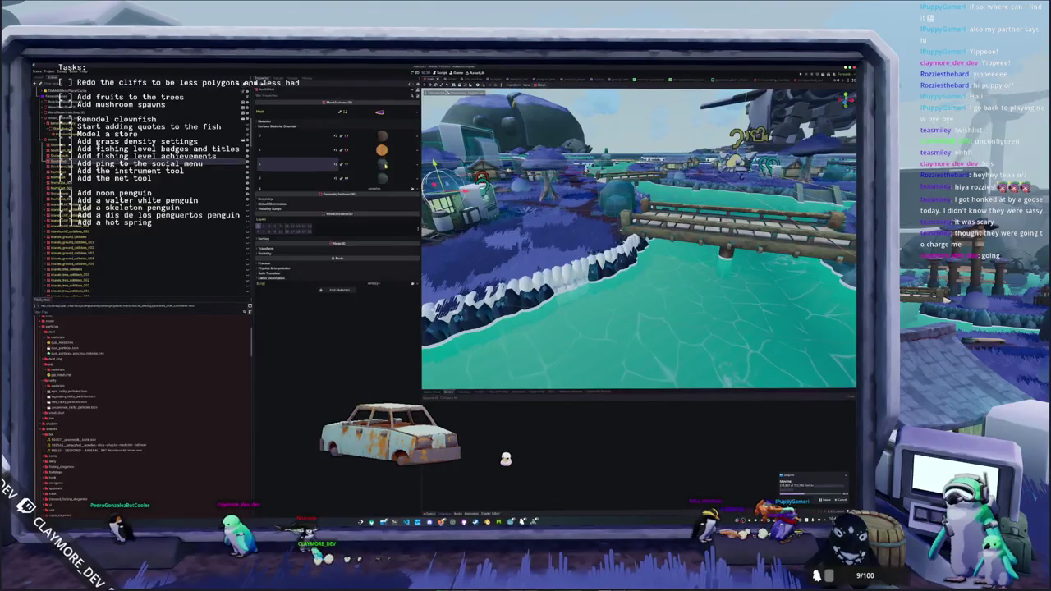
- Clear slot 2's override and load a dark material into it
left_click(341, 164)
key("Delete")
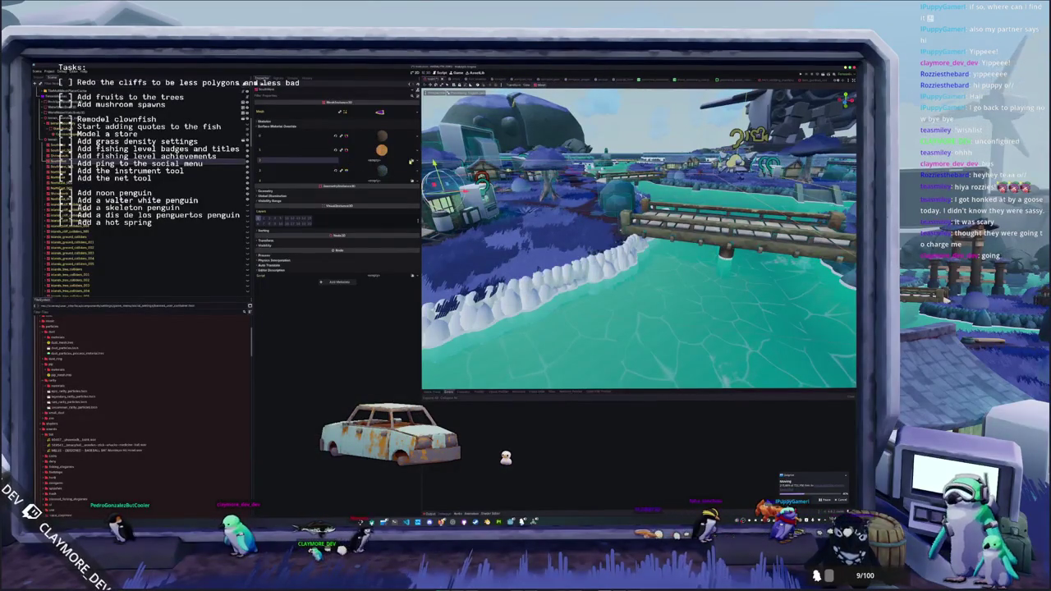
left_click(411, 161)
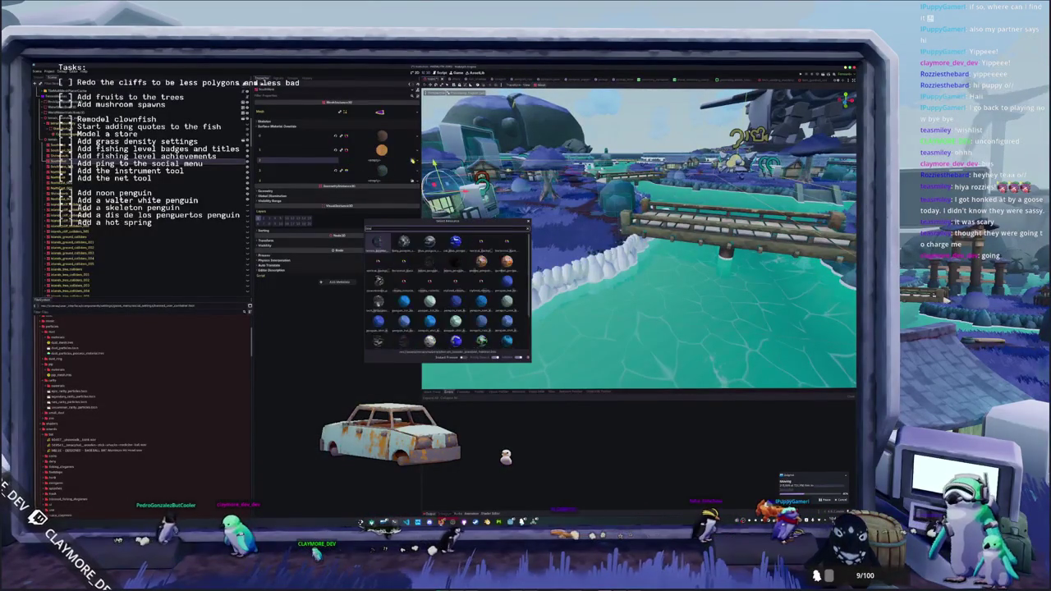
double_click(377, 241)
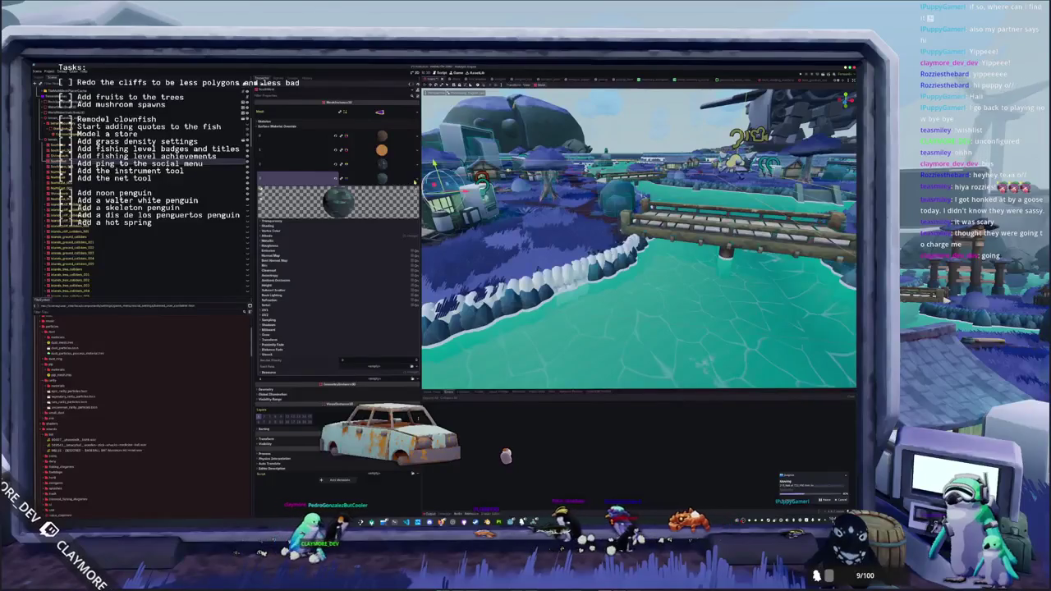
left_click(415, 182)
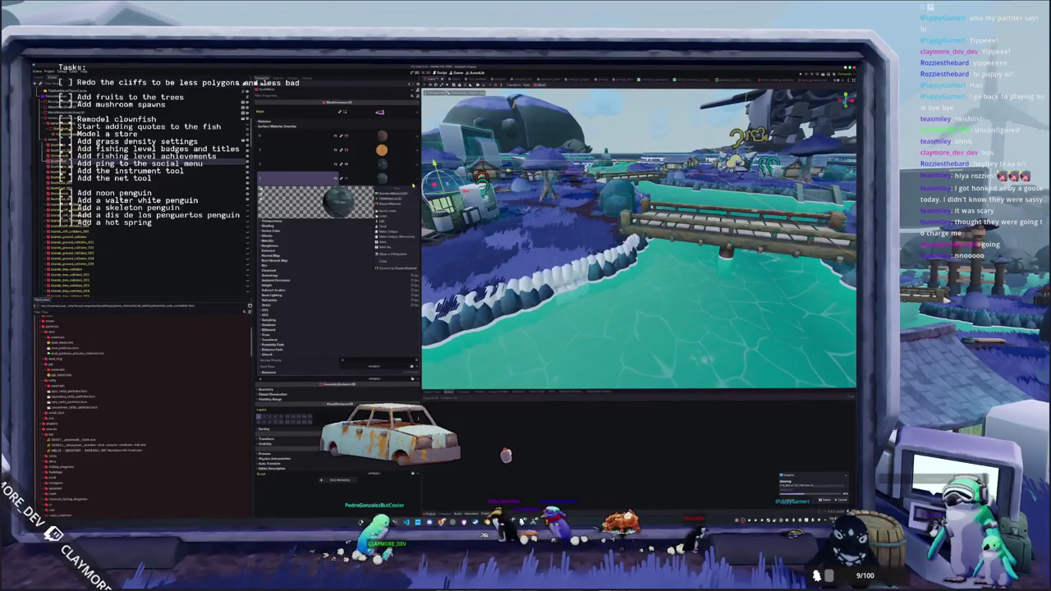
left_click(392, 211)
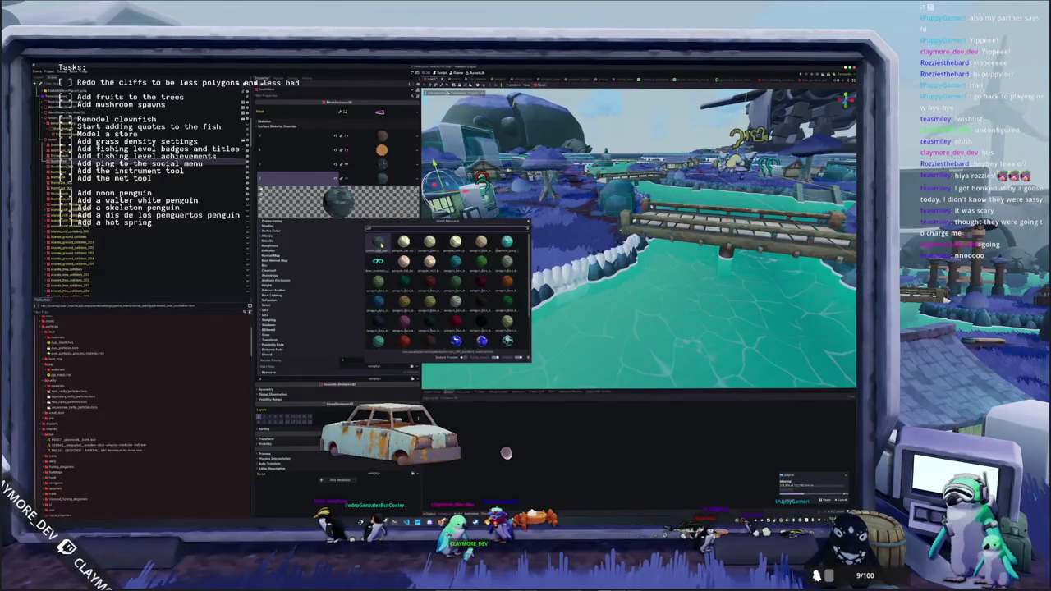
double_click(378, 242)
- Give slot 3 and the empty override dark materials, then save the scene
left_click(337, 177)
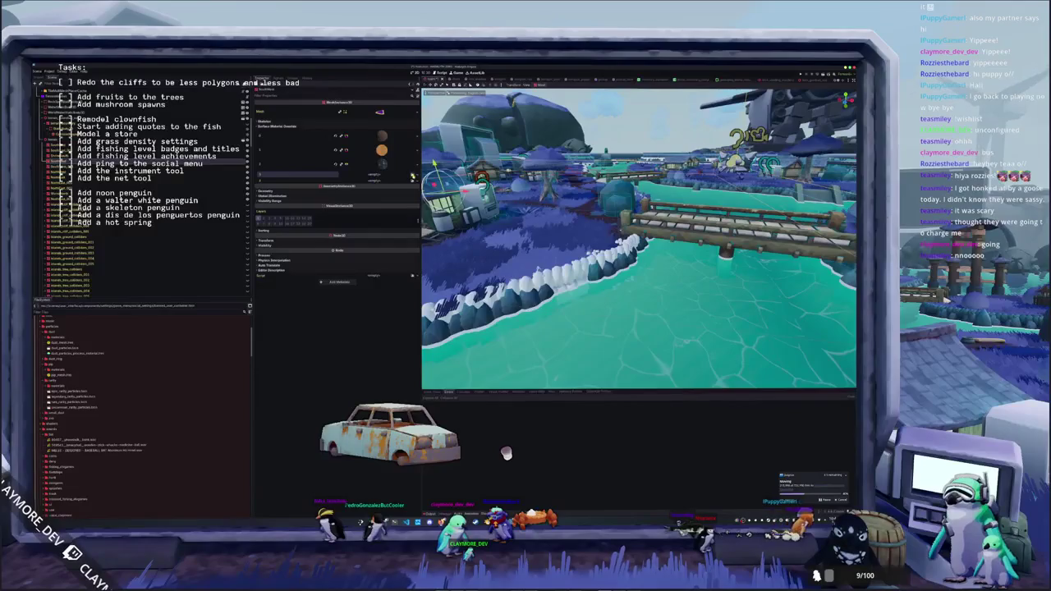
left_click(385, 173)
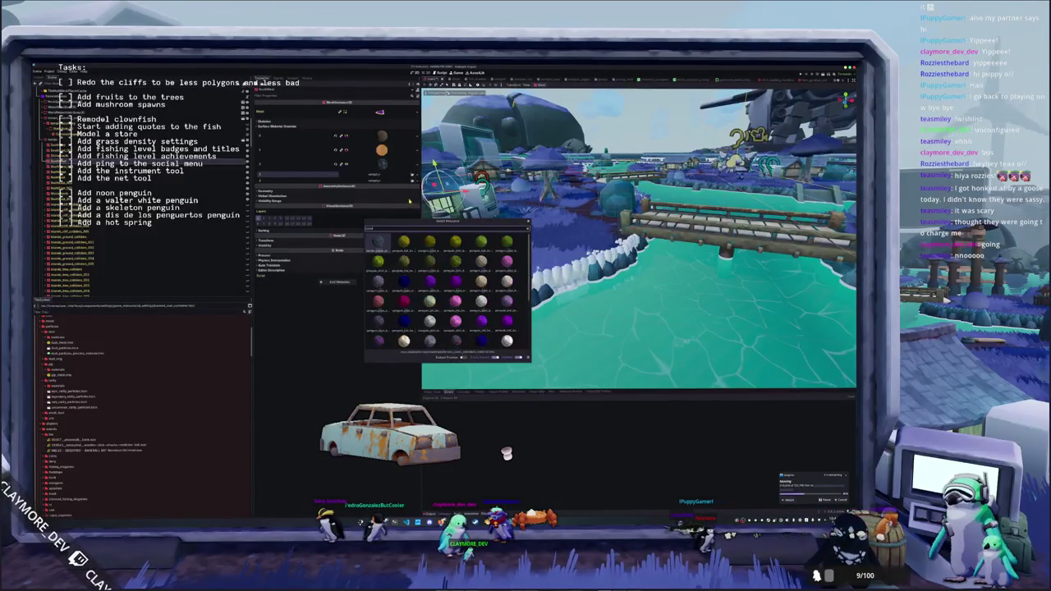
double_click(390, 223)
left_click(394, 185)
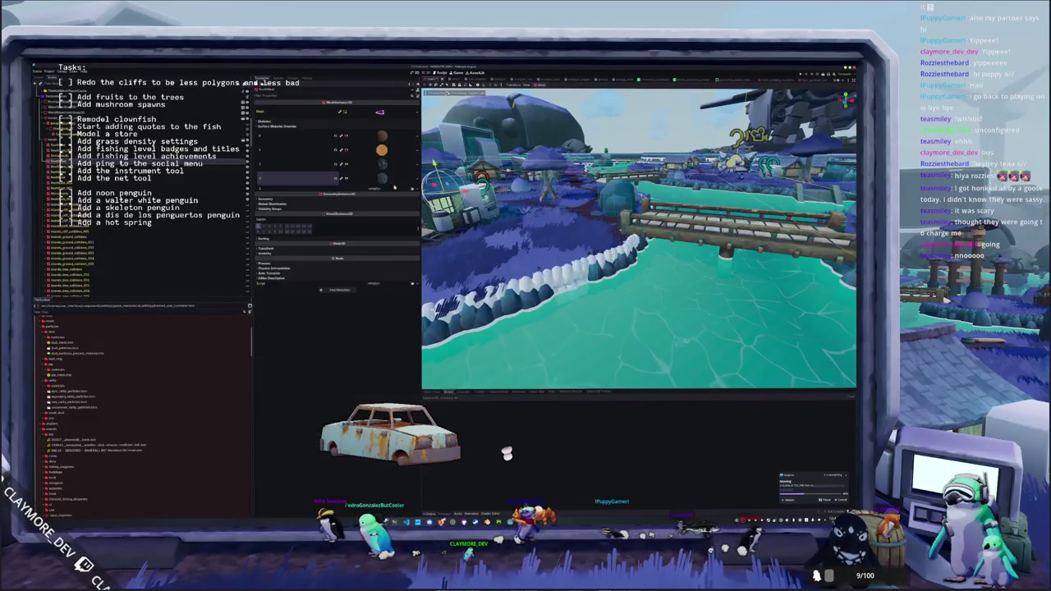
left_click(412, 188)
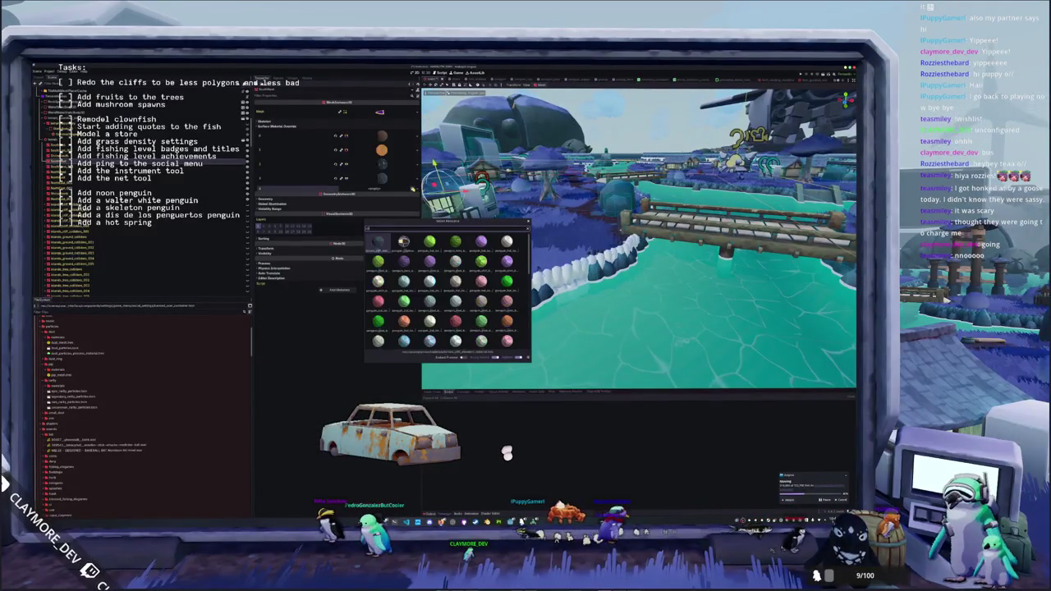
double_click(509, 263)
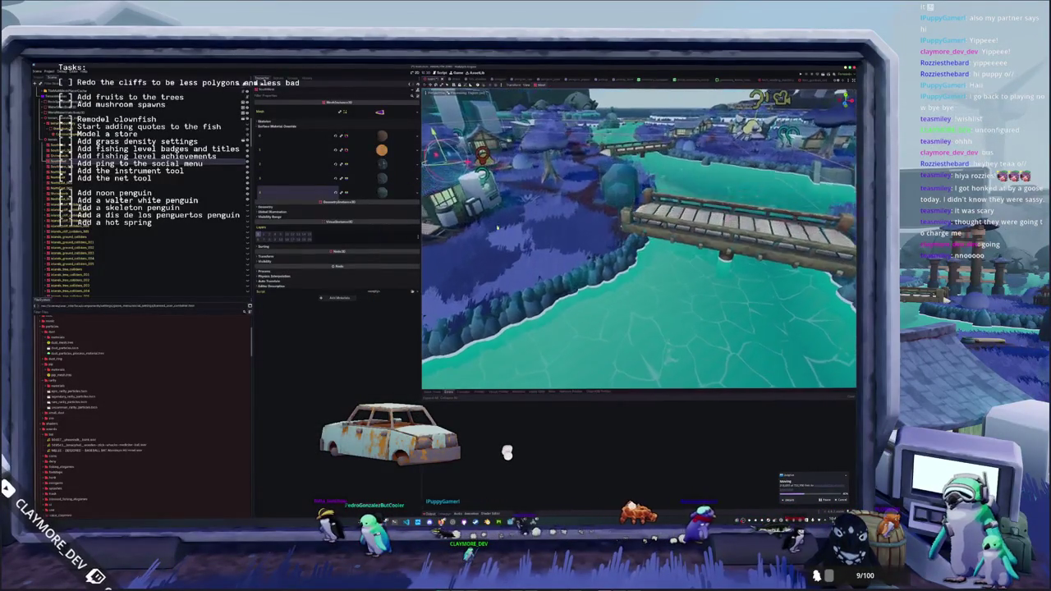
key("ctrl+s")
mouse_move(496, 226)
left_mouse_down()
mouse_move(502, 292)
mouse_move(503, 262)
left_mouse_up()
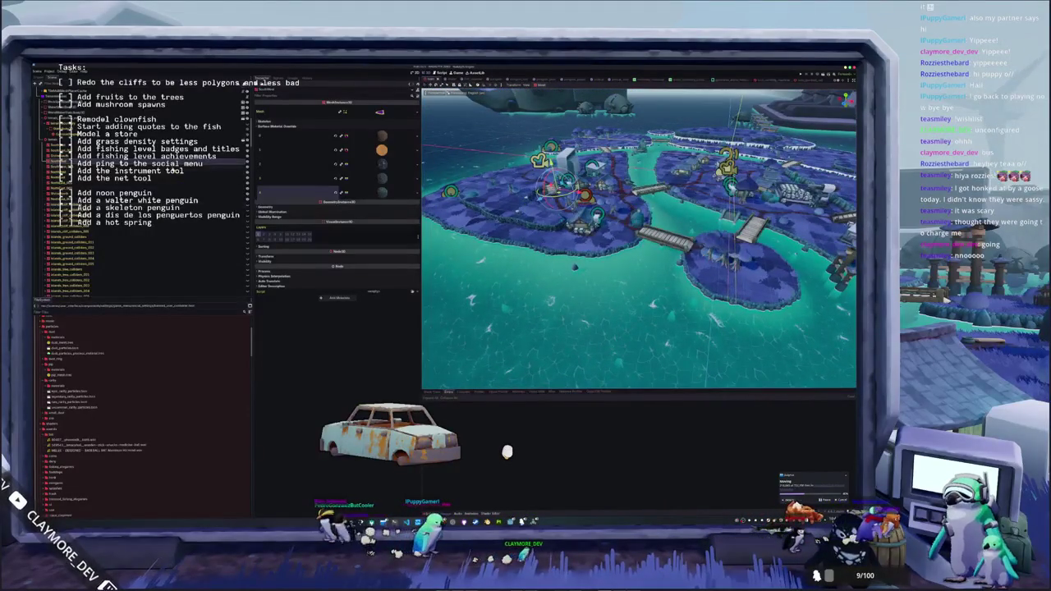
- Select another island's mesh and assign a dark material to one of its surface overrides
left_click(575, 193)
scroll(640, 238, "down", 5)
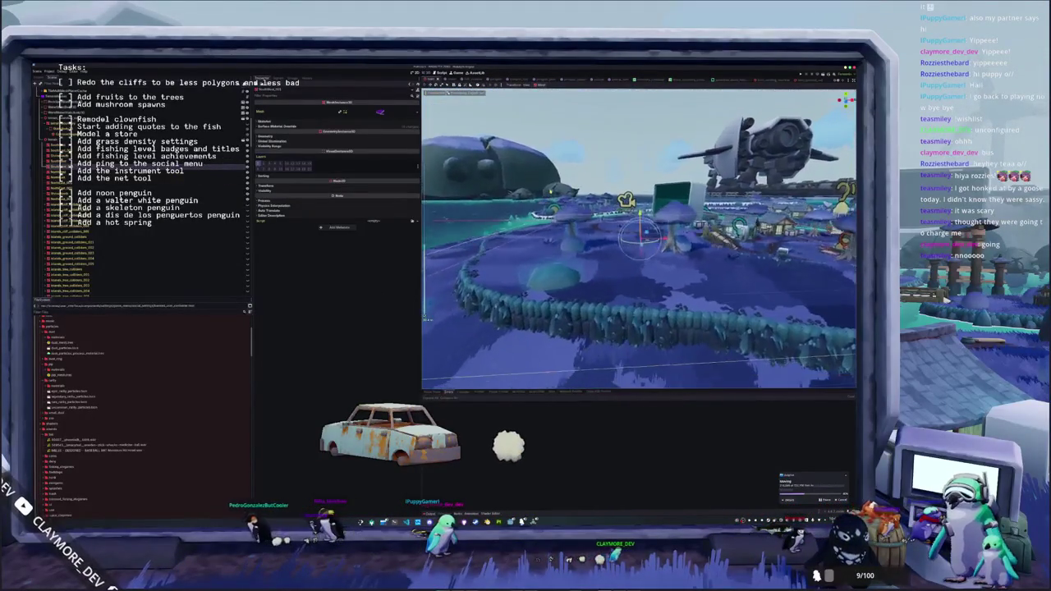
left_click(280, 126)
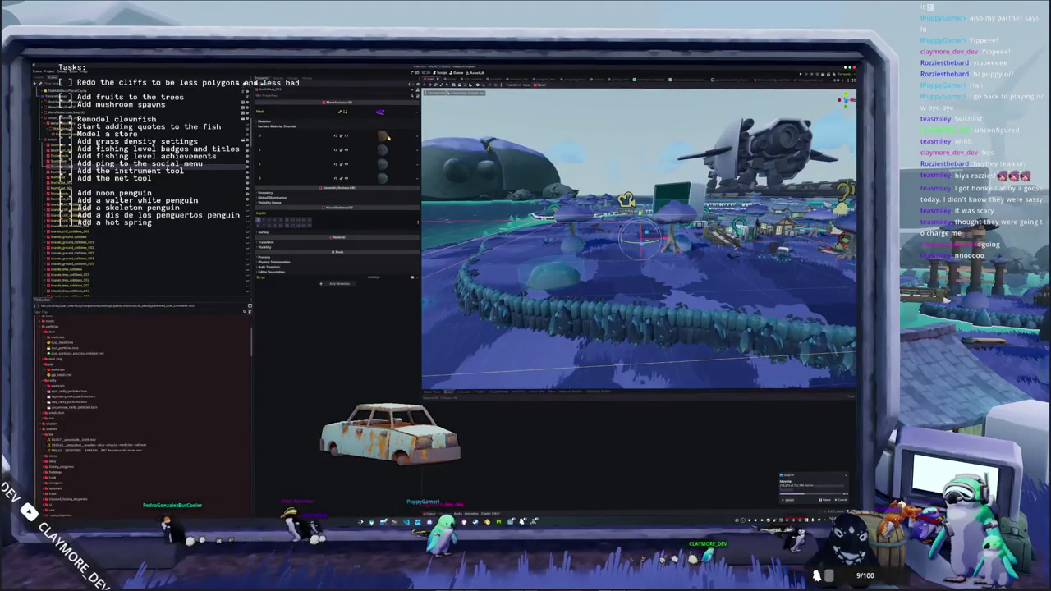
left_click(384, 151)
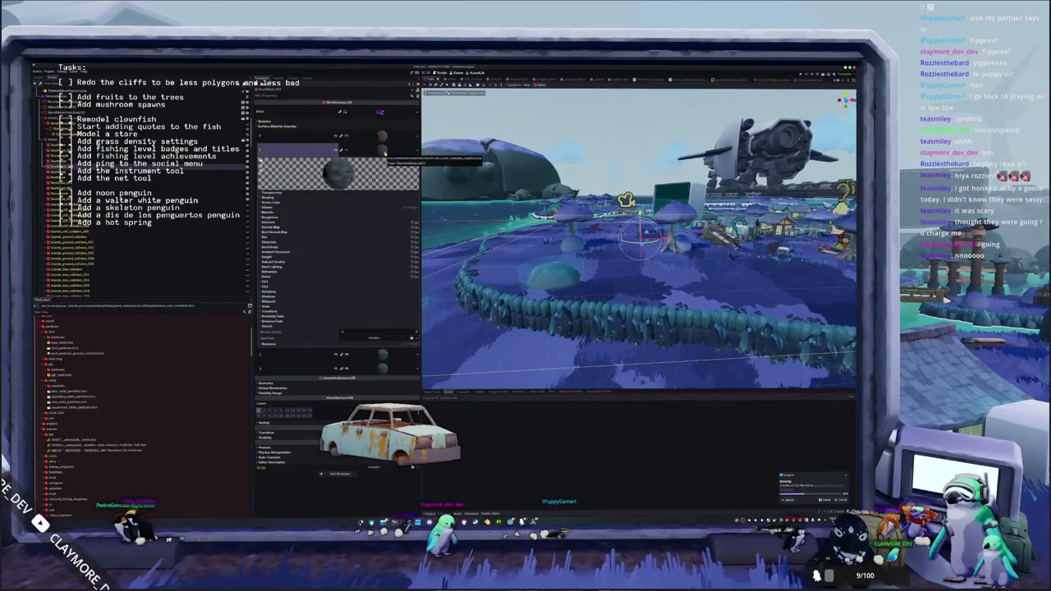
left_click(335, 149)
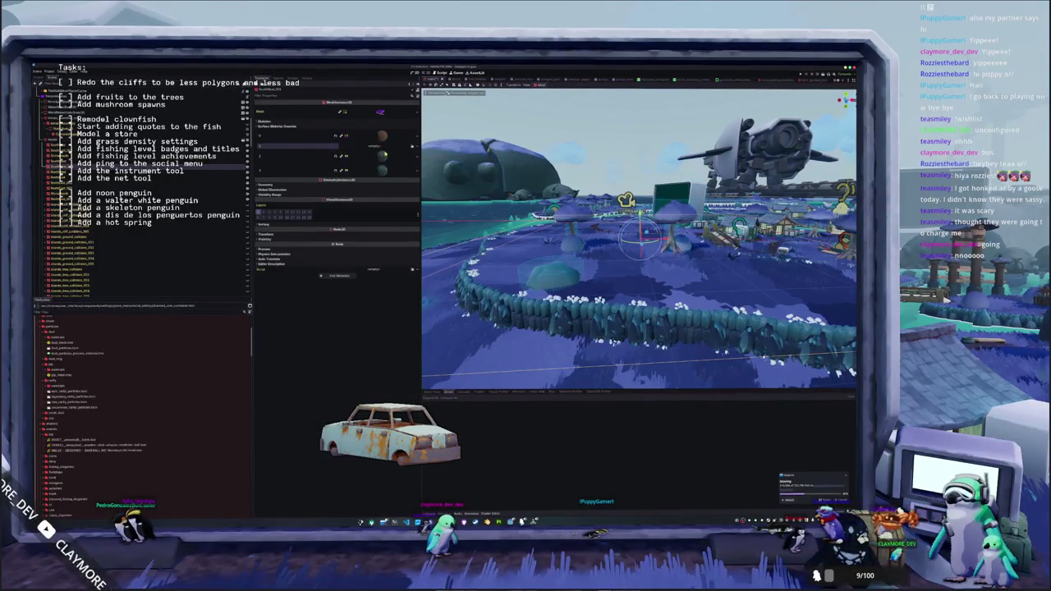
left_click(413, 144)
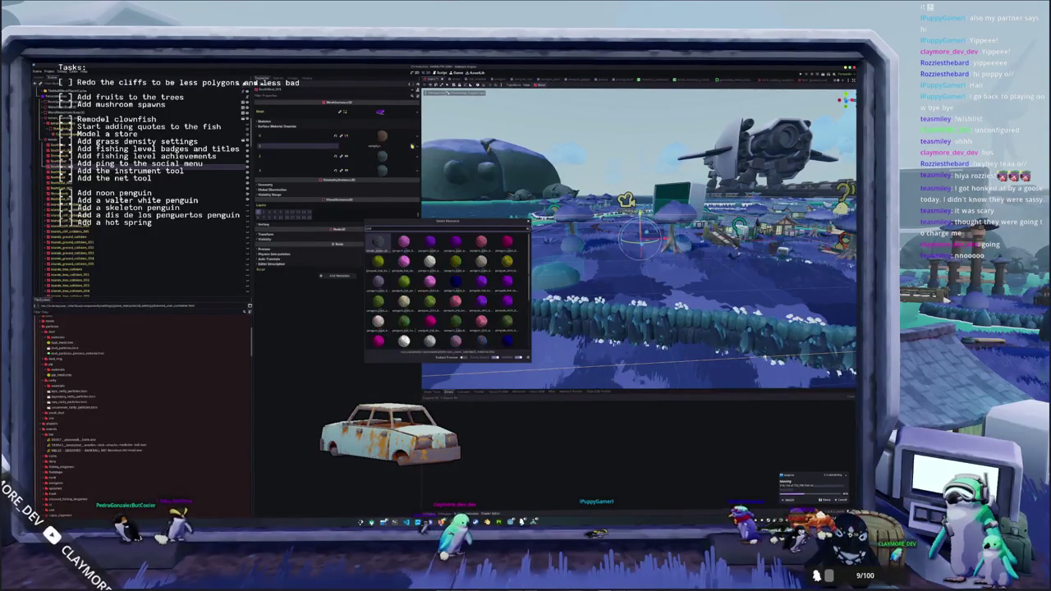
double_click(378, 243)
- Clear the second surface's override and apply the 'penguin'-filtered material in its place
left_click(343, 167)
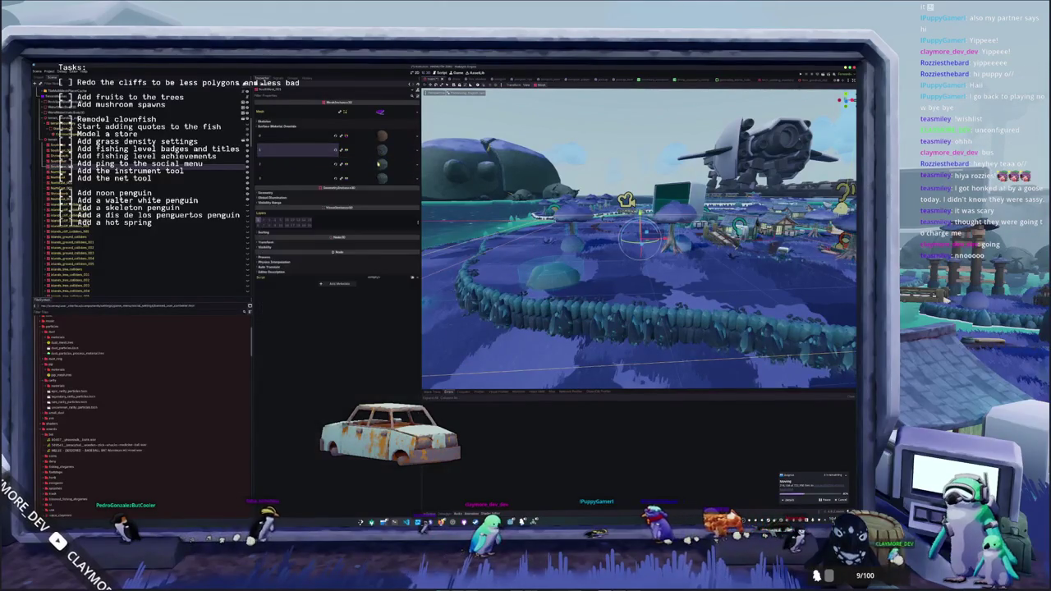
left_click(343, 167)
left_click(336, 166)
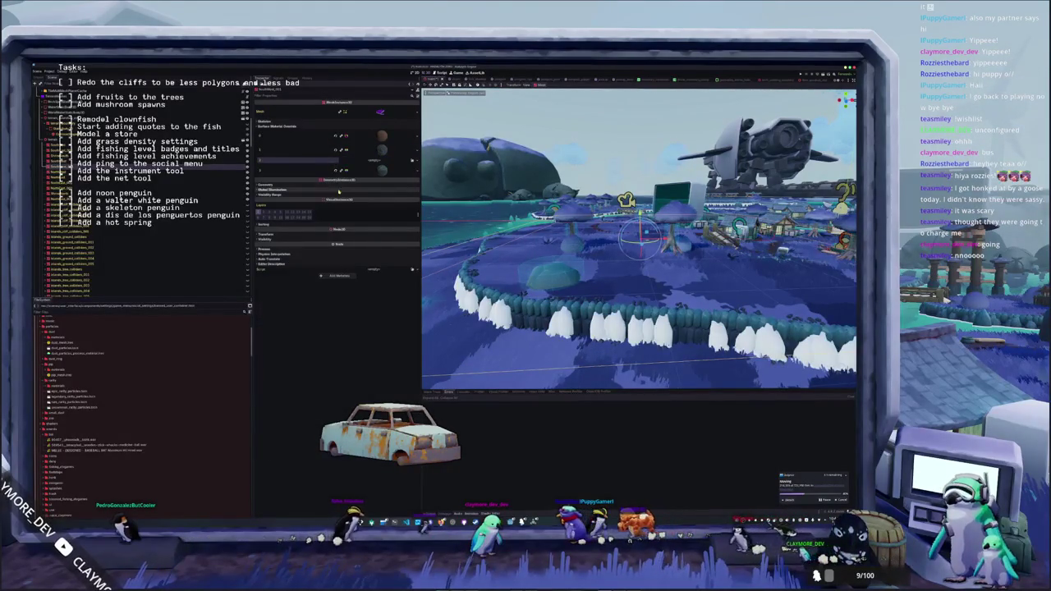
left_click(412, 161)
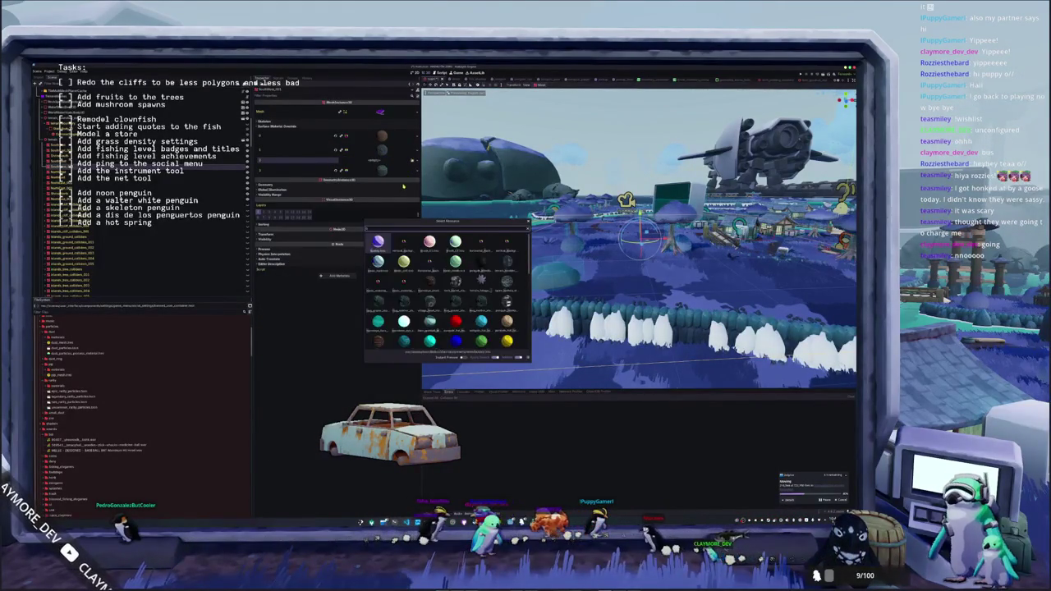
type("penguin")
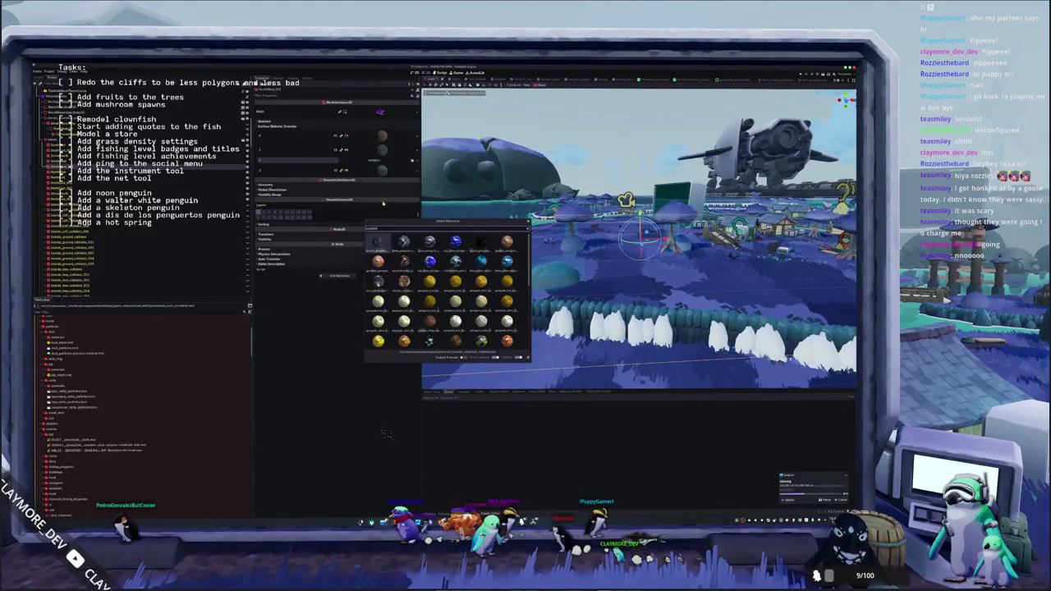
double_click(377, 241)
left_click(383, 166)
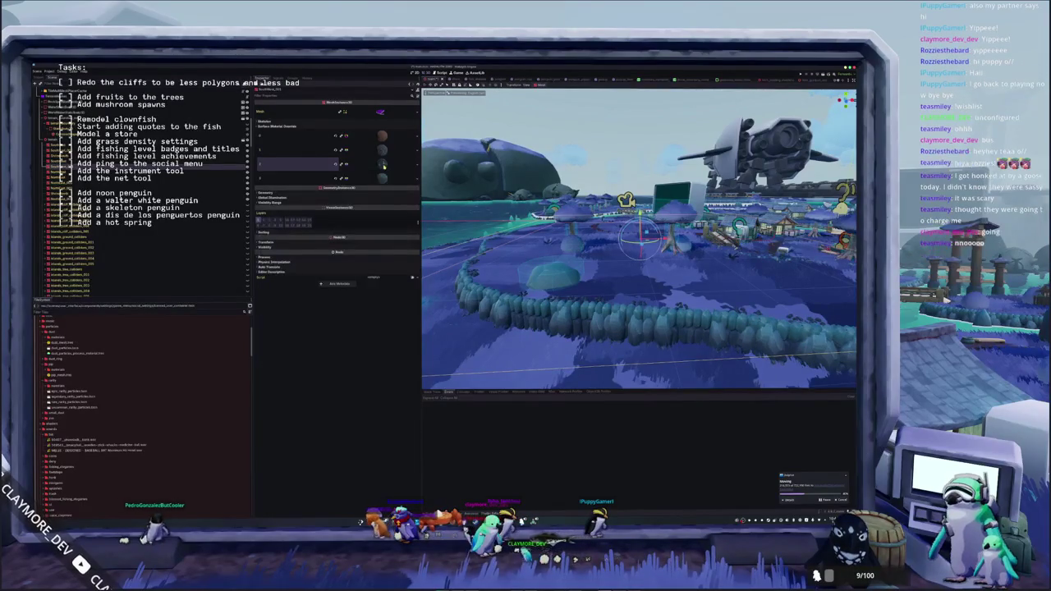
left_click_drag(426, 183, 161, 175)
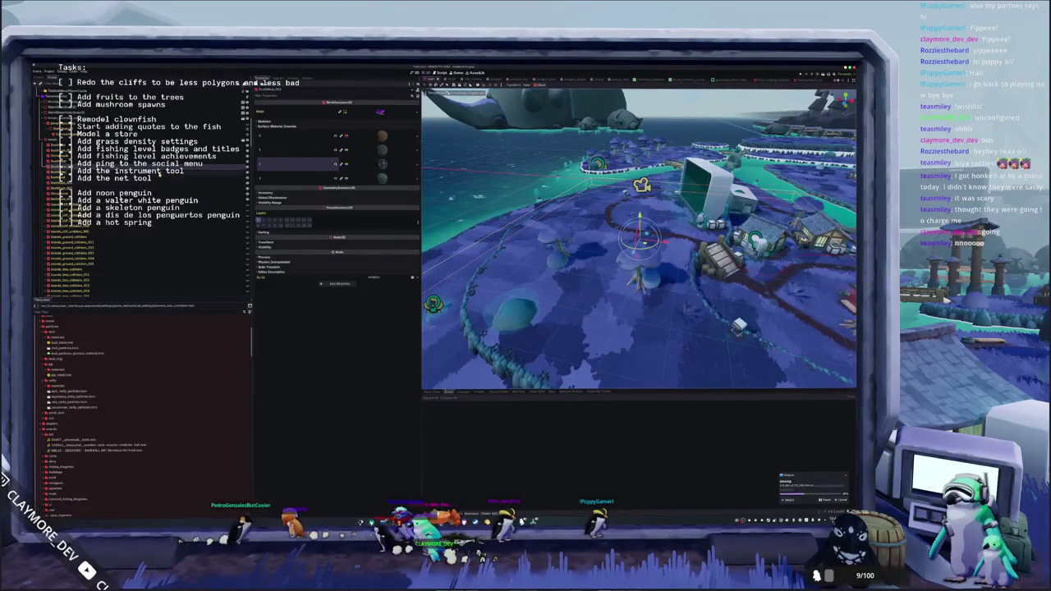
left_click(278, 125)
- Quick Load the material found by searching 'peng' into the rock wall's first override slot
mouse_move(575, 247)
left_mouse_down()
mouse_move(424, 315)
mouse_move(468, 292)
left_mouse_up()
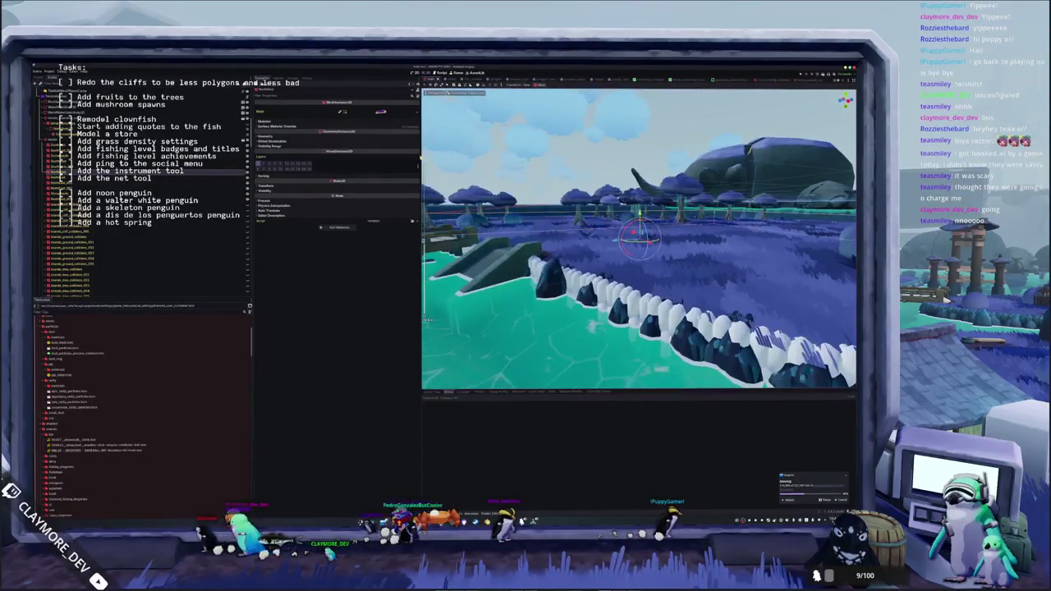
left_click(322, 127)
left_click(383, 150)
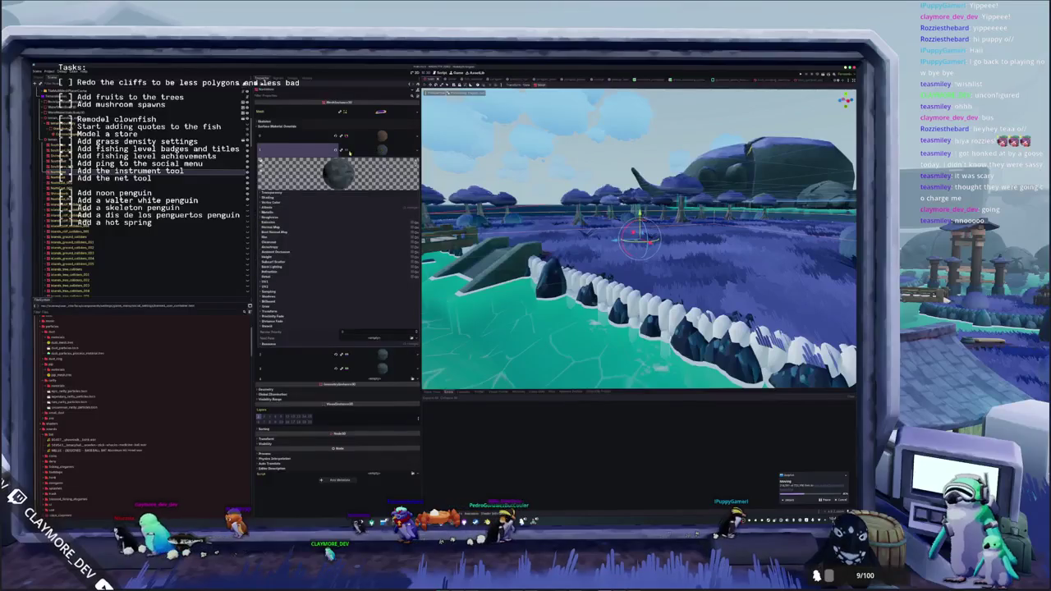
left_click(335, 152)
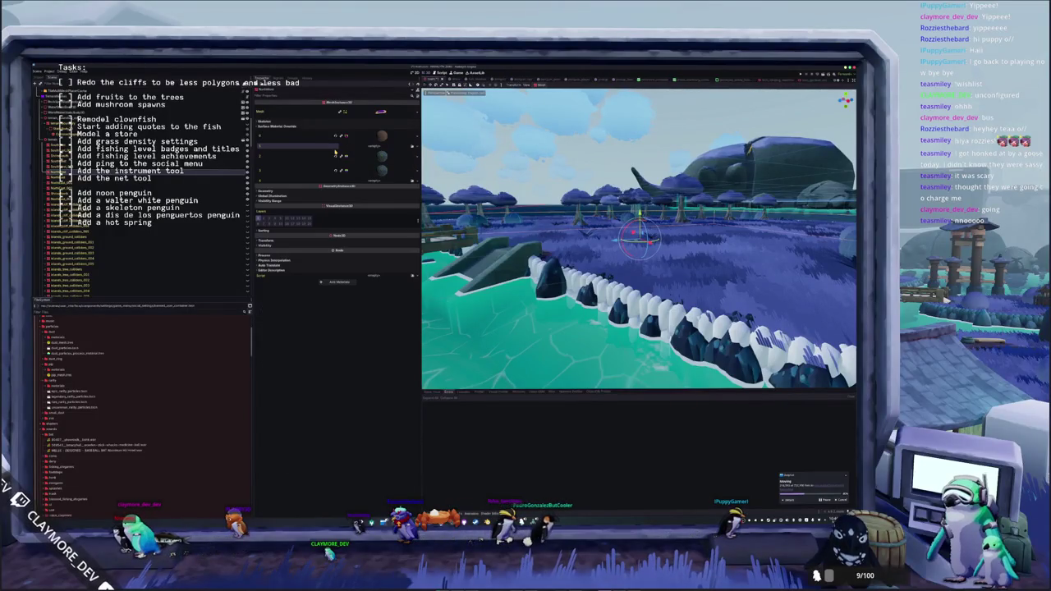
left_click(394, 148)
left_click(414, 150)
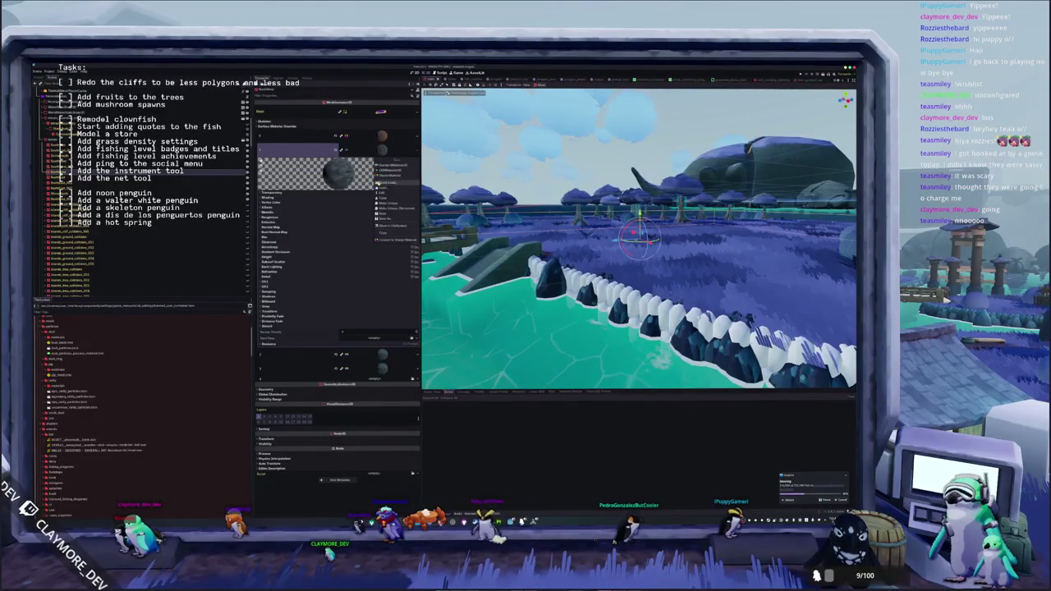
left_click(386, 184)
type("peng")
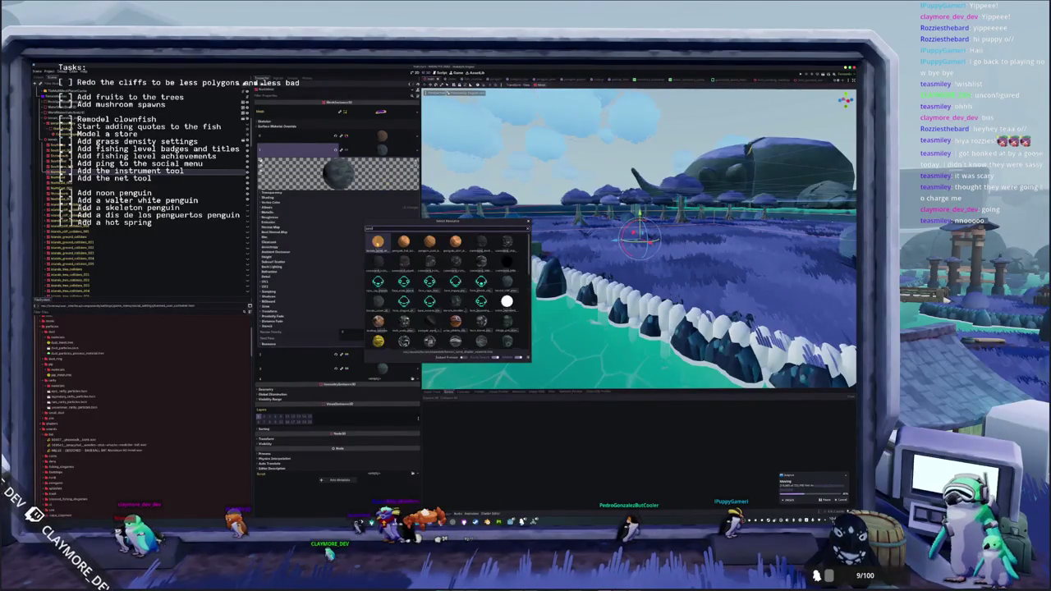
double_click(377, 240)
- Assign a material from the picker to surface override slot 3
left_click(382, 150)
left_click(382, 163)
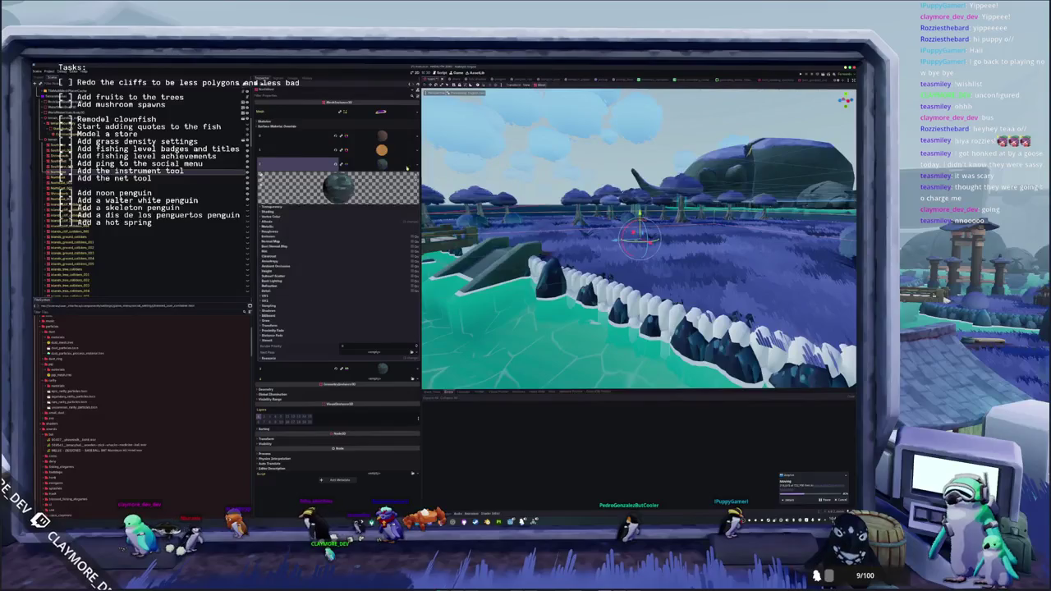
left_click(336, 165)
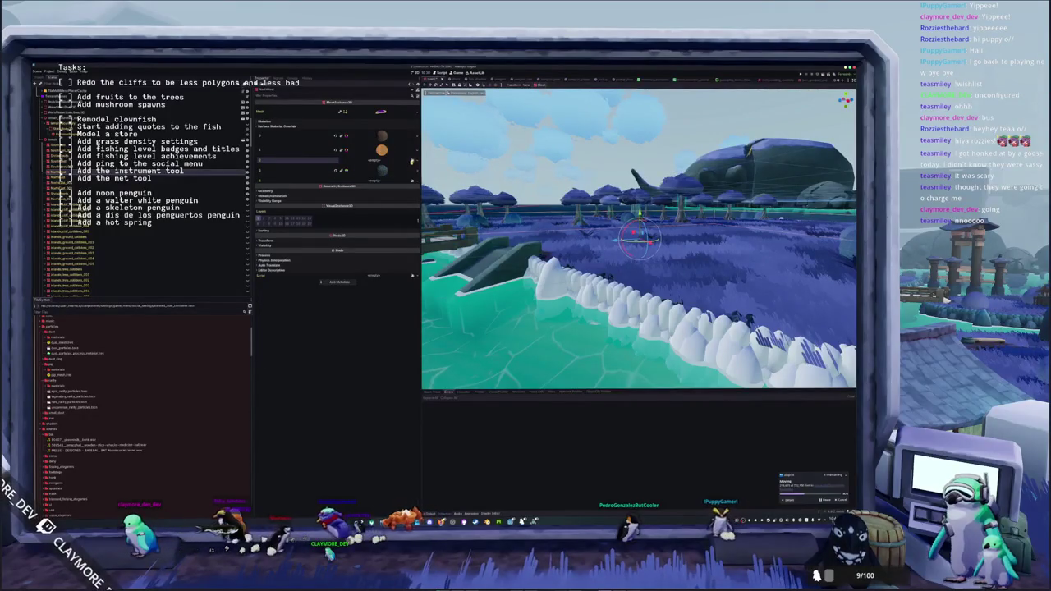
left_click(413, 161)
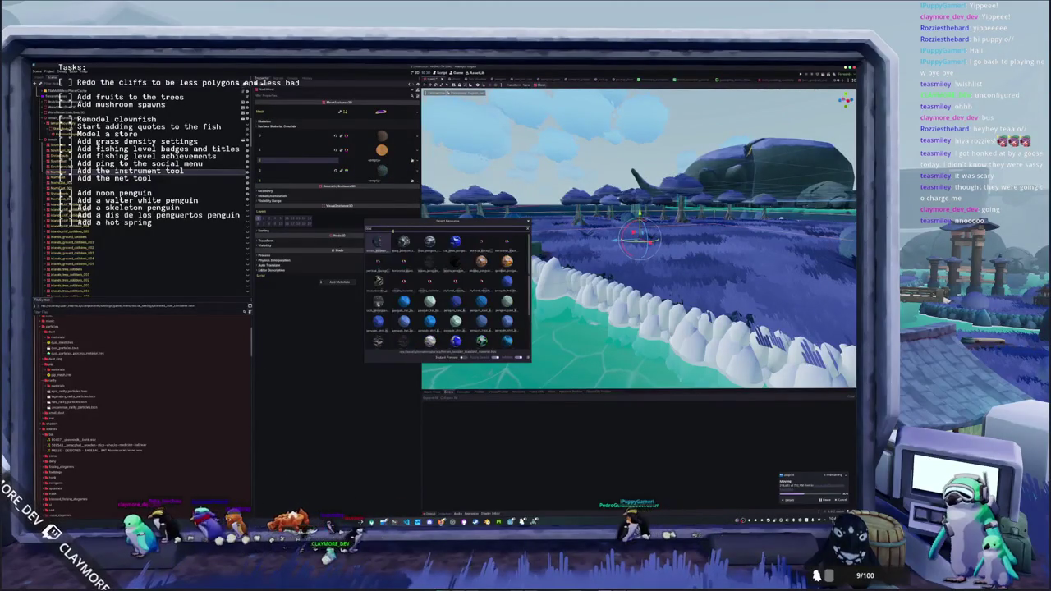
double_click(379, 242)
left_click(339, 165)
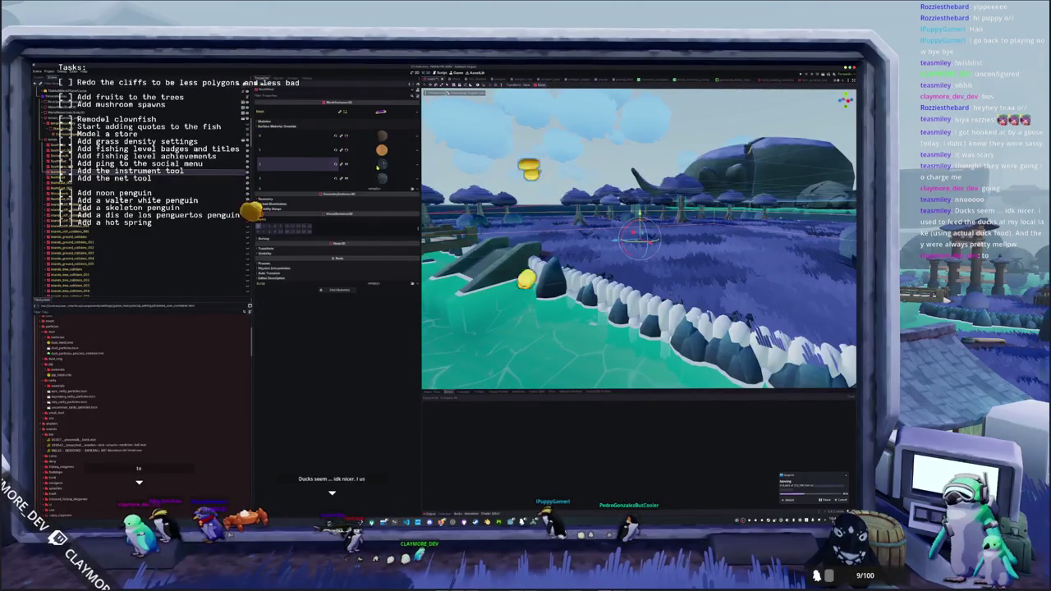
- Give slot 4 a dark material and slot 5 the penguin material found with 'pen'
left_click(336, 178)
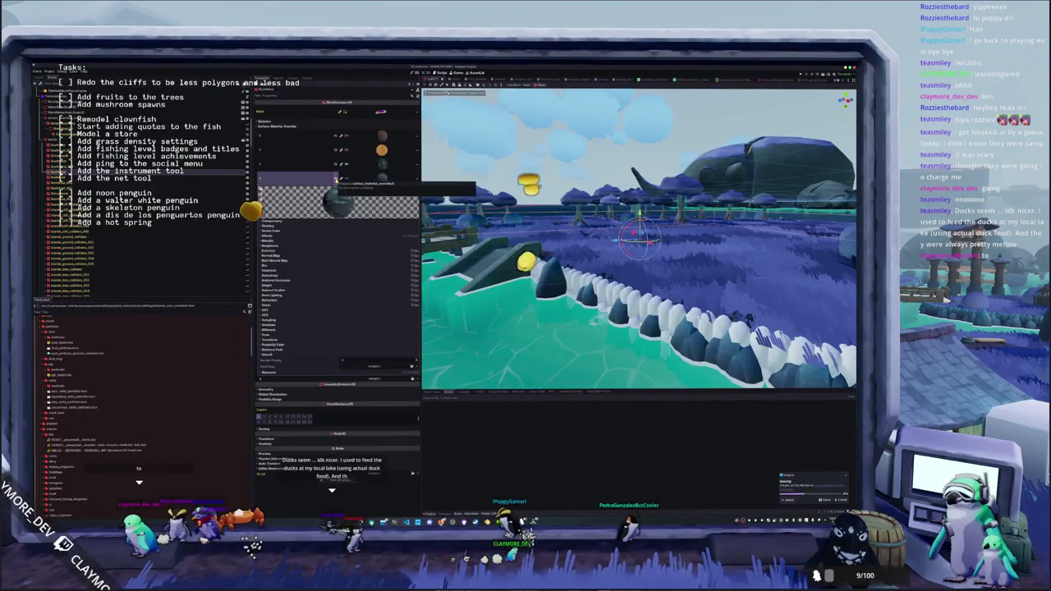
left_click(336, 178)
left_click(413, 176)
scroll(448, 292, "down", 3)
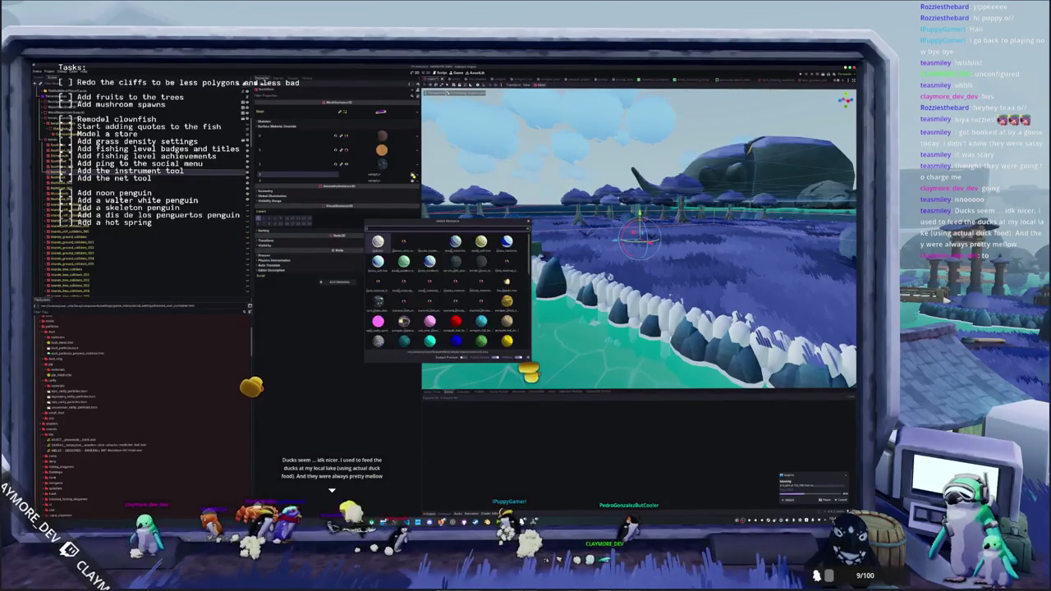
scroll(378, 242, "down", 3)
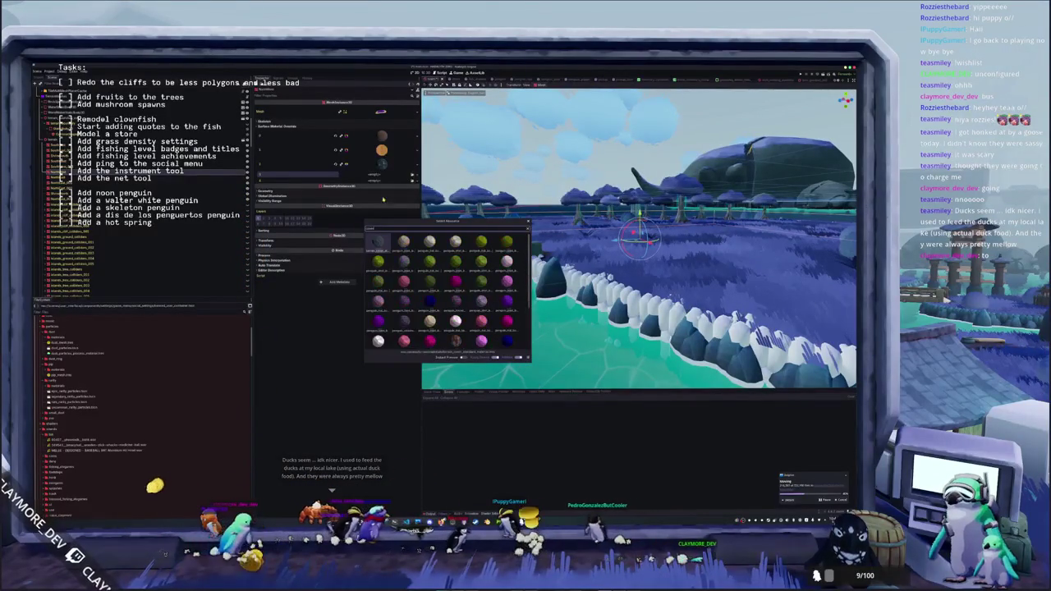
double_click(378, 242)
left_click(382, 178)
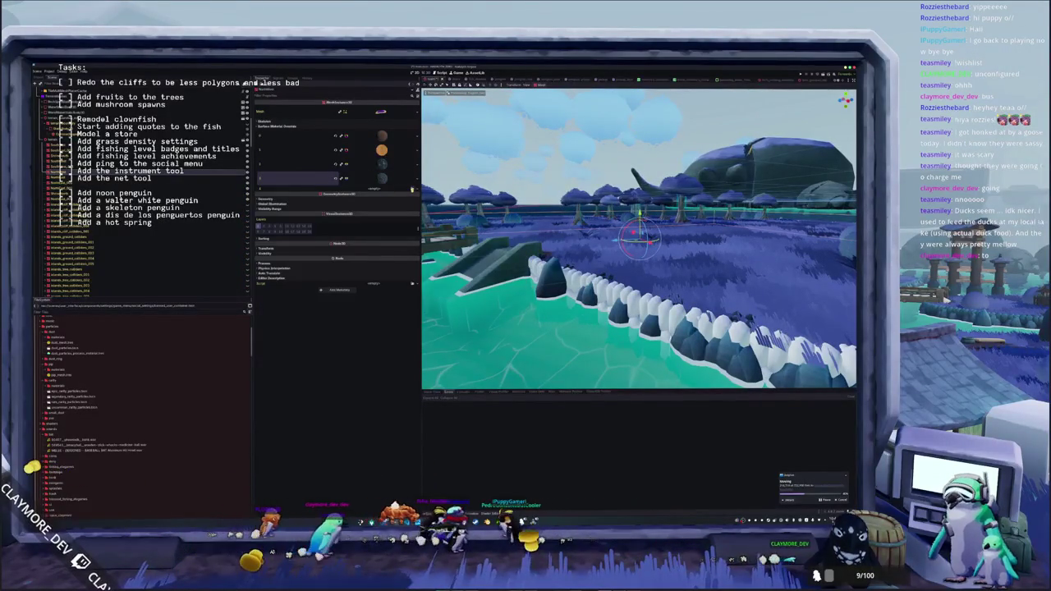
left_click(412, 189)
type("pen")
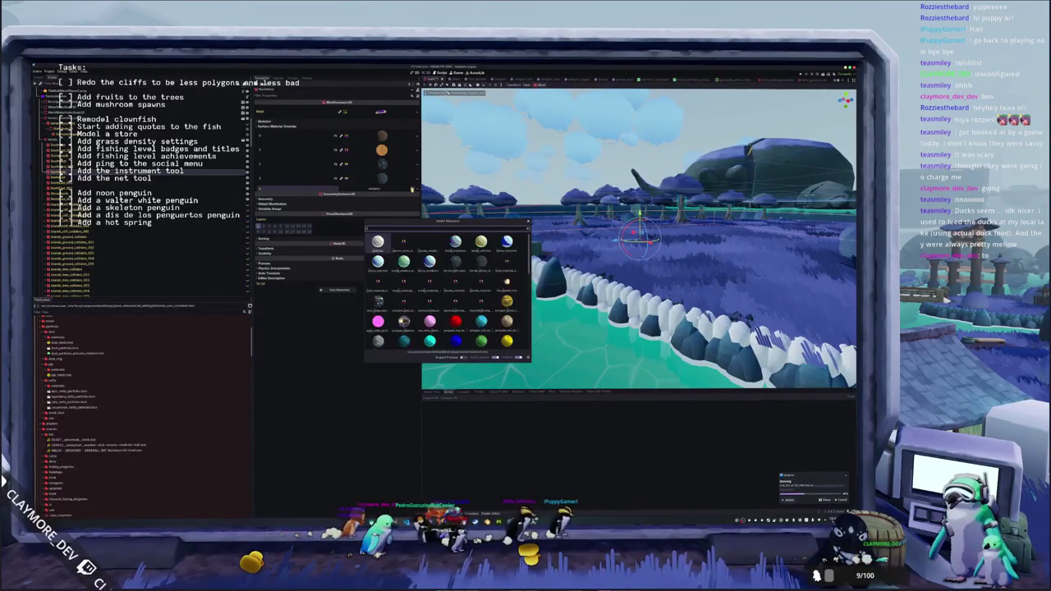
key("Return")
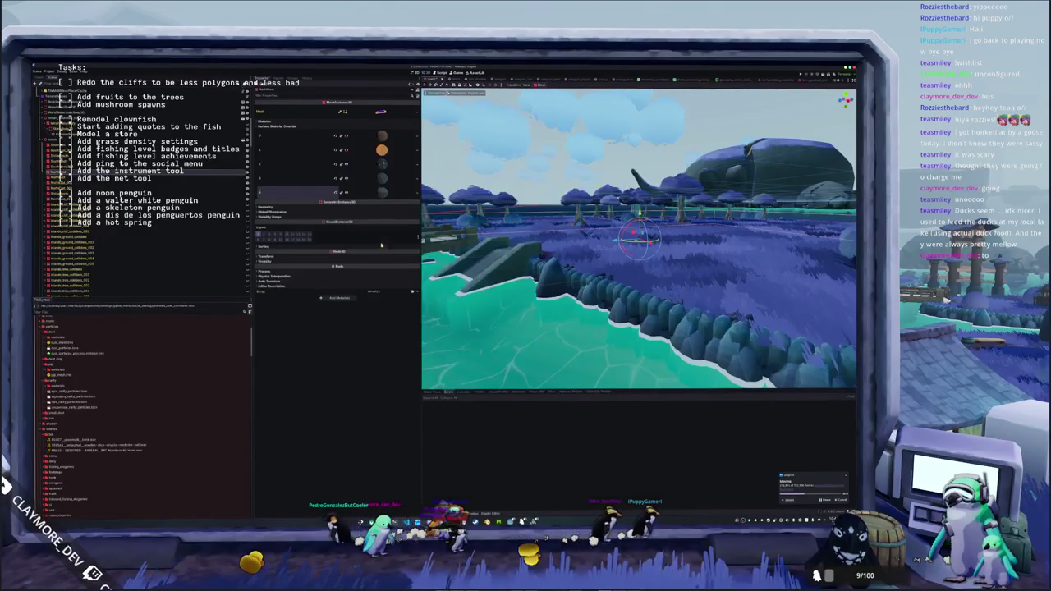
- Fly the camera over the river, then select and focus on the island disc
key("w")
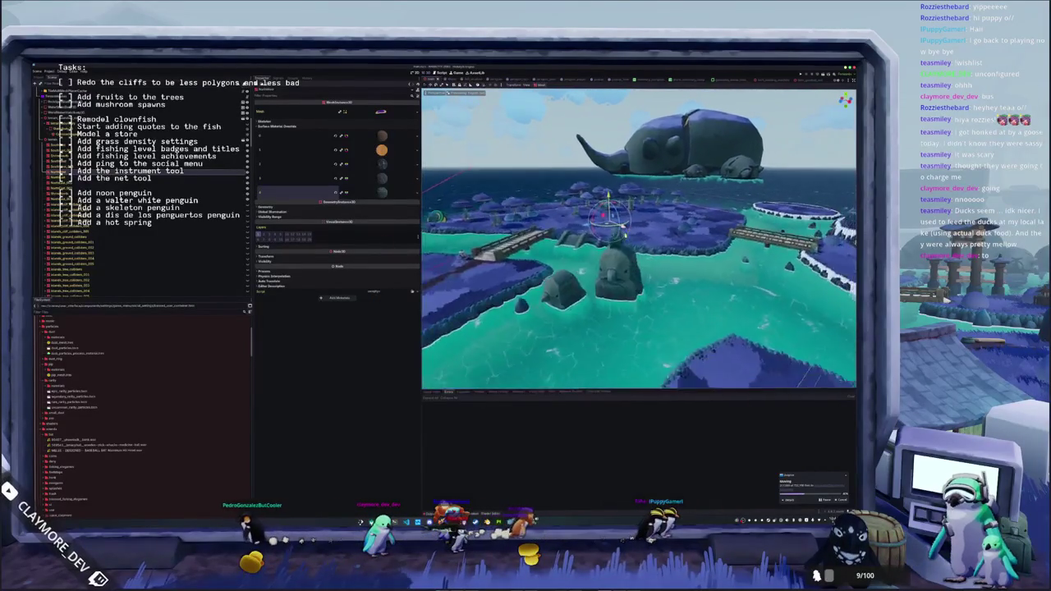
key("w")
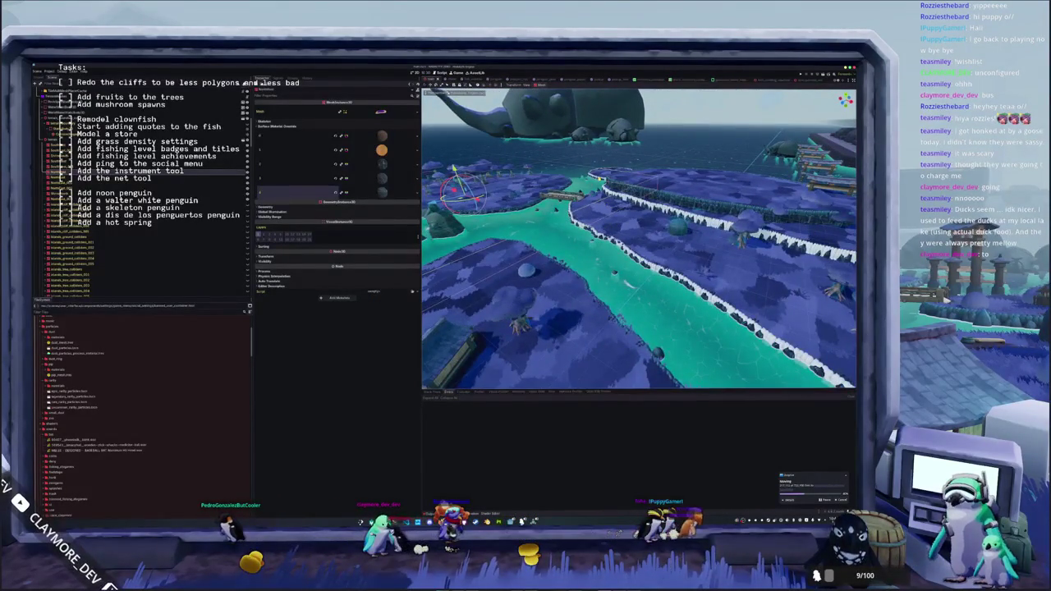
left_click(123, 192)
key("f")
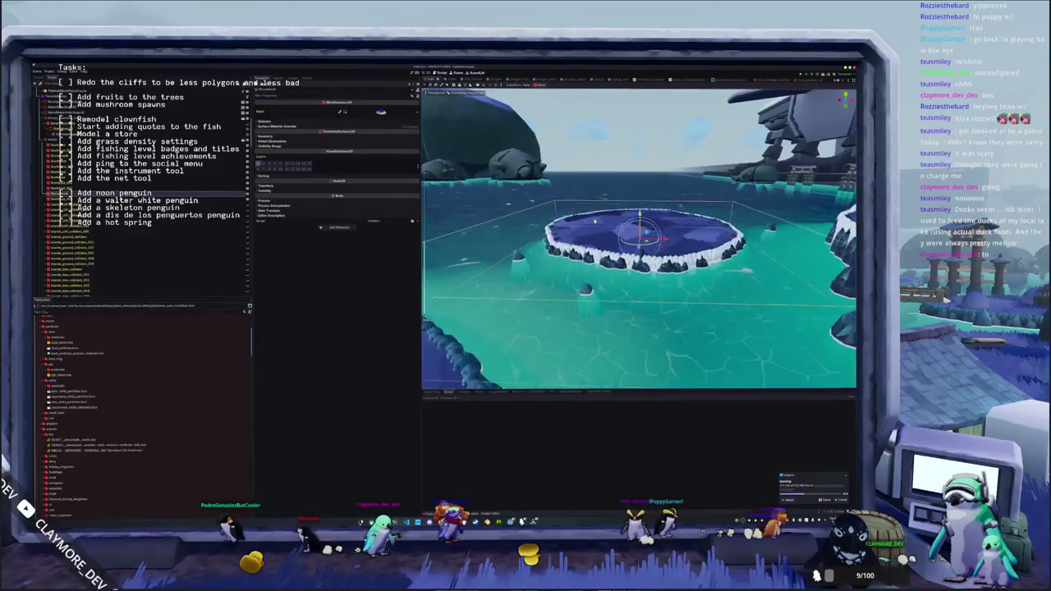
- Clear the island disc's fourth slot and load a 'cosme' material, then swap in another
scroll(639, 238, "up", 2)
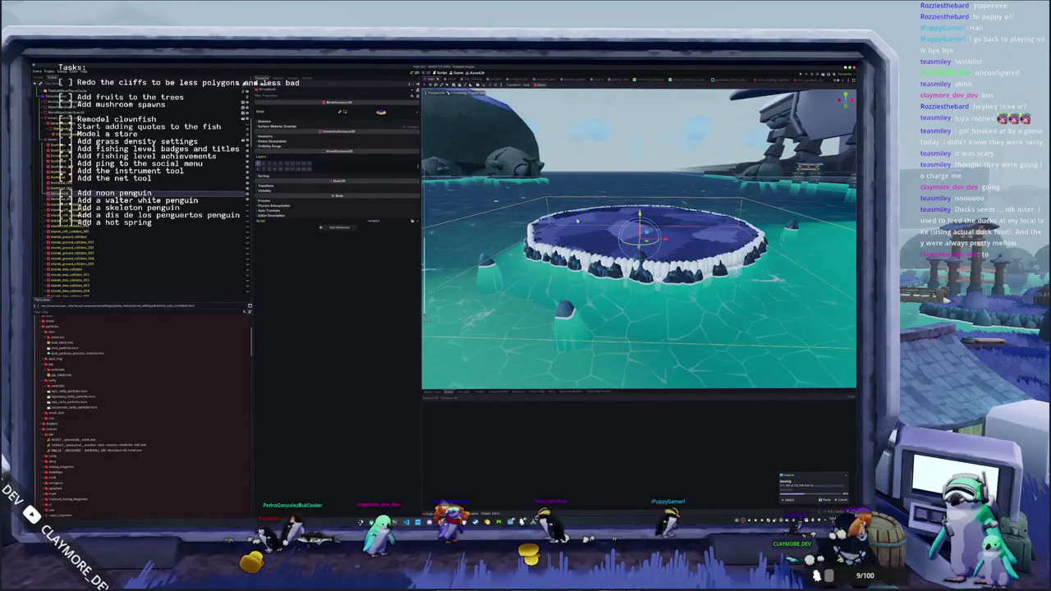
left_click_drag(578, 220, 478, 174)
left_click(383, 127)
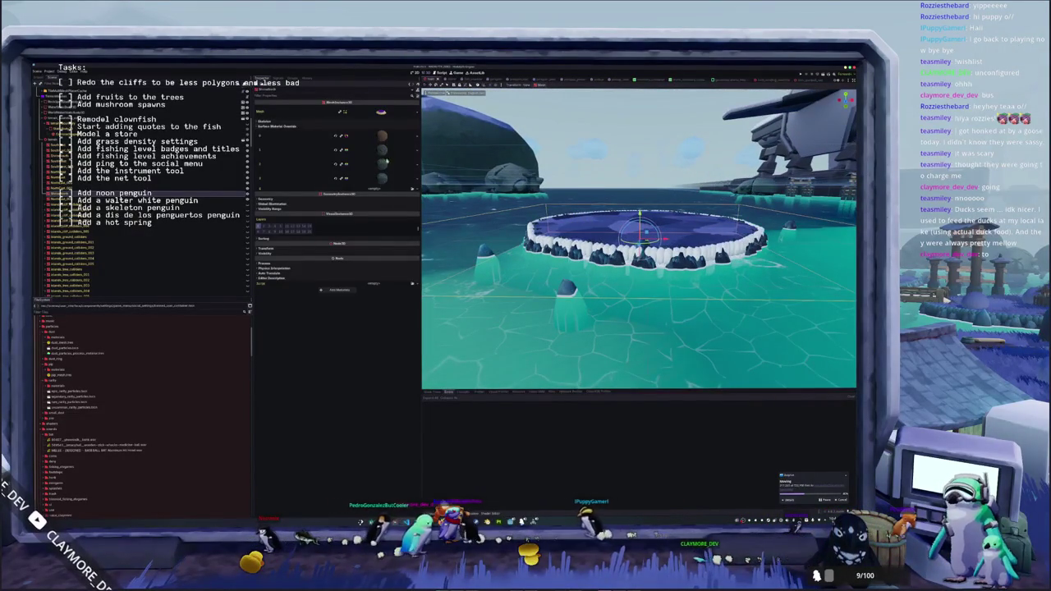
left_click(336, 176)
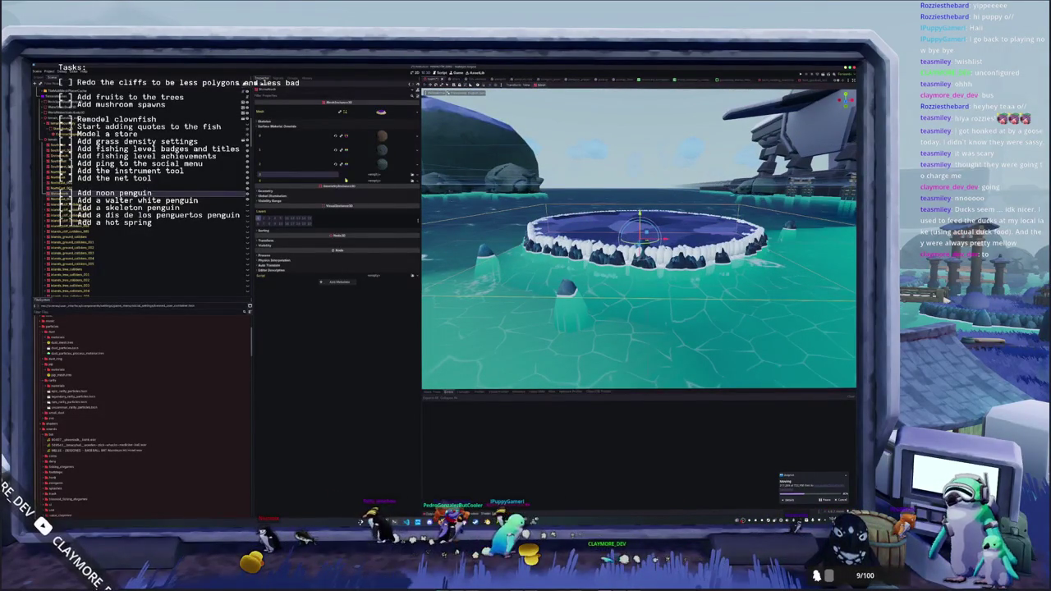
left_click(412, 176)
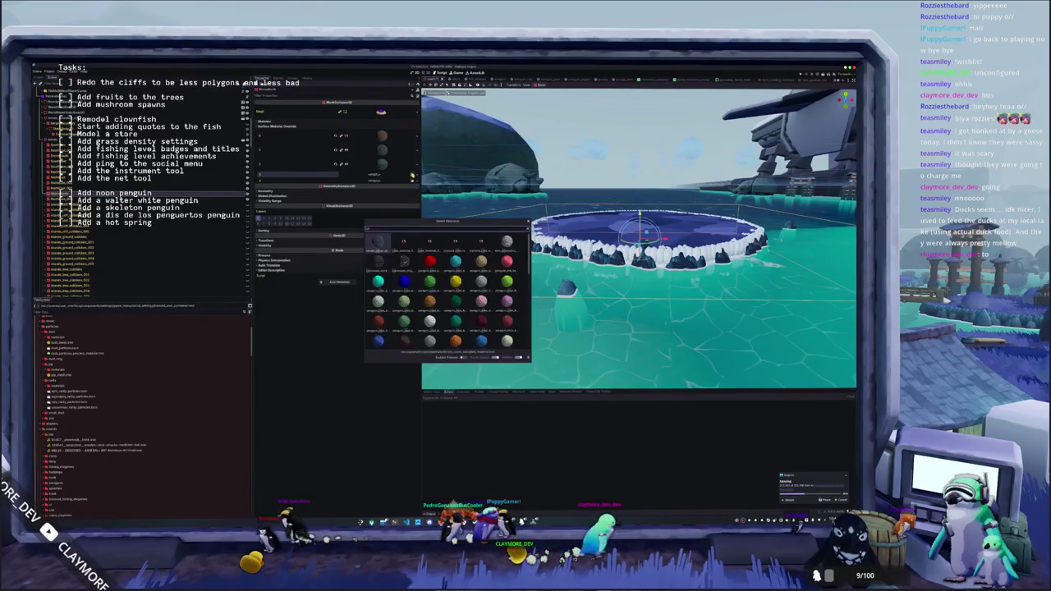
type("cosme")
double_click(376, 243)
left_click(380, 165)
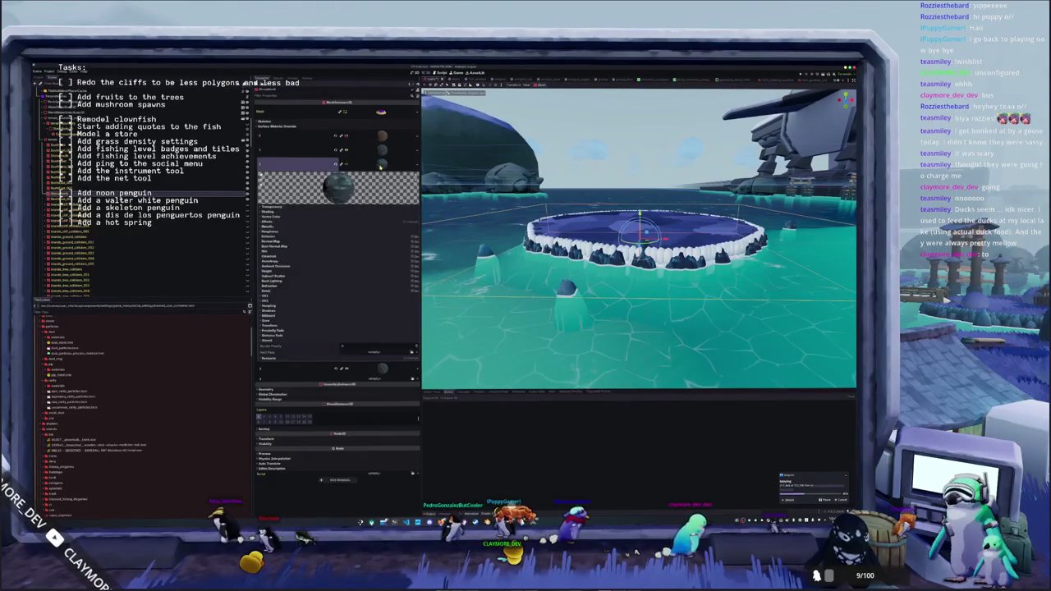
left_click(337, 164)
left_click(412, 162)
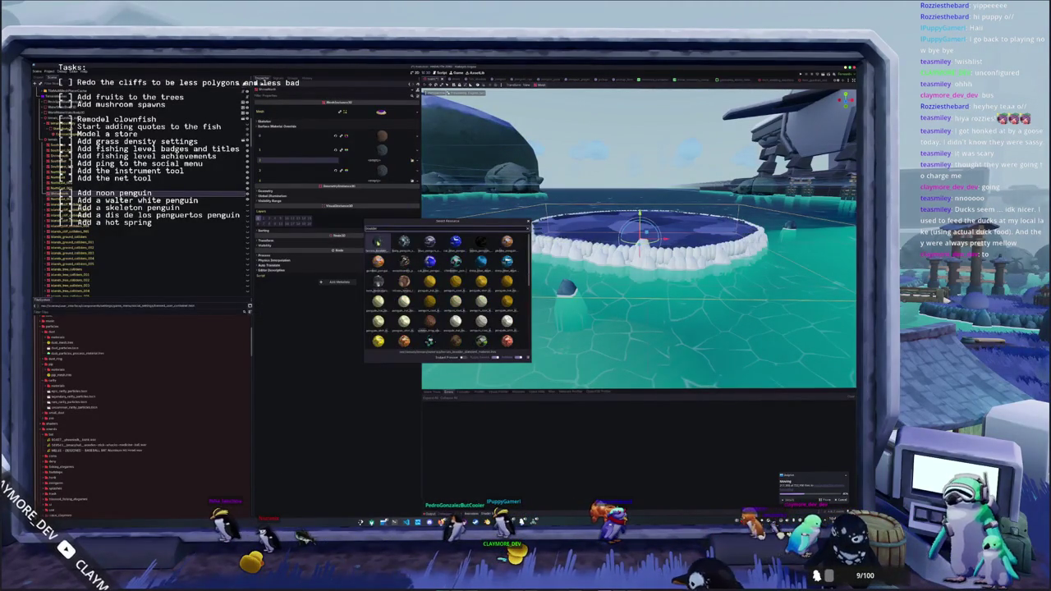
double_click(377, 242)
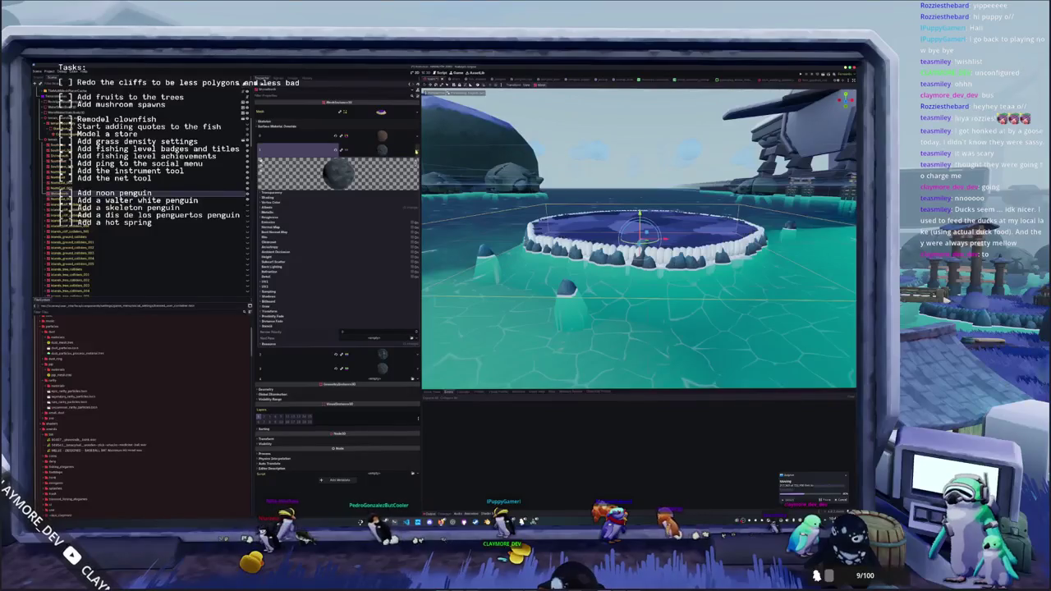
- Load the orange 'ball' material into a slot and apply a dark material to the rim
left_click_drag(435, 247, 466, 209)
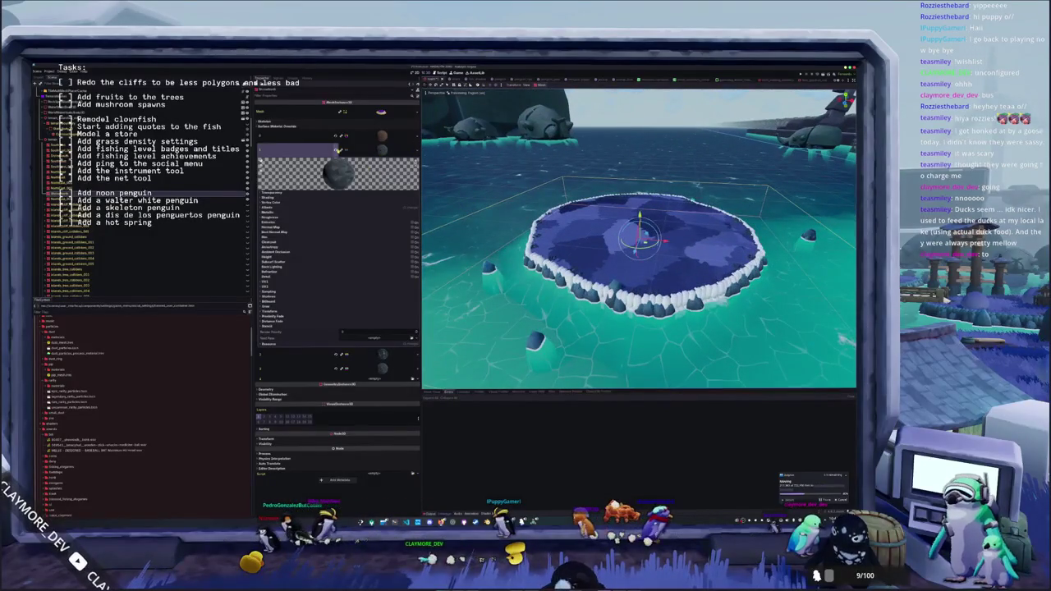
left_click(337, 151)
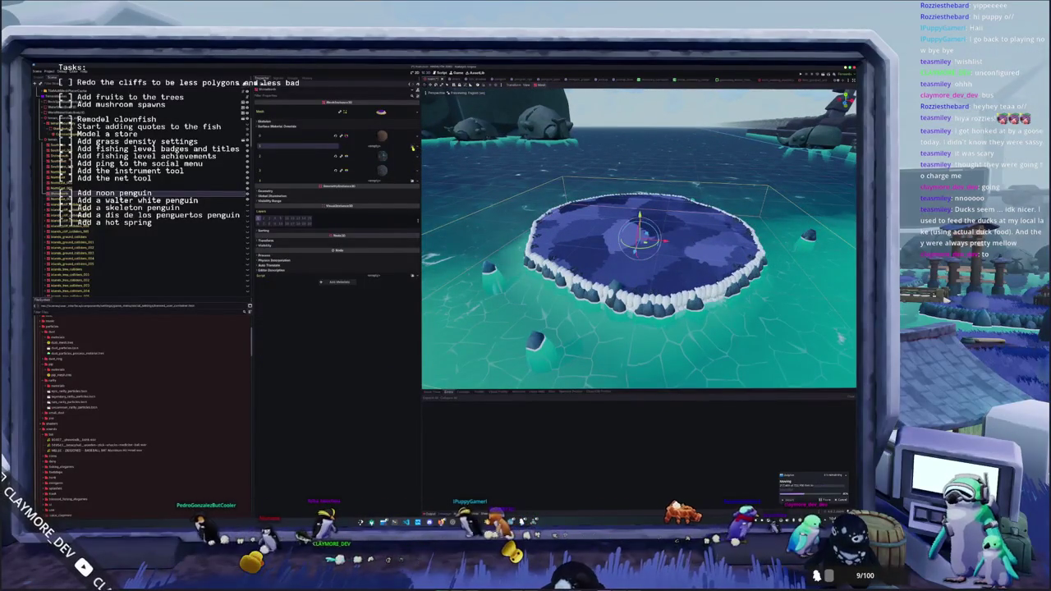
left_click(413, 148)
type("ball")
double_click(377, 242)
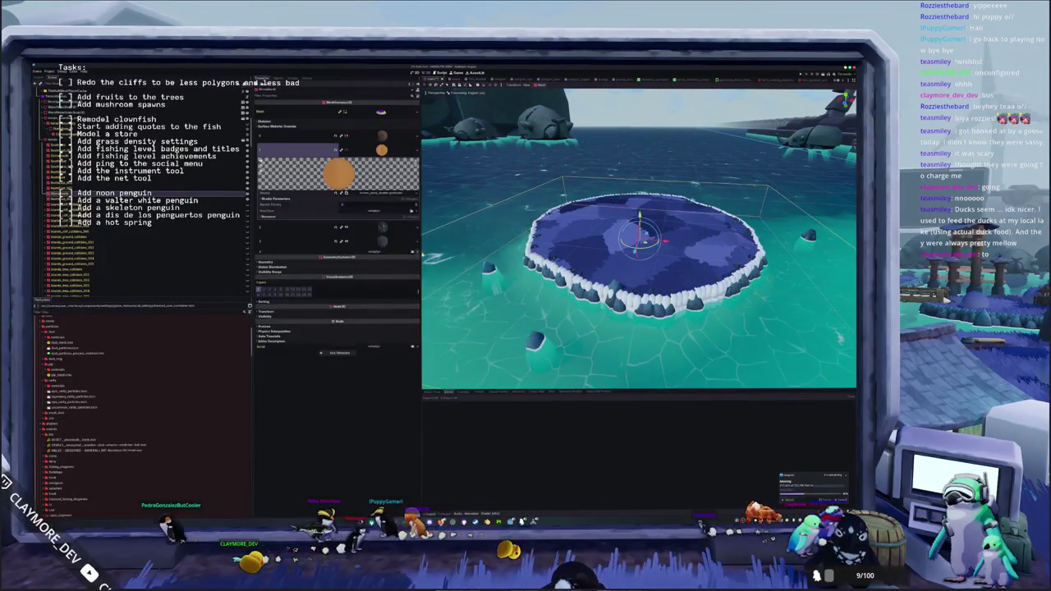
left_click(383, 149)
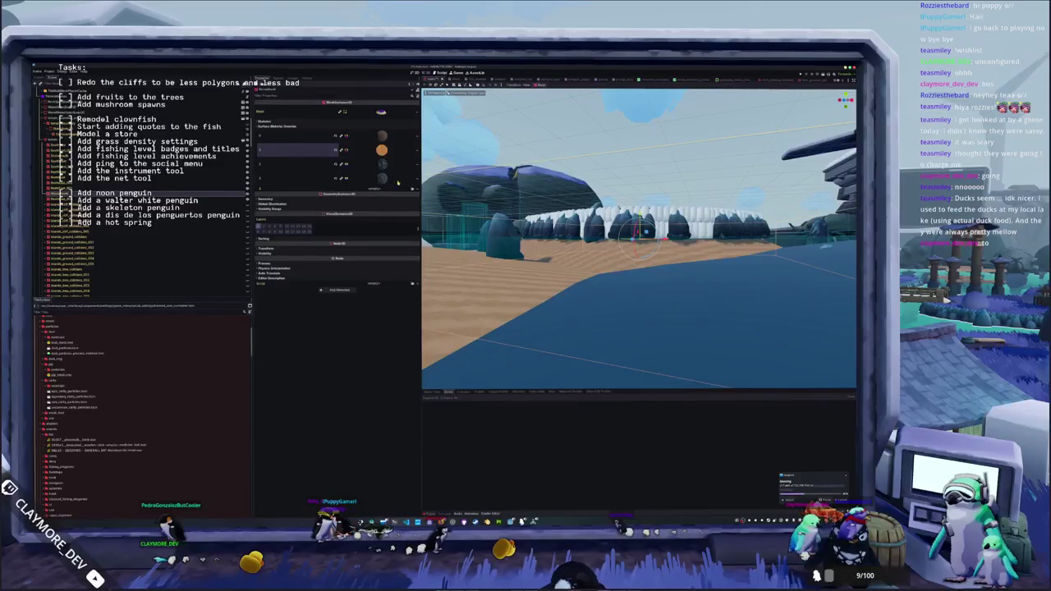
left_click(412, 189)
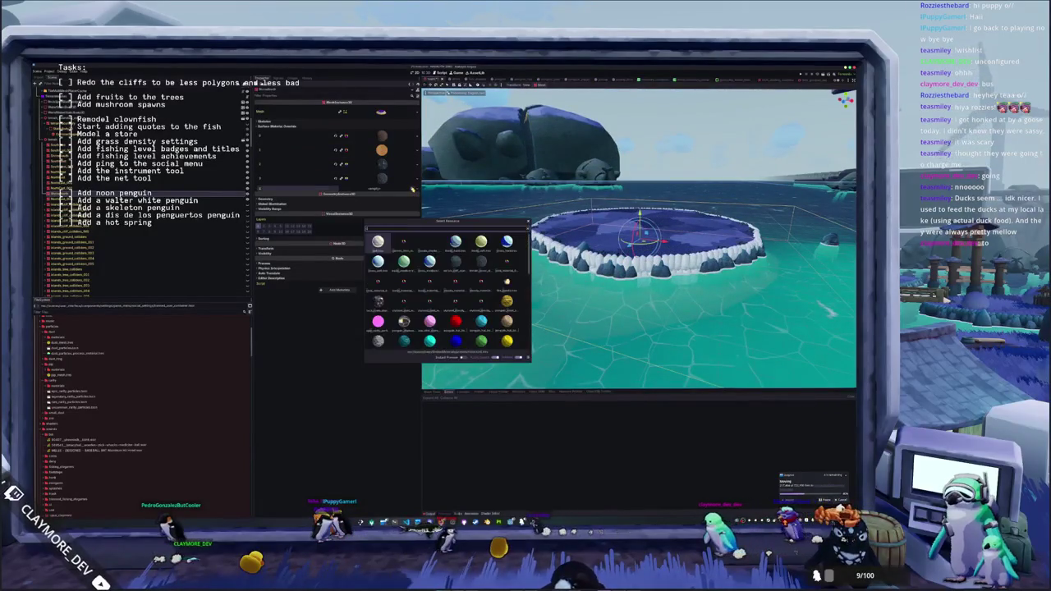
double_click(394, 244)
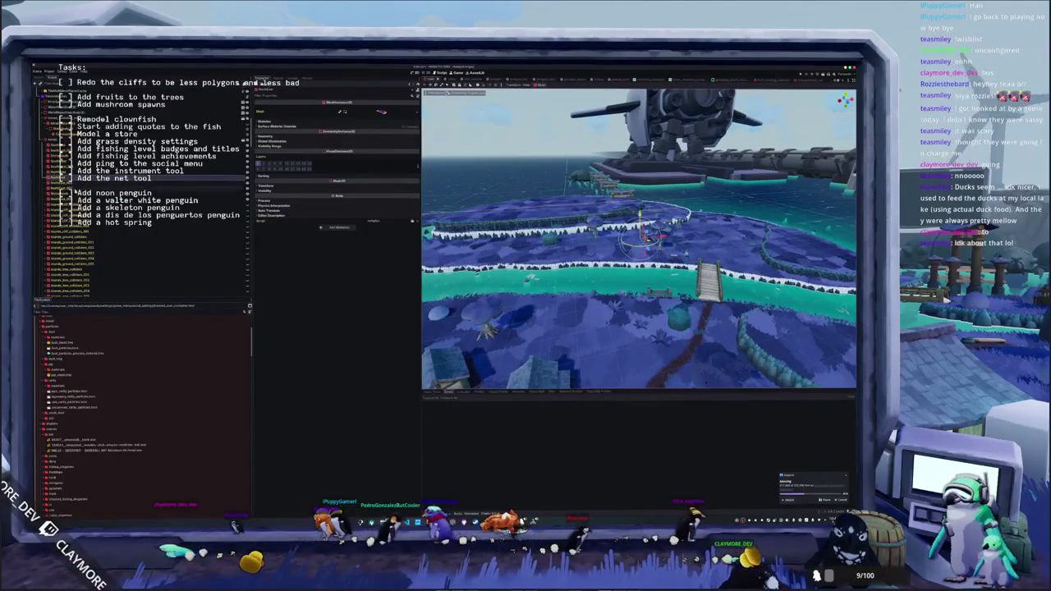
- Select the cliff mesh and Quick Load a material into its first override slot
left_click(98, 188)
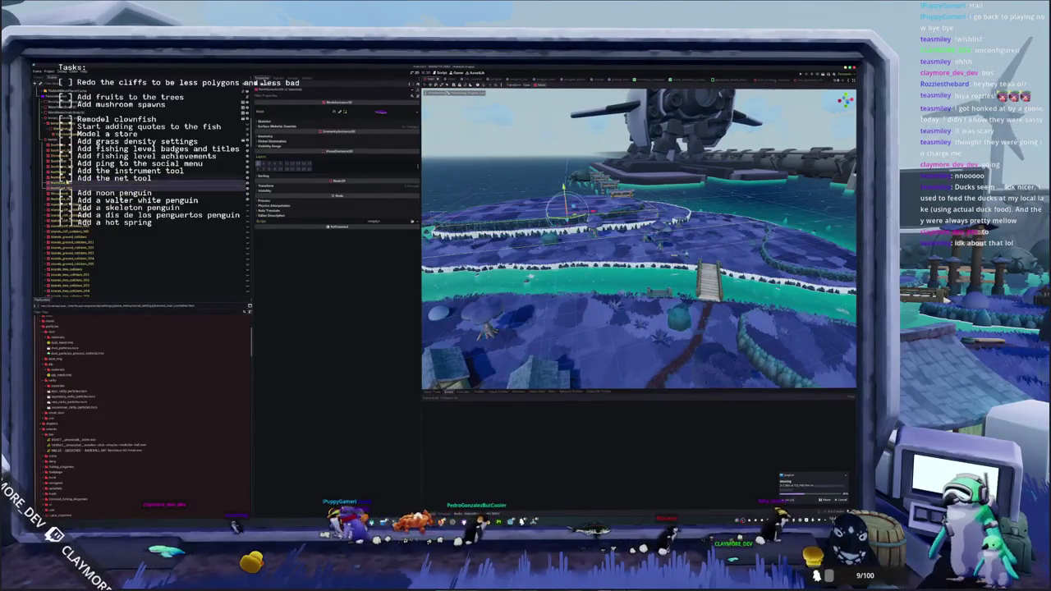
left_click(98, 195)
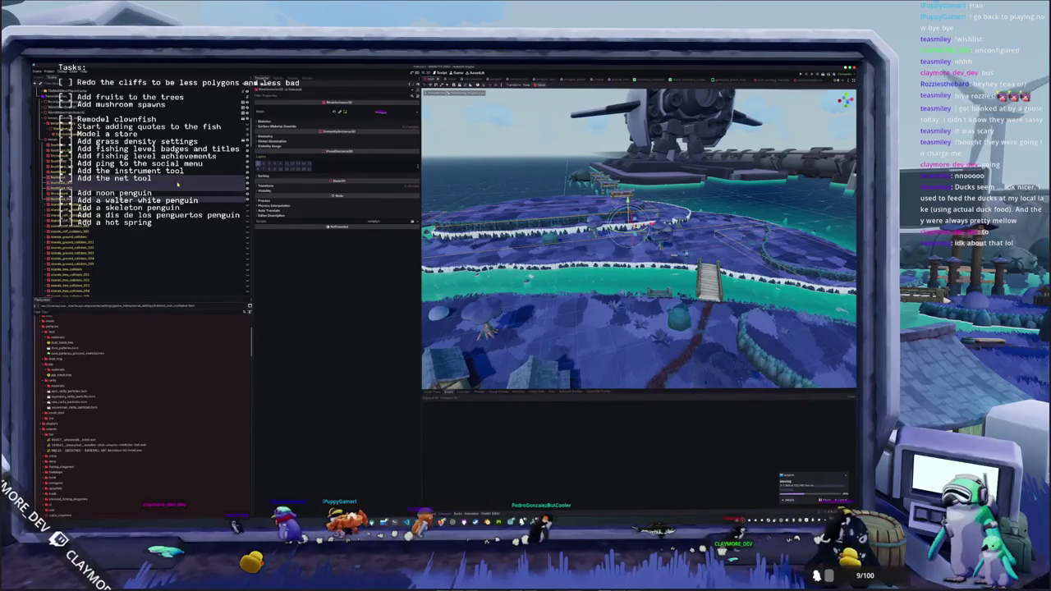
left_click(281, 127)
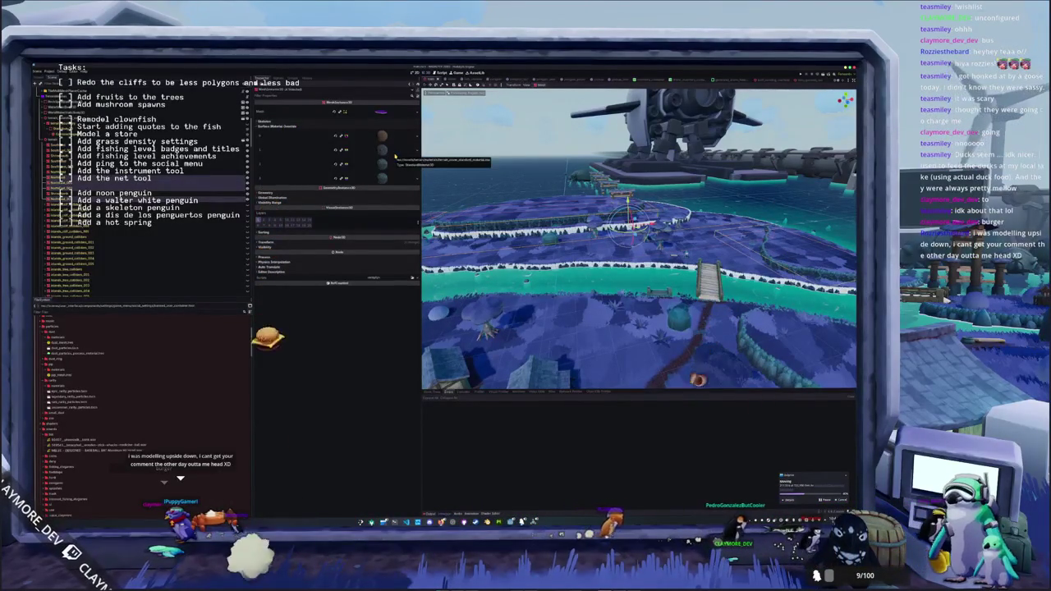
left_click(390, 152)
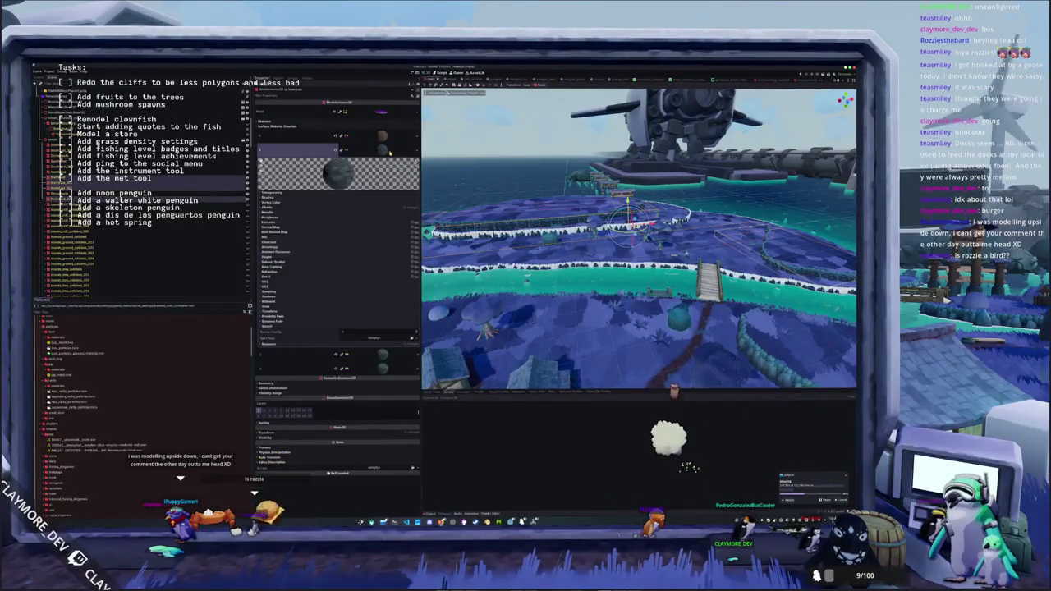
left_click(335, 150)
scroll(477, 201, "up", 2)
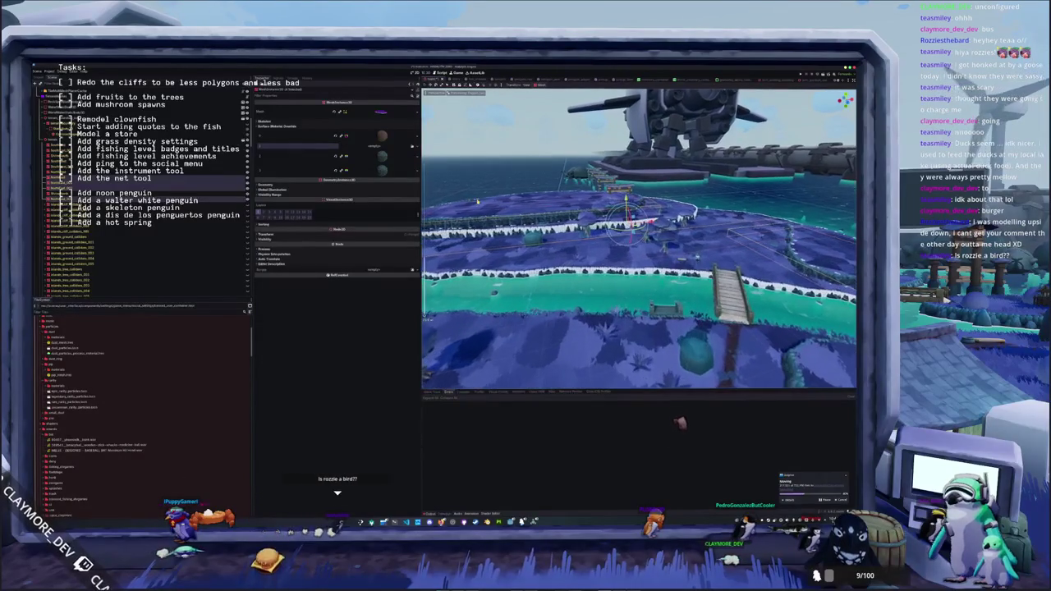
left_click(412, 147)
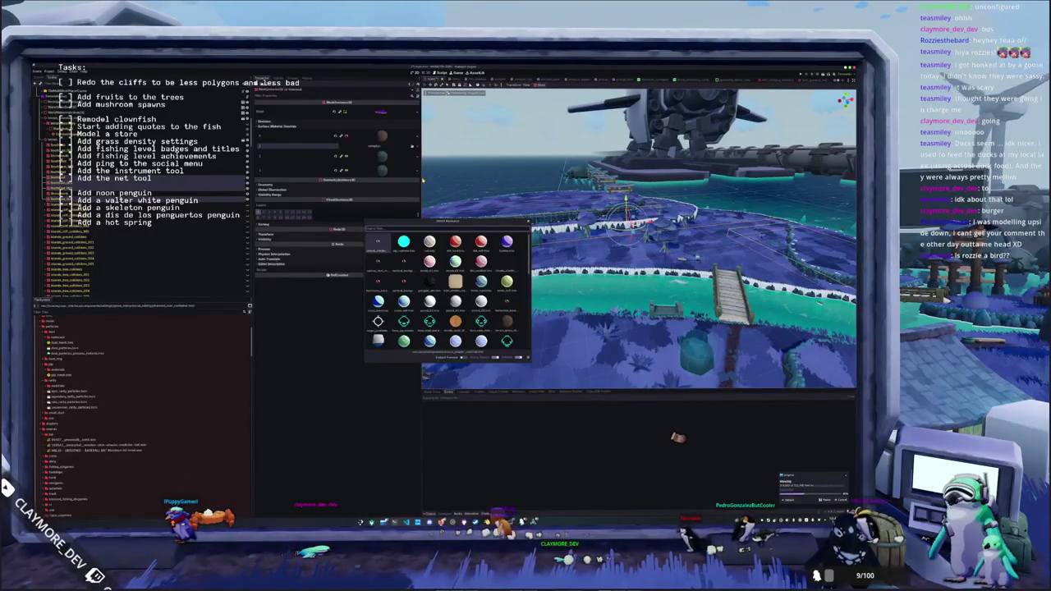
key("Return")
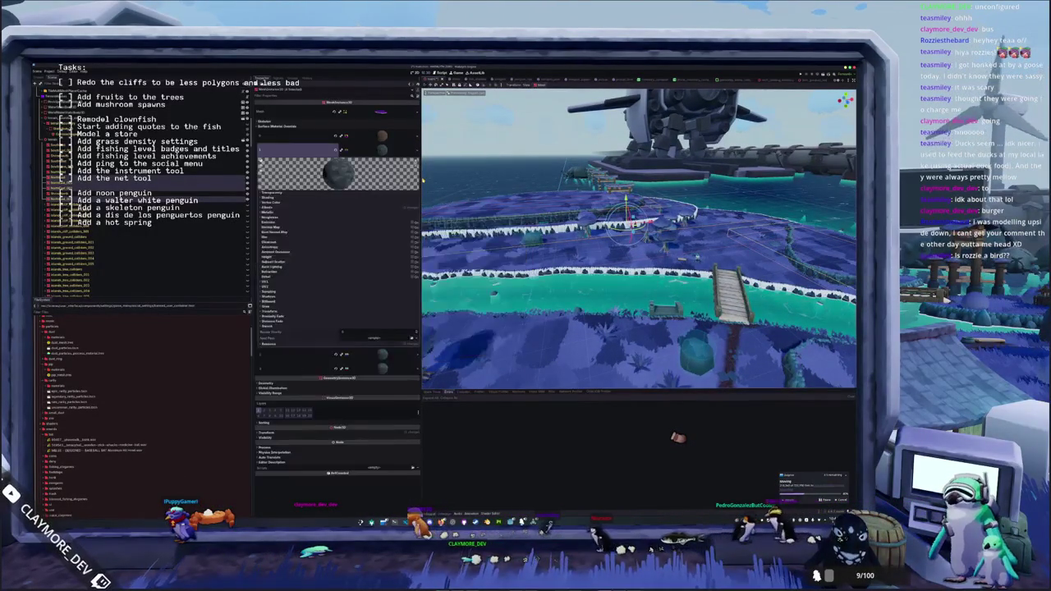
- Load a chosen material into the cliff mesh's next override slot
left_click(337, 151)
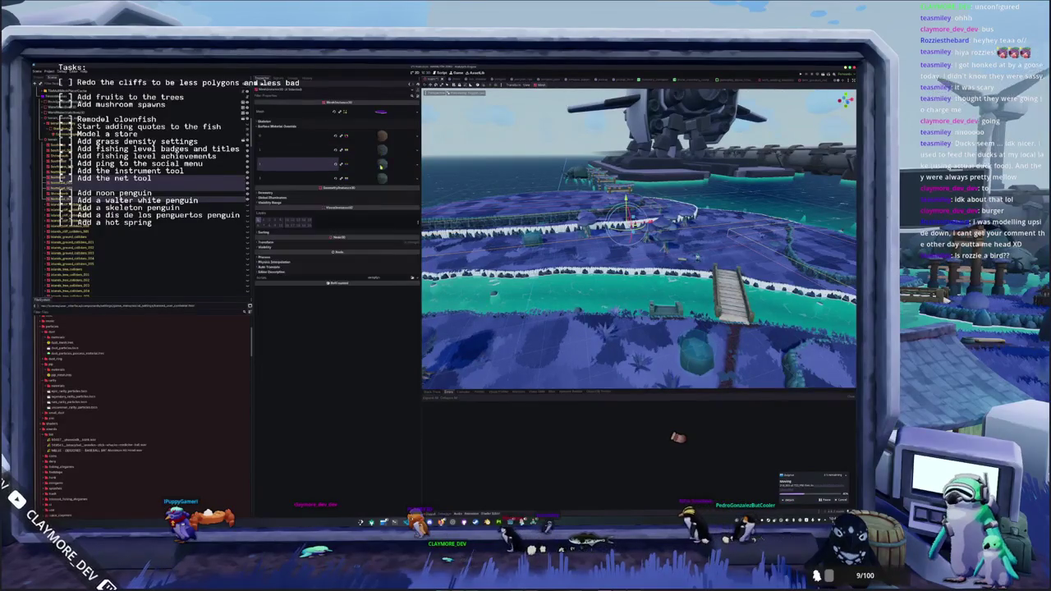
left_click(337, 164)
left_click(337, 167)
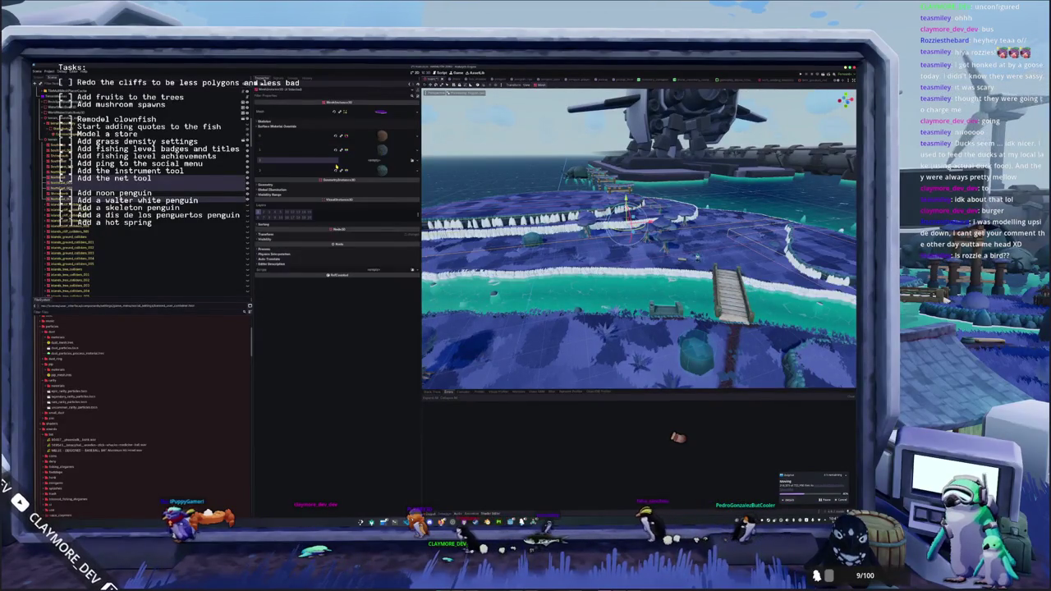
left_click(412, 162)
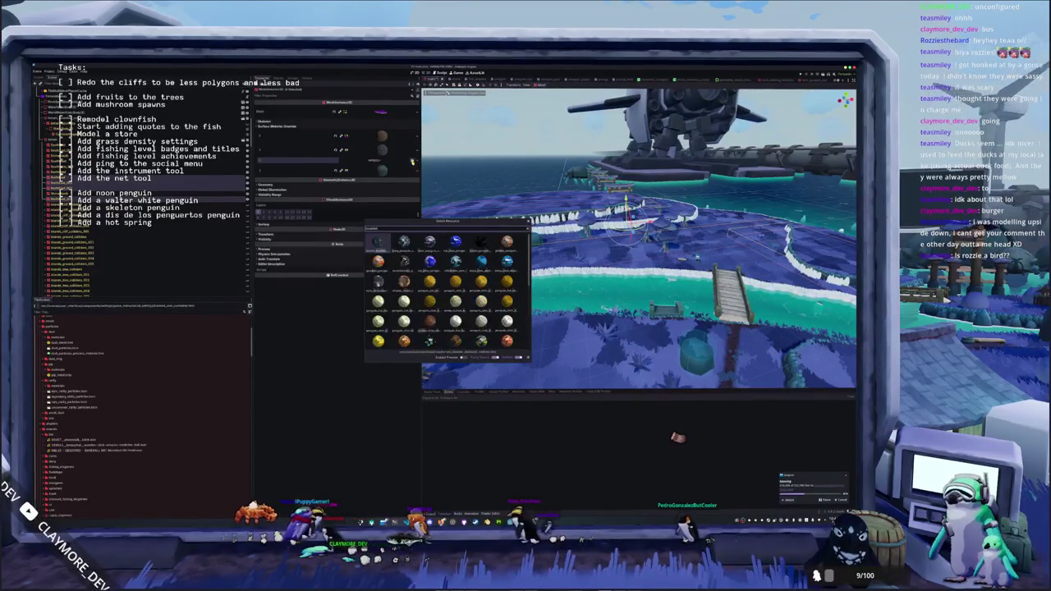
key("Return")
left_click(405, 179)
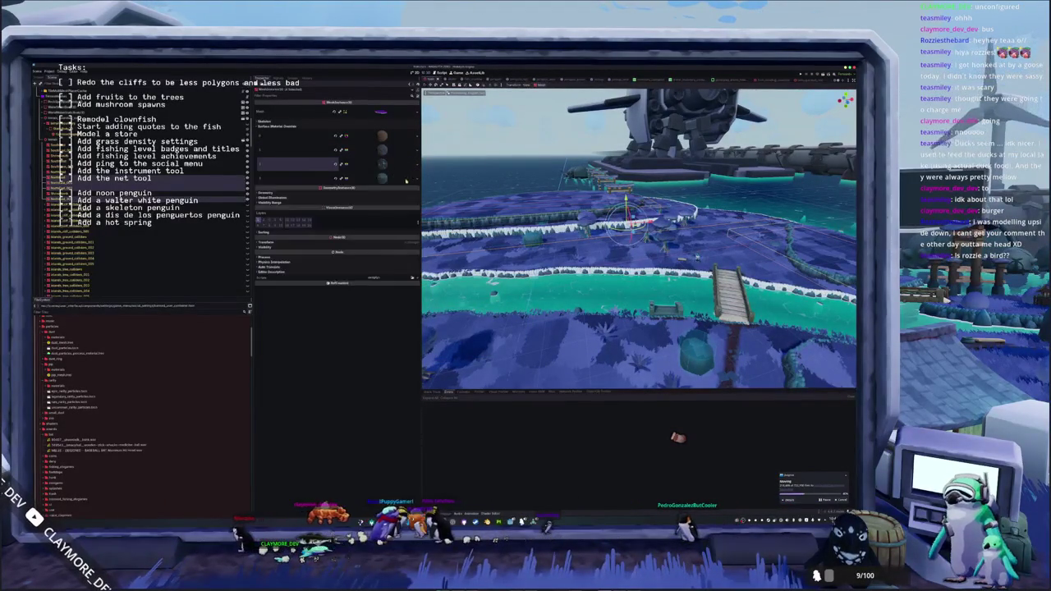
- Clear the fourth override slot and fill it with a newly picked material
left_click(405, 179)
left_click(412, 179)
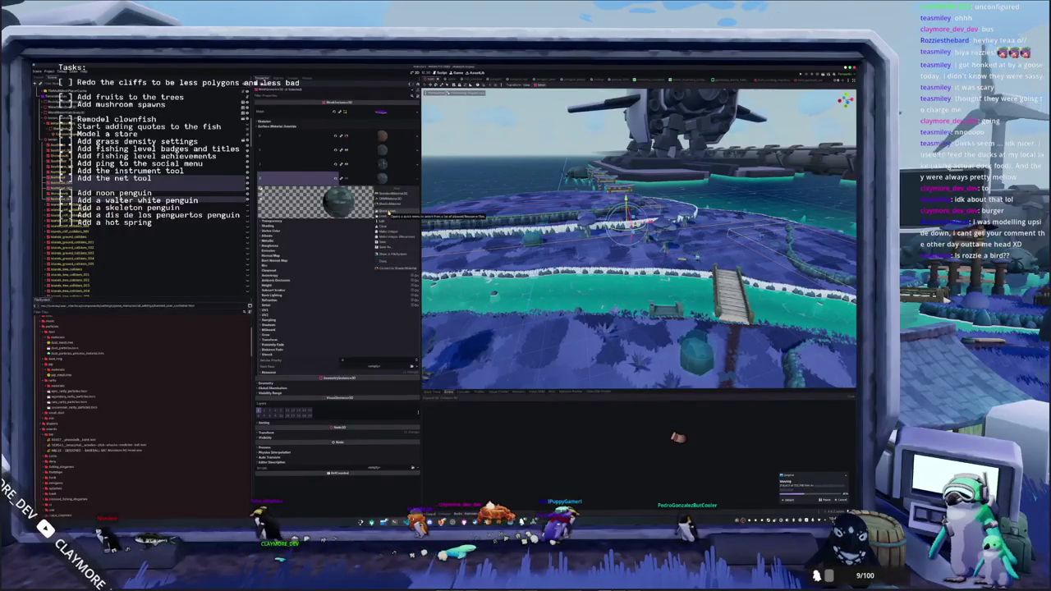
left_click(370, 180)
left_click(336, 179)
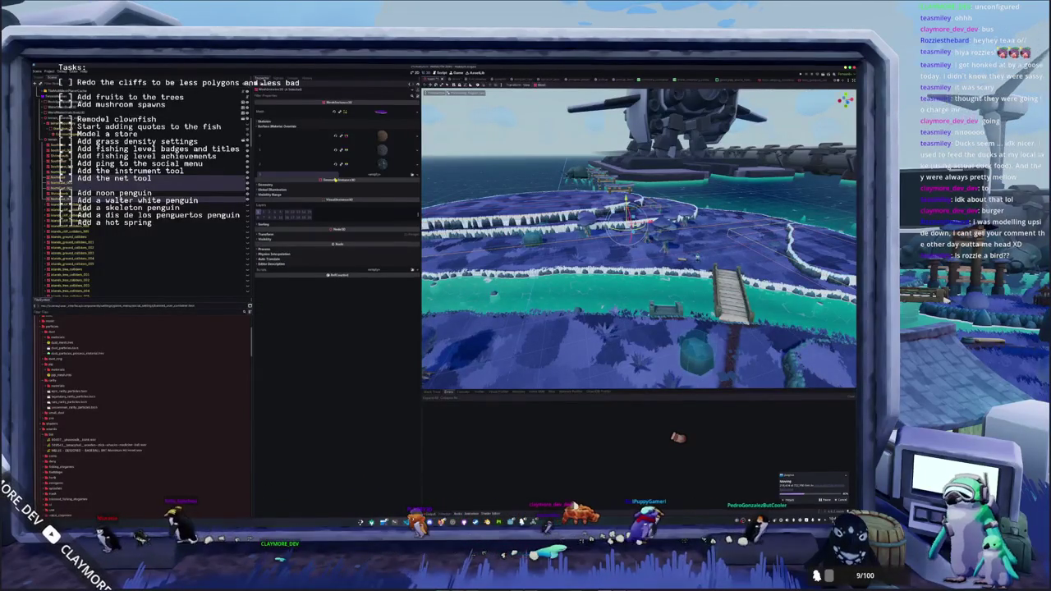
left_click(411, 176)
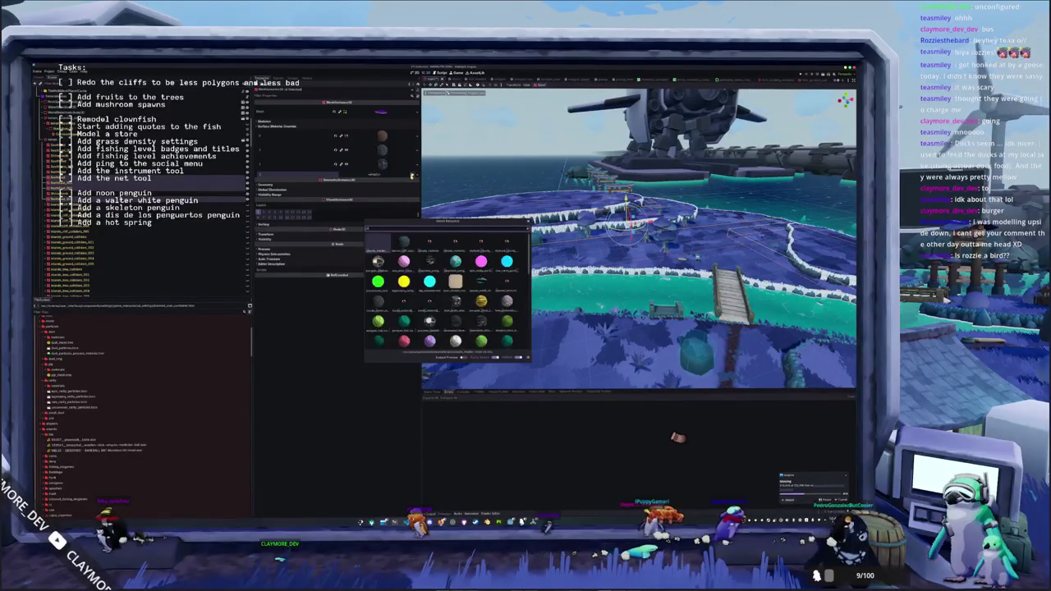
key("Return")
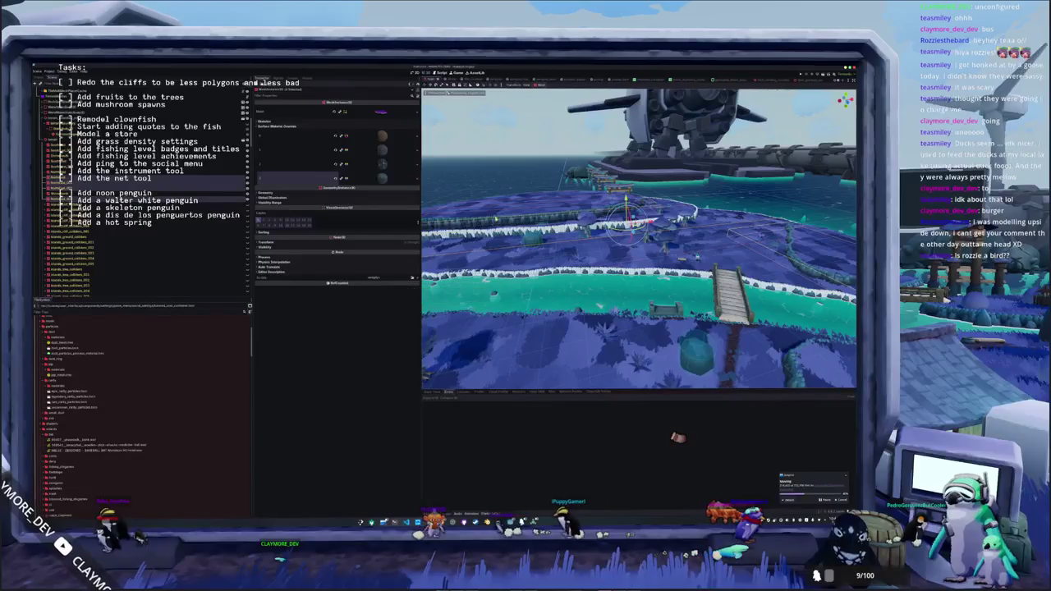
- Select a mushroom tree mesh and assign a new material to one override slot
left_click(115, 200)
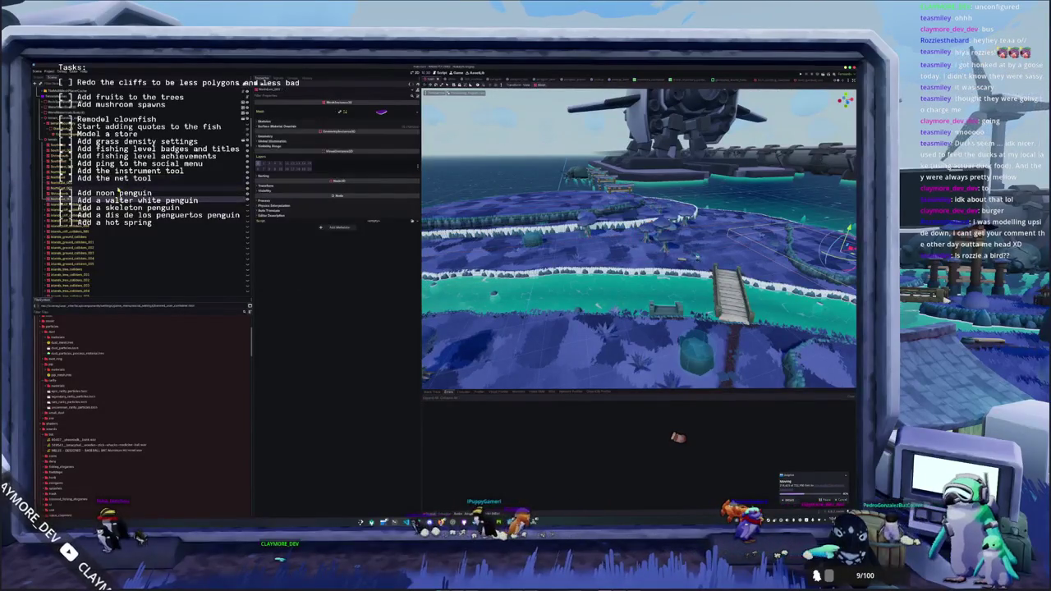
left_click(119, 189)
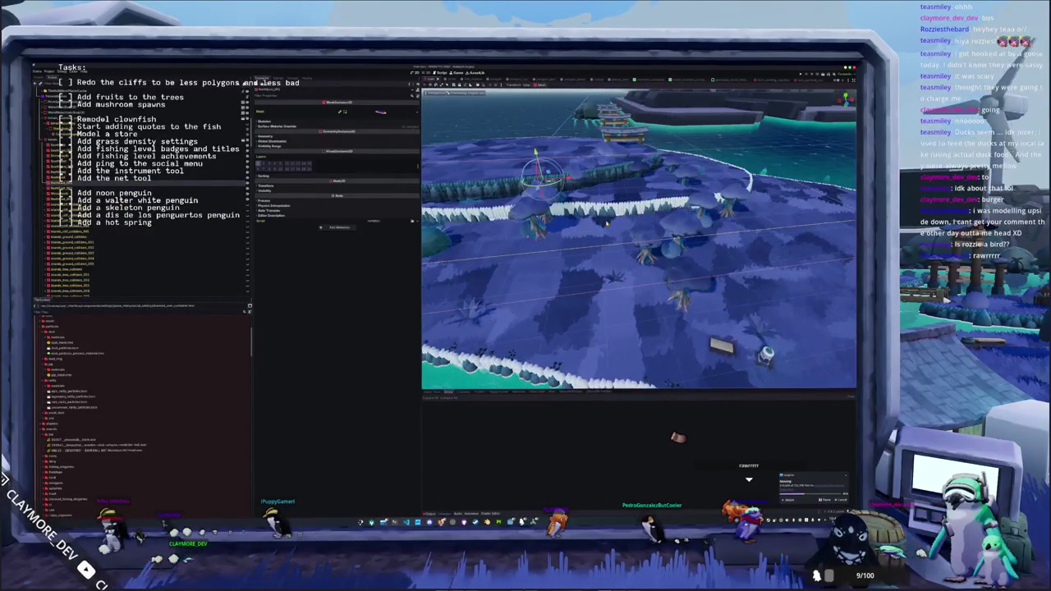
scroll(605, 222, "up", 2)
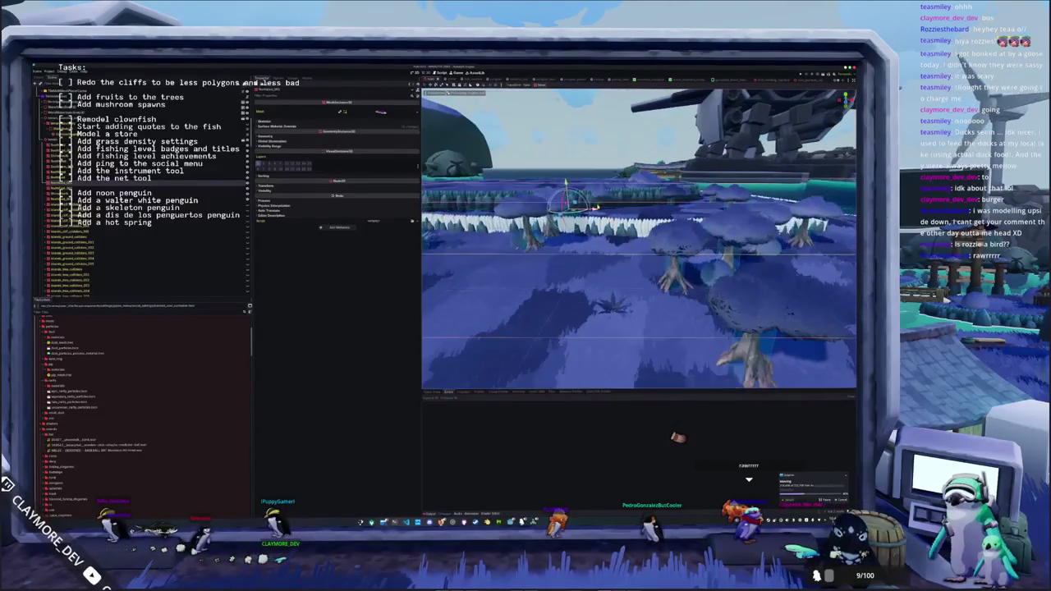
left_click(386, 125)
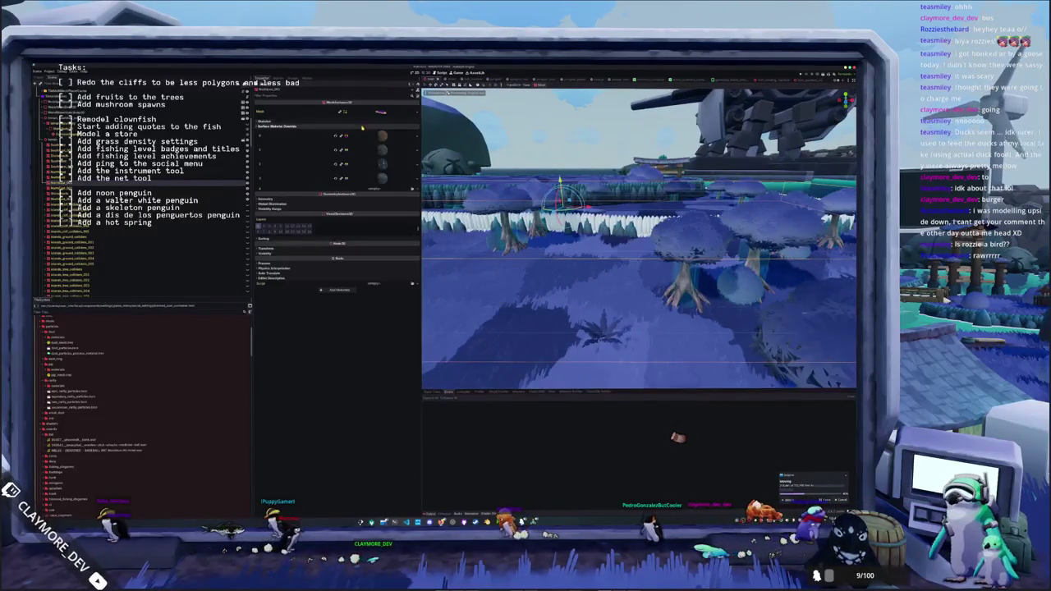
left_click(412, 189)
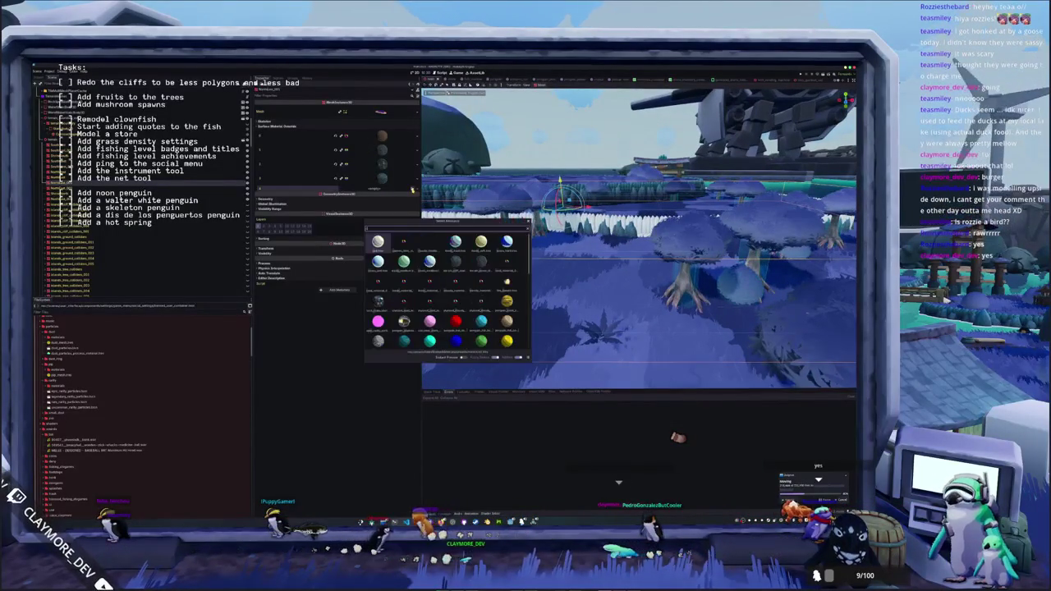
double_click(403, 242)
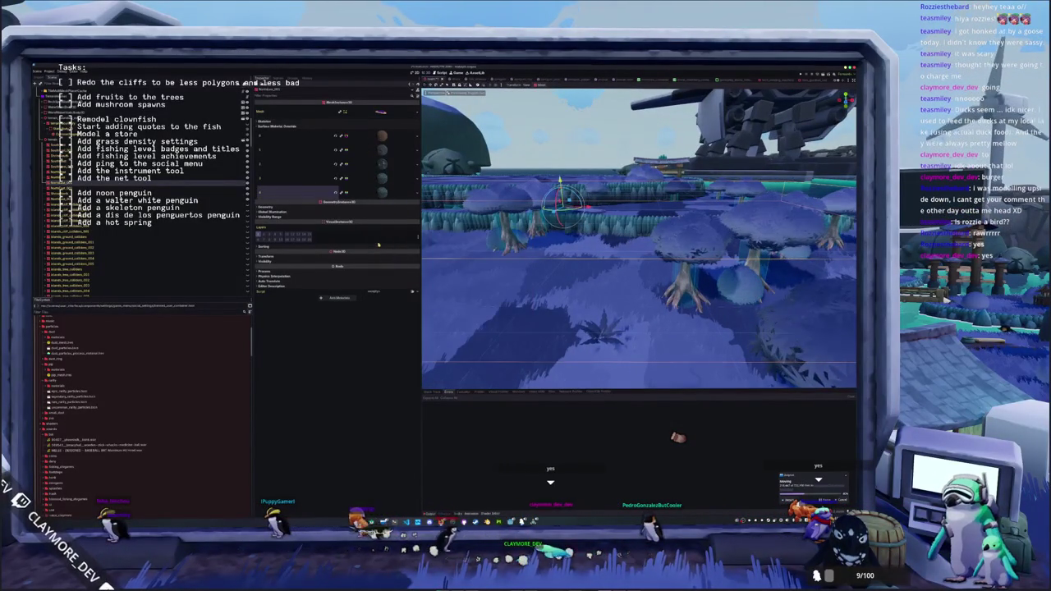
- Clear material slot 3 and Quick Load a replacement material into it
left_click(335, 178)
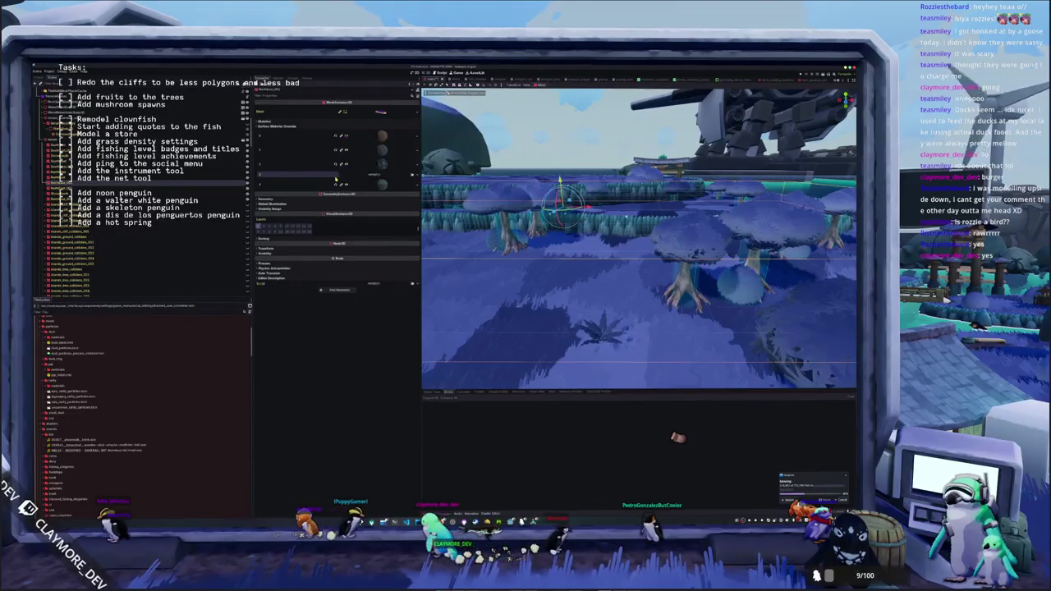
mouse_move(575, 246)
left_mouse_down()
mouse_move(587, 241)
mouse_move(493, 205)
left_mouse_up()
left_click(417, 178)
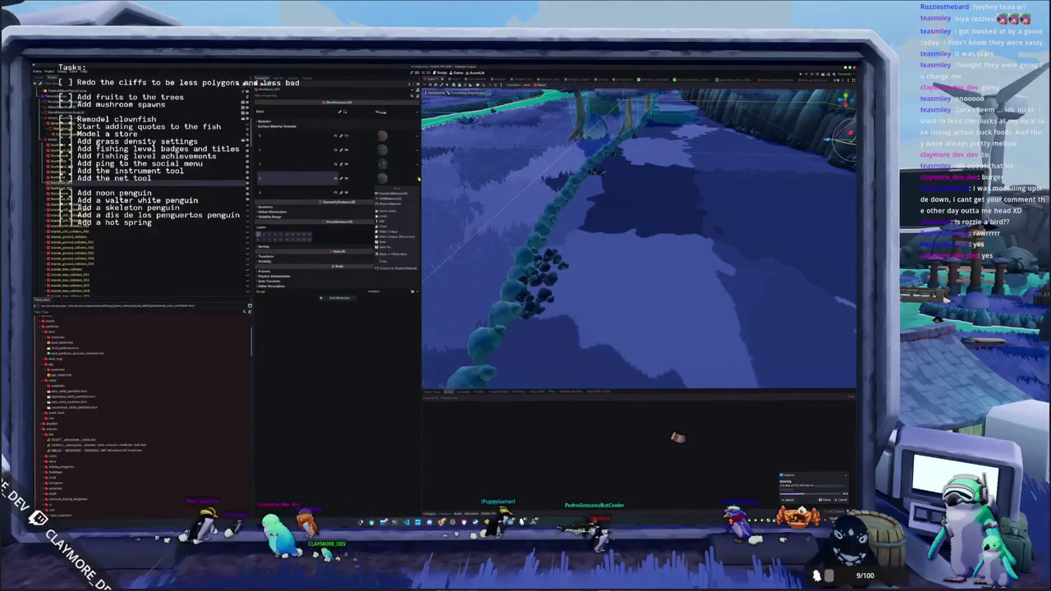
left_click(389, 212)
left_click(380, 247)
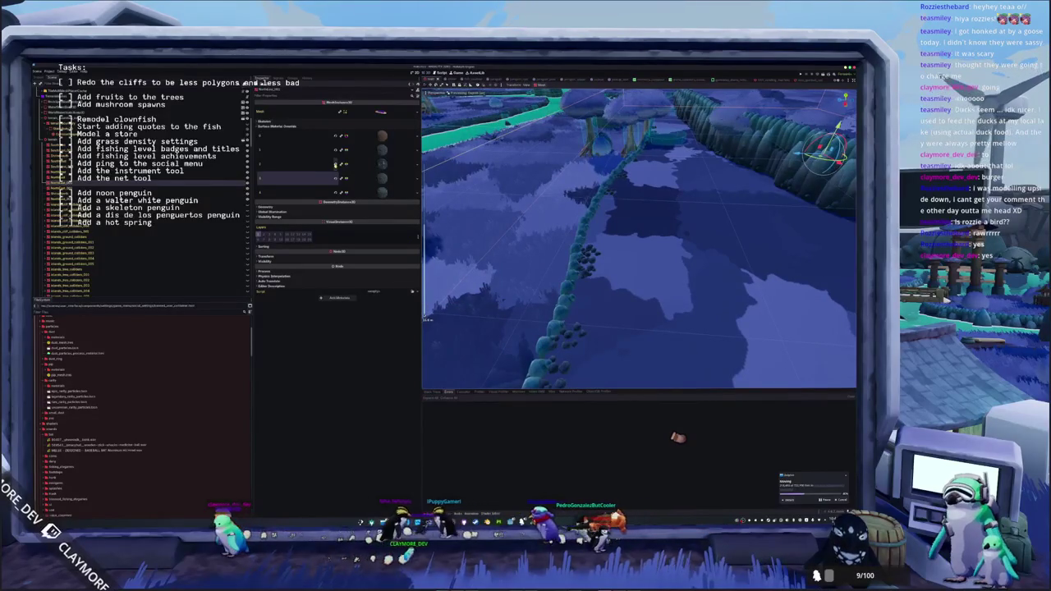
- Clear the rock border's override slots and assign the orange material to the first
left_click(335, 164)
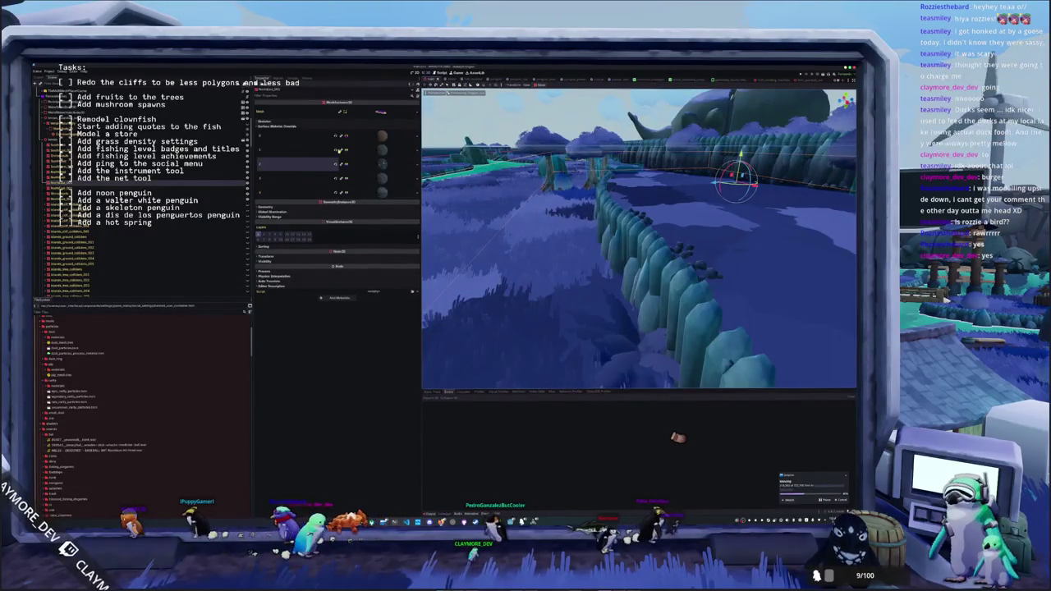
left_click(337, 150)
left_click(414, 148)
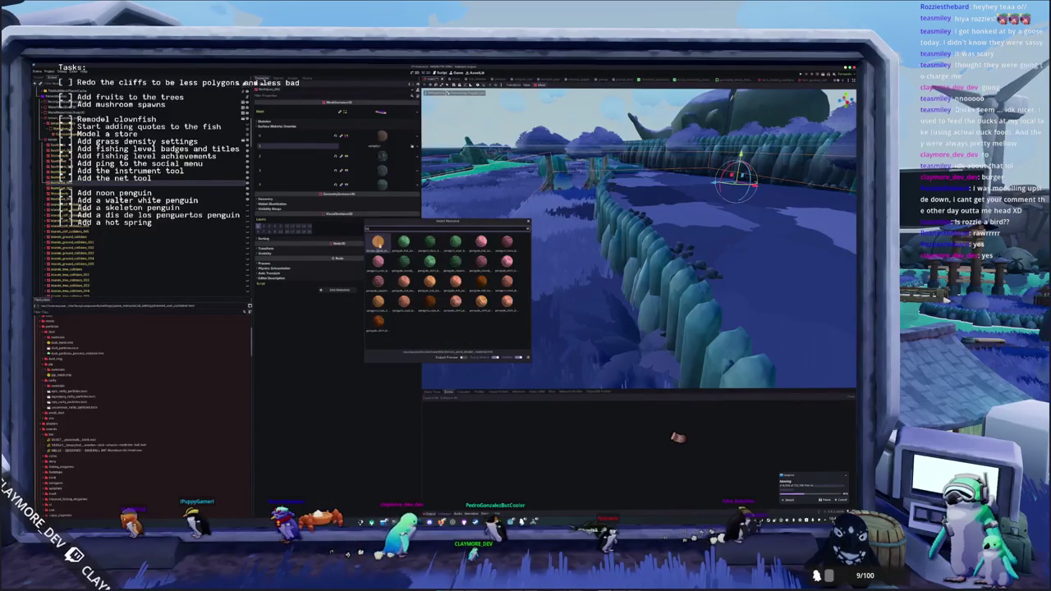
double_click(378, 241)
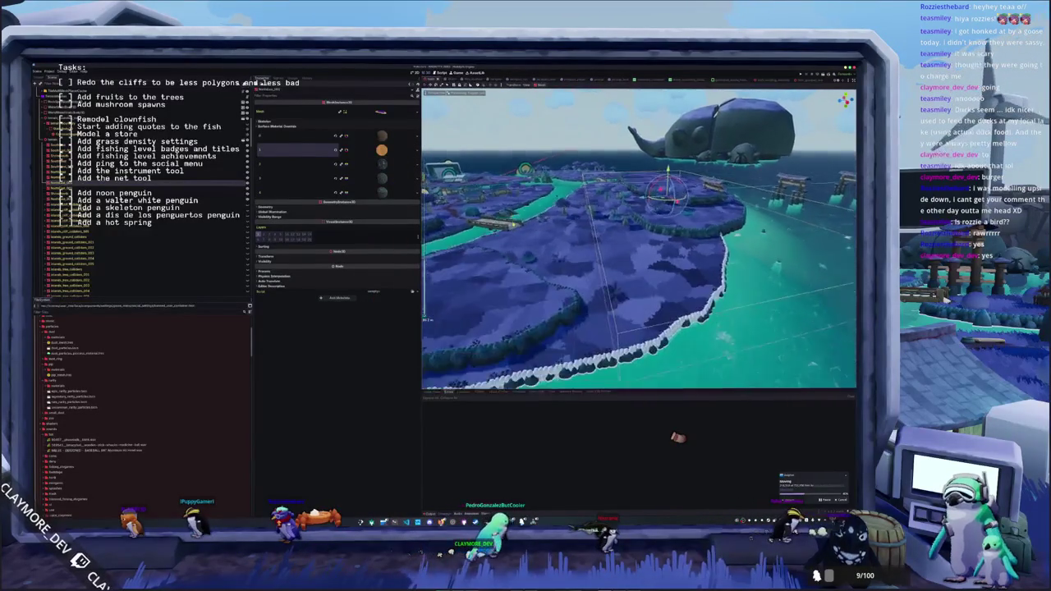
- Select the long shoreline cliff mesh and bring up a material picker for one slot
left_click(156, 189)
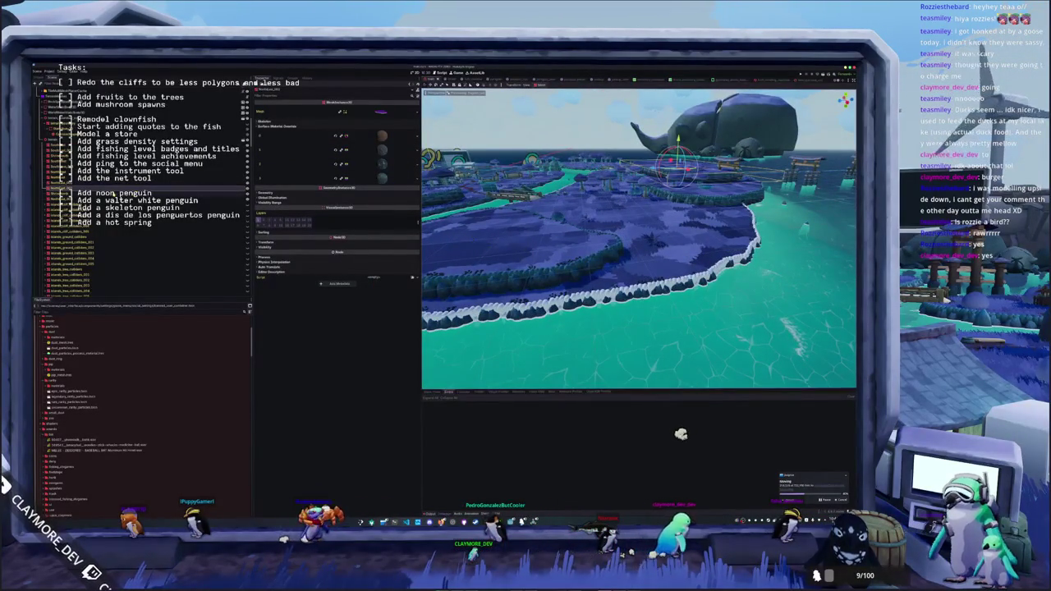
left_click(97, 177)
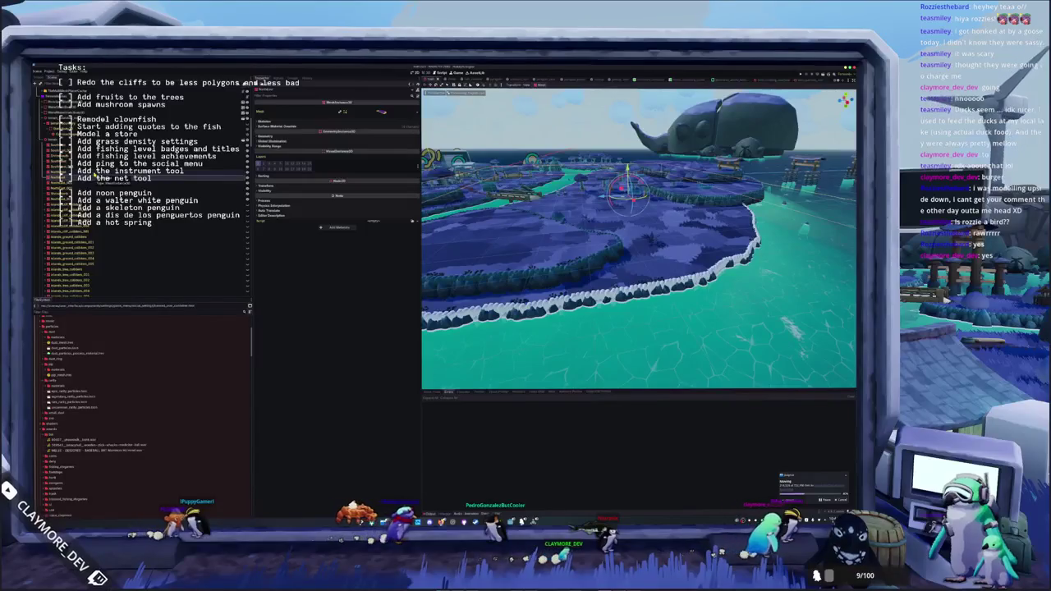
left_click(280, 126)
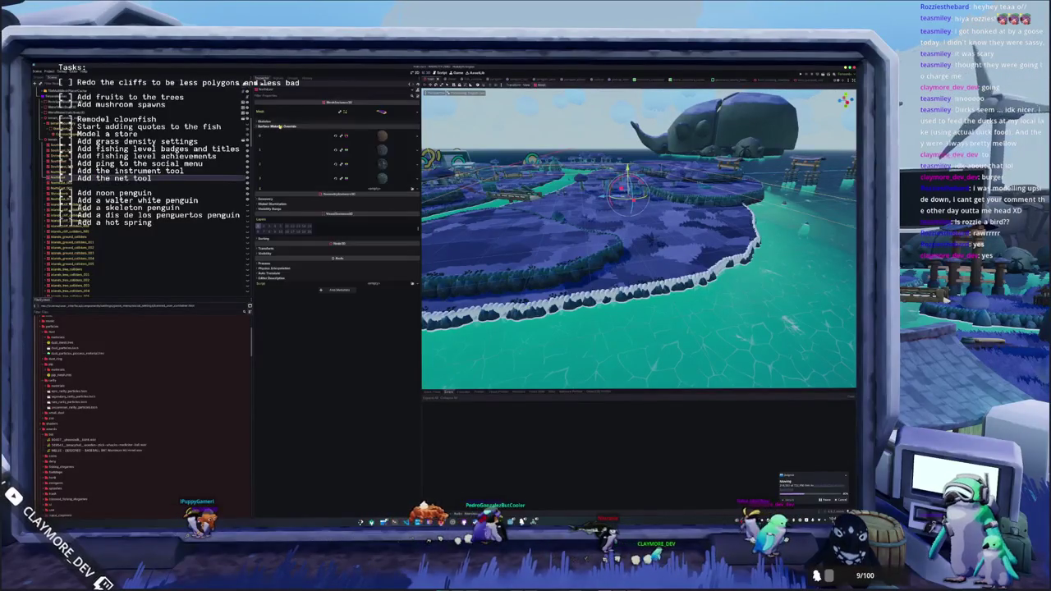
scroll(556, 275, "up", 5)
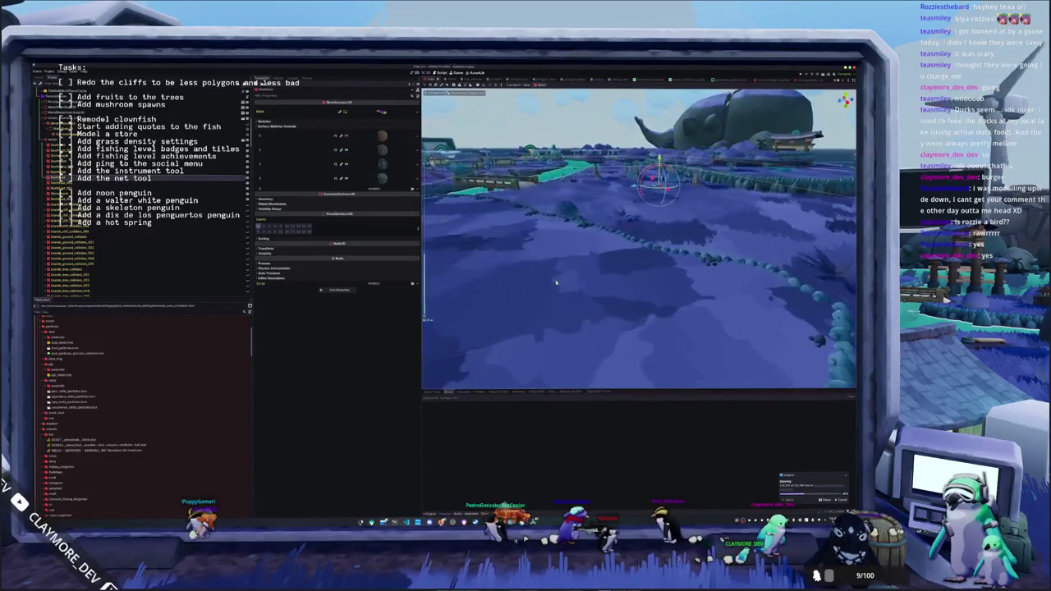
scroll(556, 275, "down", 5)
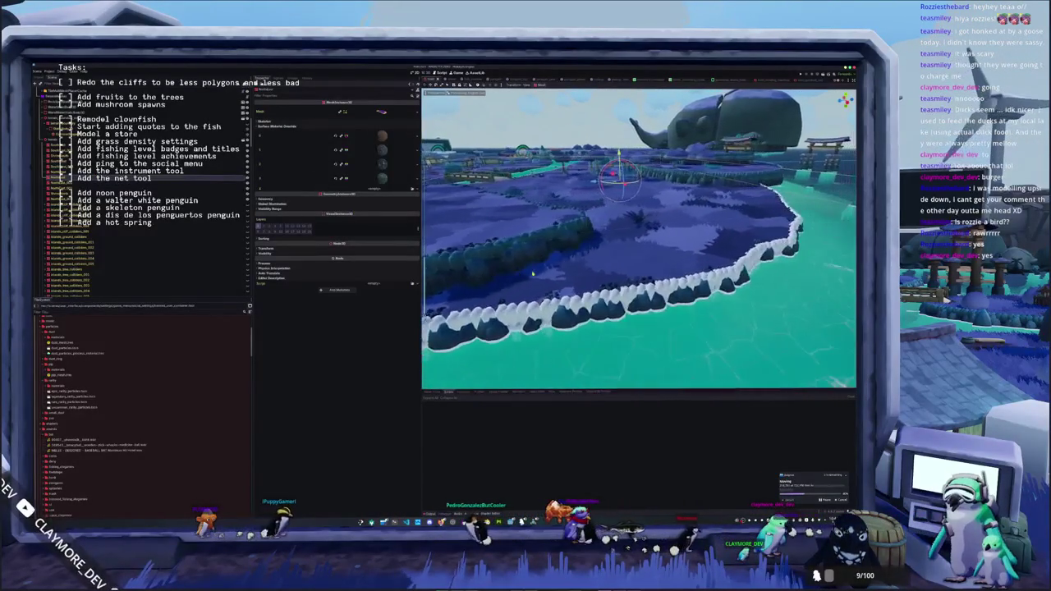
left_click_drag(536, 273, 413, 189)
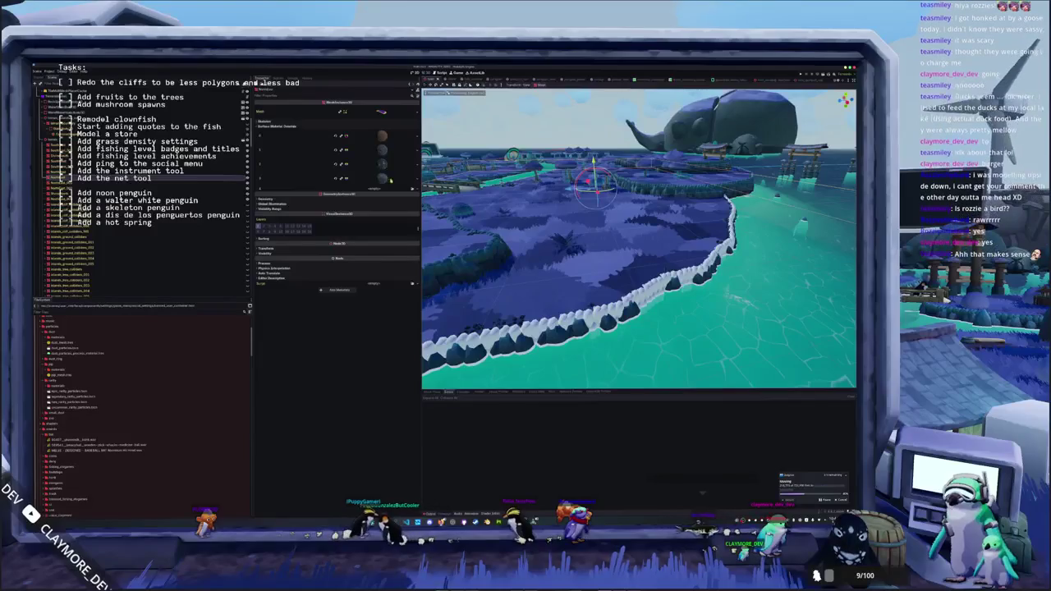
left_click(412, 189)
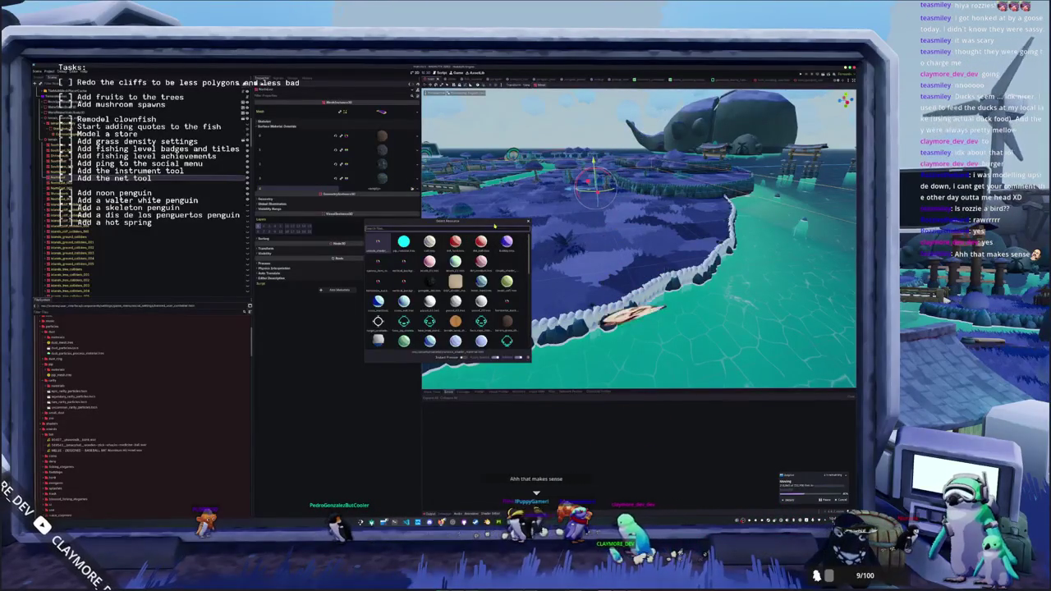
- Quick Load the 'cliff' material into the shoreline cliff's slot, then lower the camera closer
scroll(443, 291, "down", 10)
key("Return")
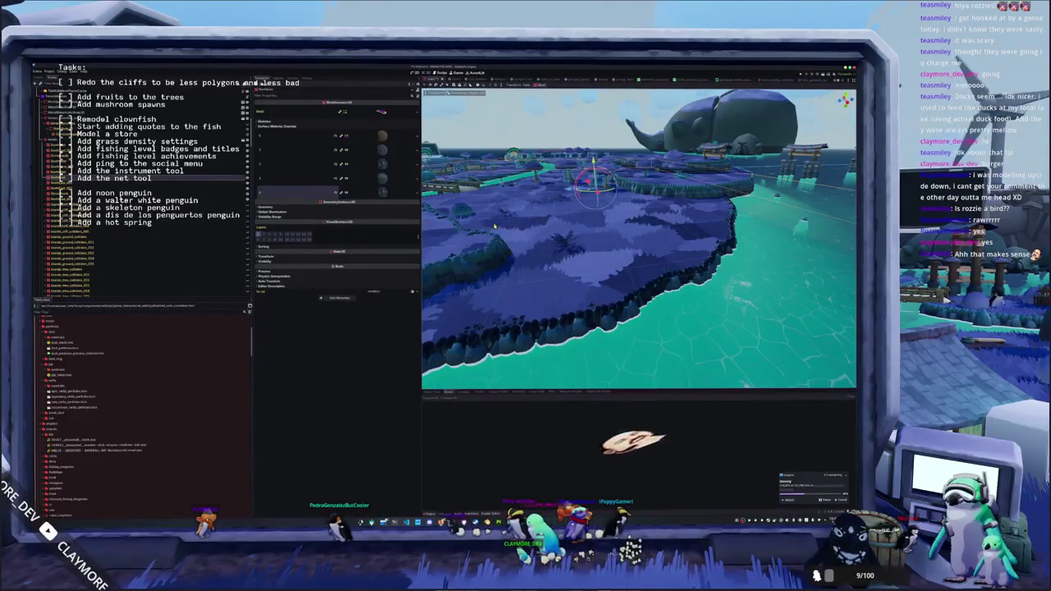
left_click(400, 208)
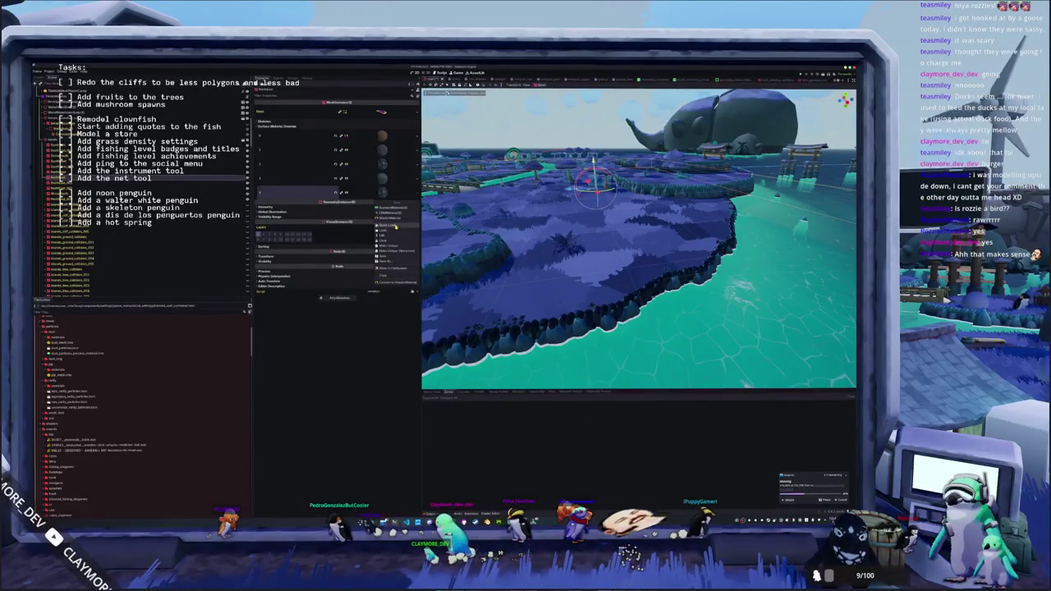
left_click(396, 226)
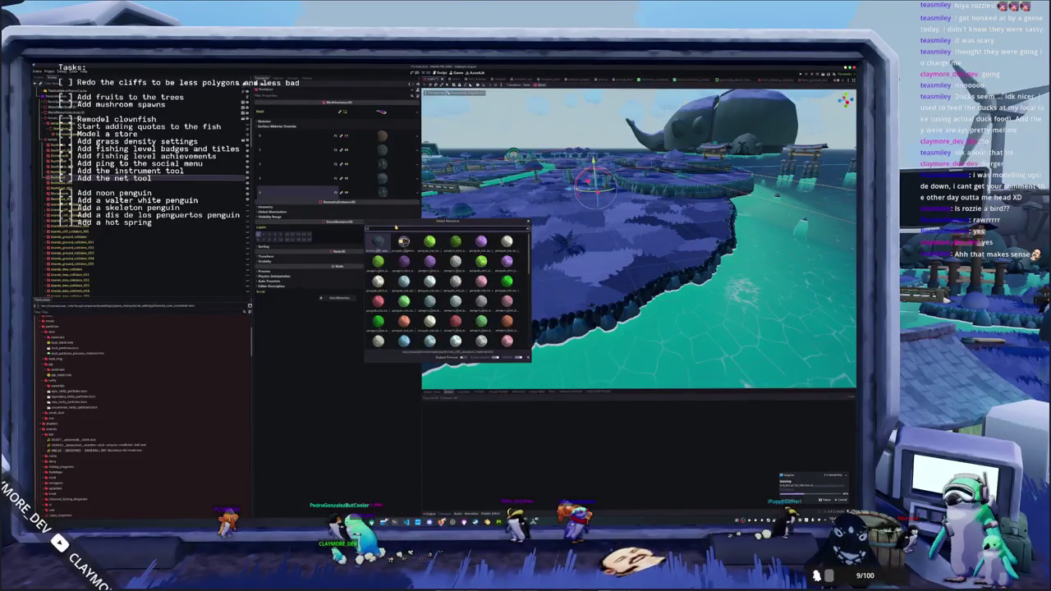
type("cliff")
double_click(382, 245)
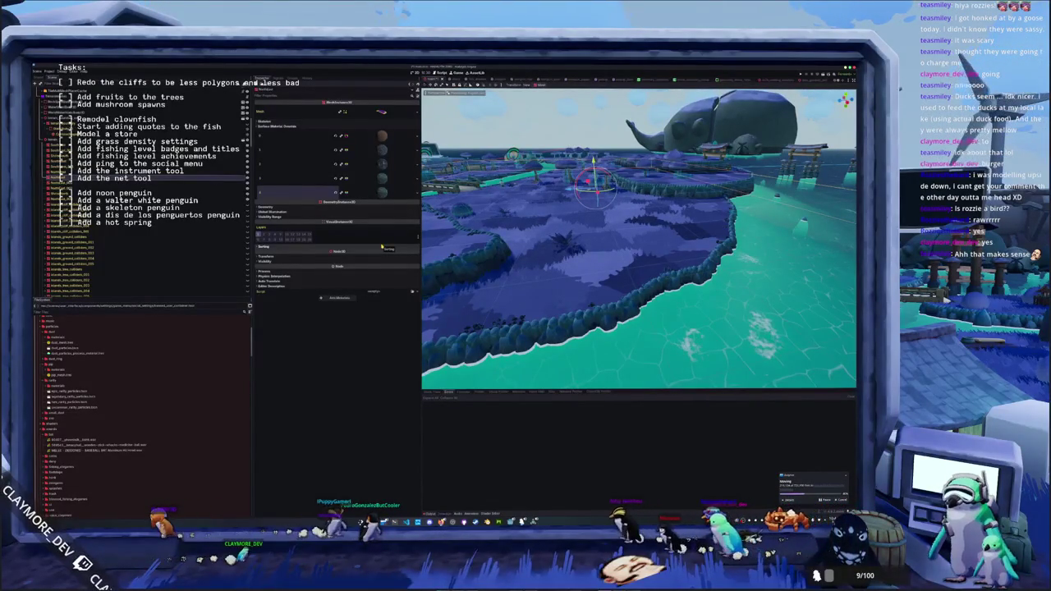
left_click_drag(525, 247, 493, 253)
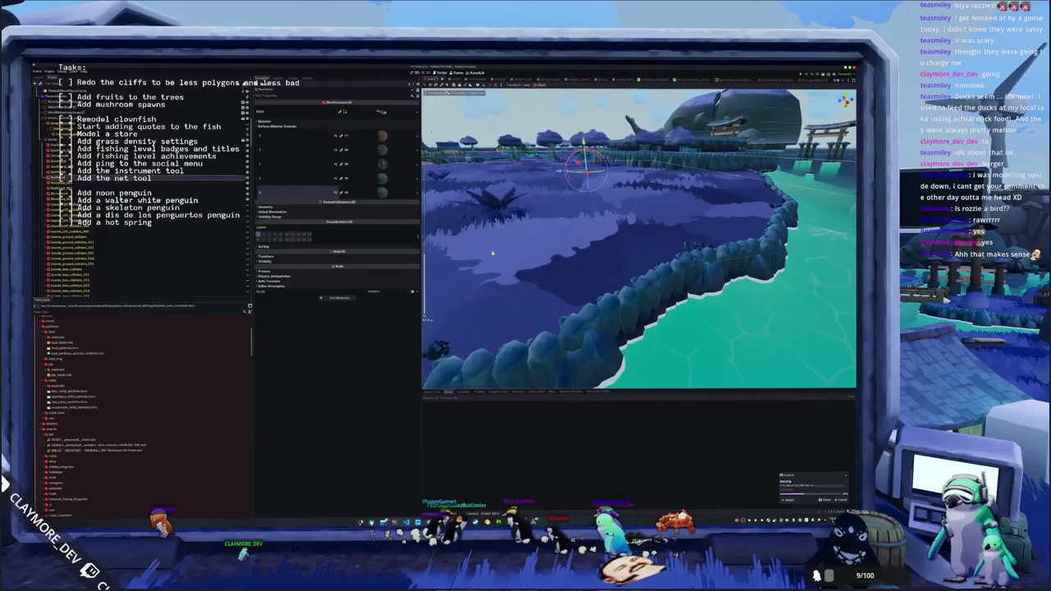
- Quick Load the orange 'sand' material into the terrain's surface override slot
left_click(381, 163)
scroll(562, 288, "up", 5)
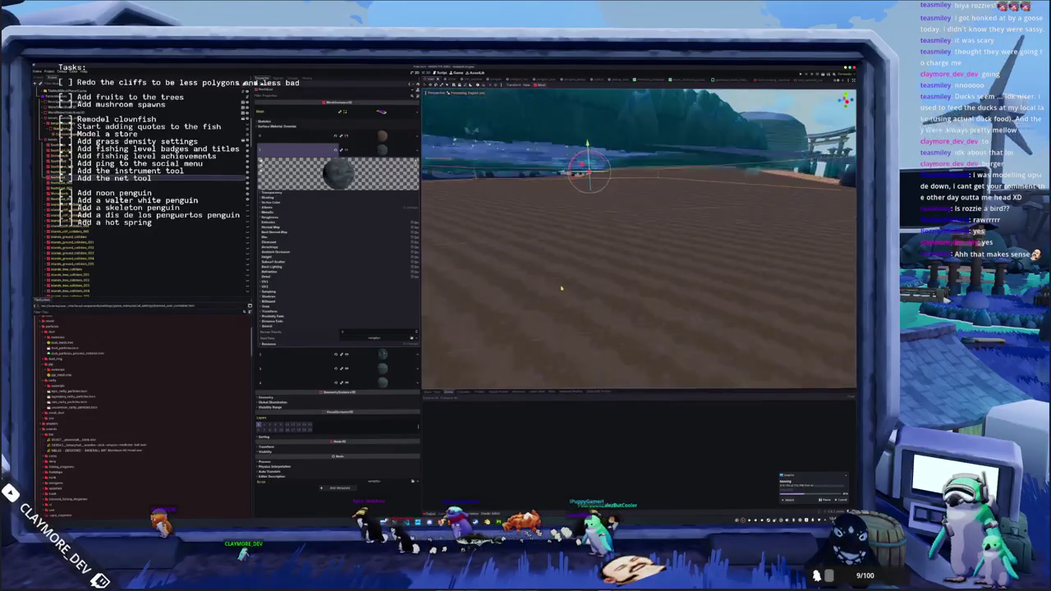
scroll(562, 288, "up", 2)
left_click(345, 150)
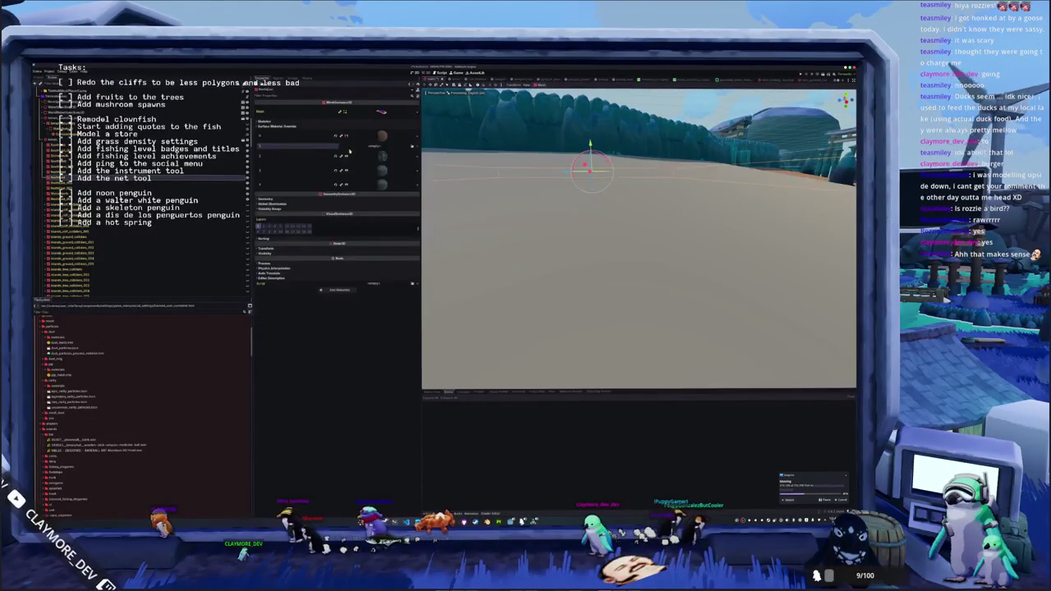
left_click(411, 146)
type("sand")
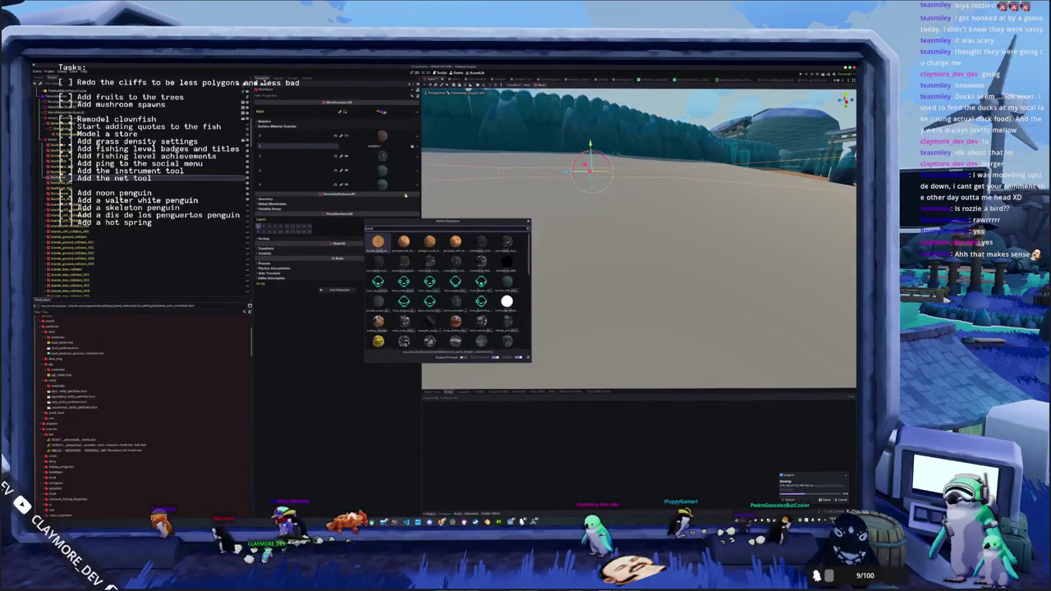
double_click(378, 241)
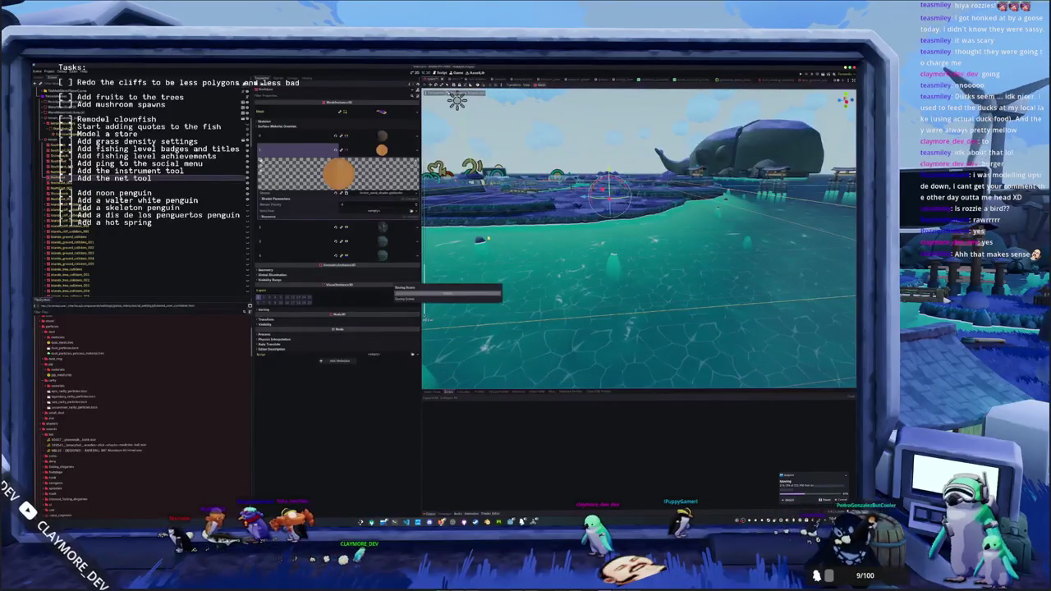
- Orbit to face the whale island and select an object on it
left_click(345, 151)
left_click(345, 164)
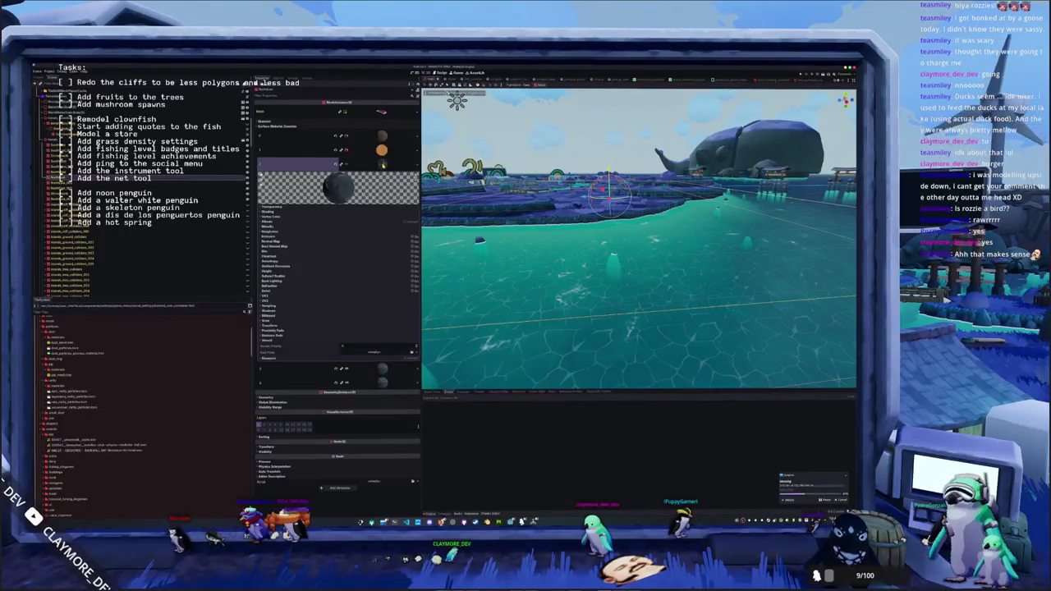
left_click(345, 164)
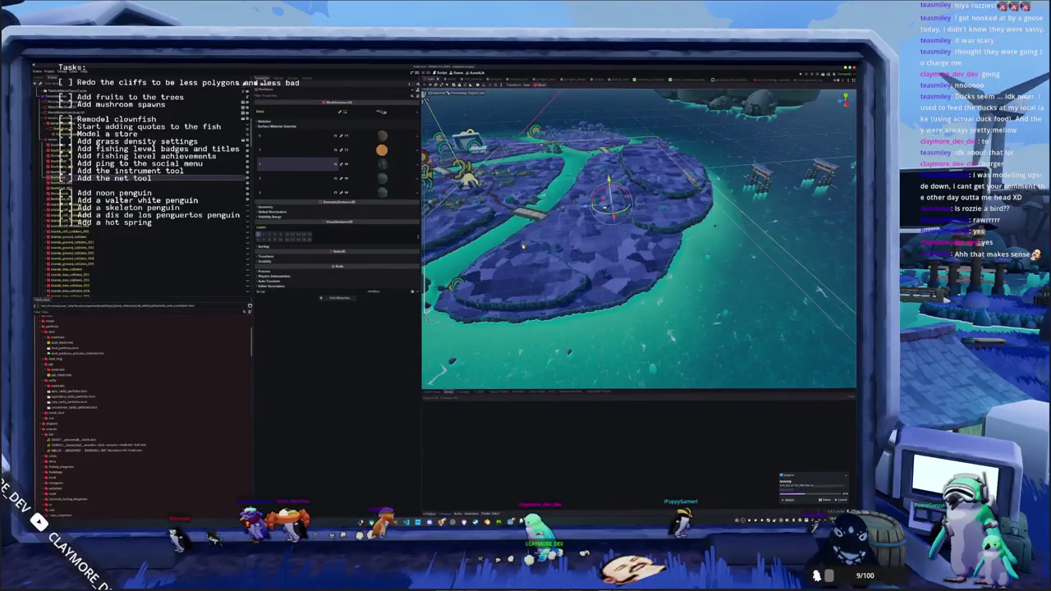
left_click_drag(522, 245, 561, 244)
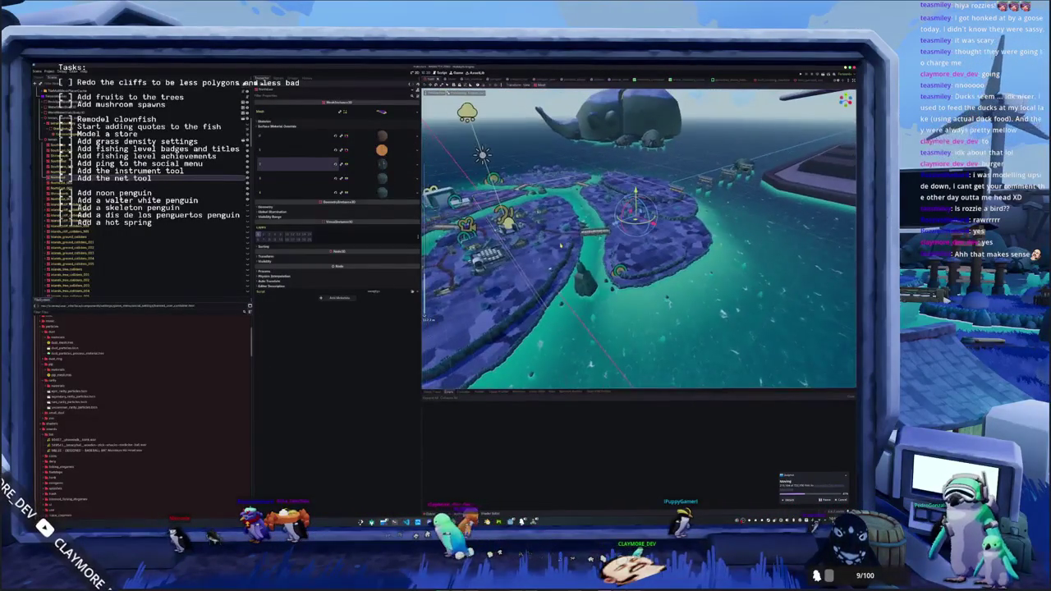
scroll(534, 266, "up", 4)
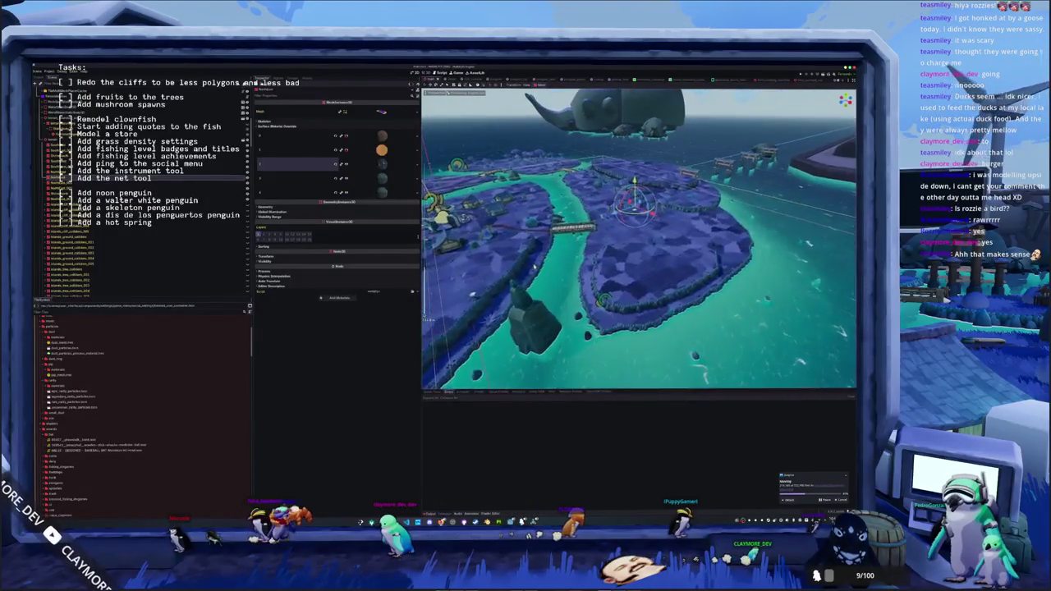
left_click_drag(535, 265, 694, 264)
left_click(708, 263)
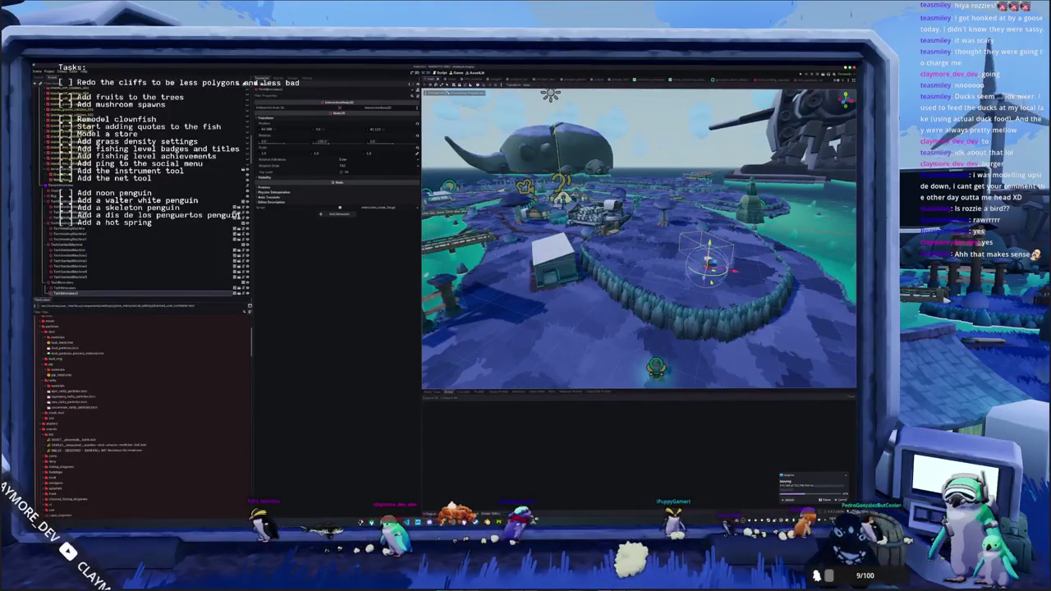
- Switch to top view and focus and zoom in on the selected object
key("KP_7")
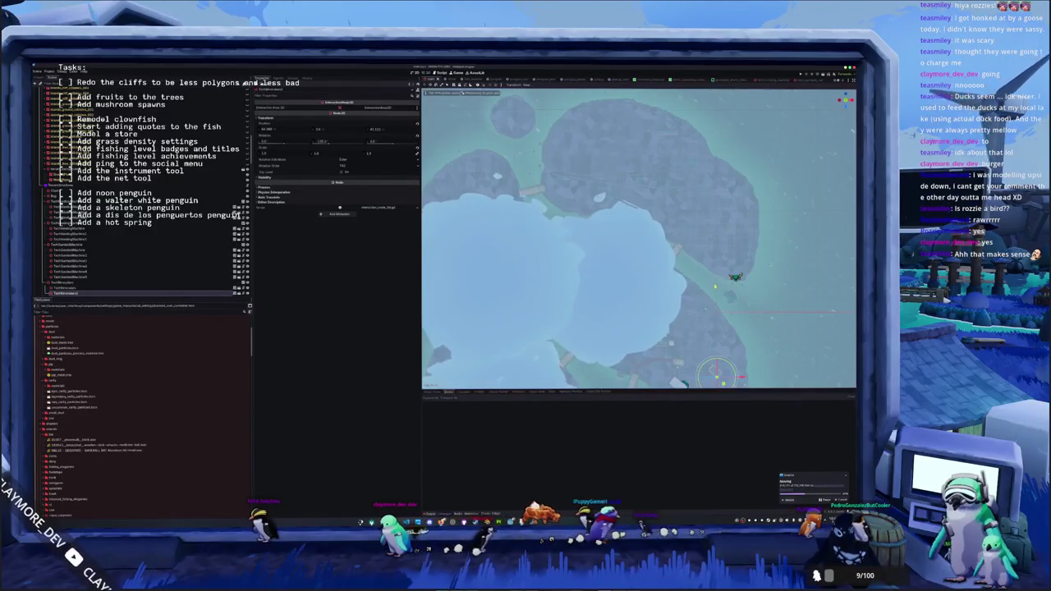
key("f")
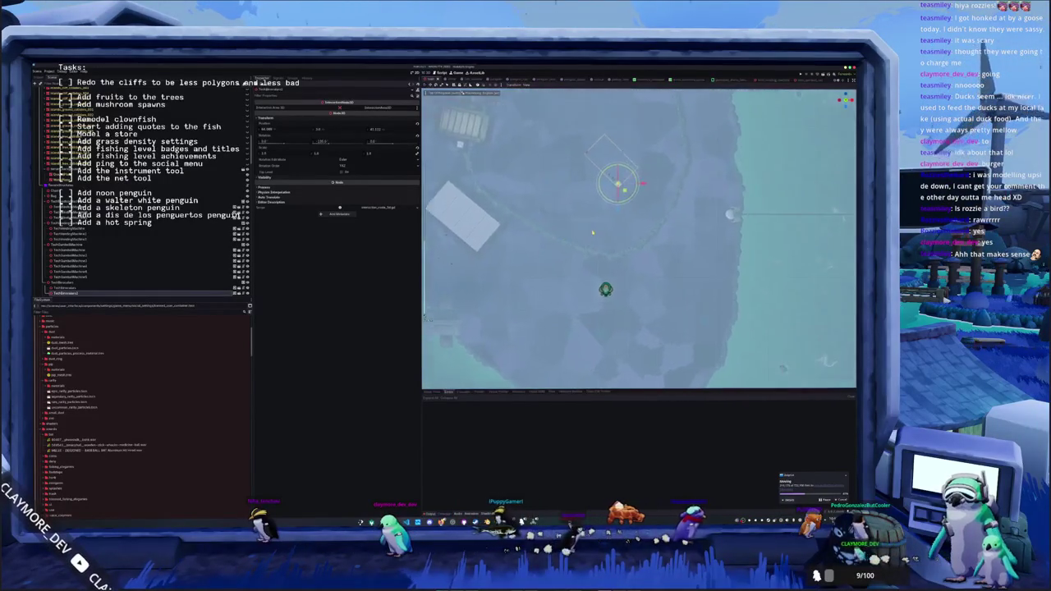
scroll(593, 233, "up", 2)
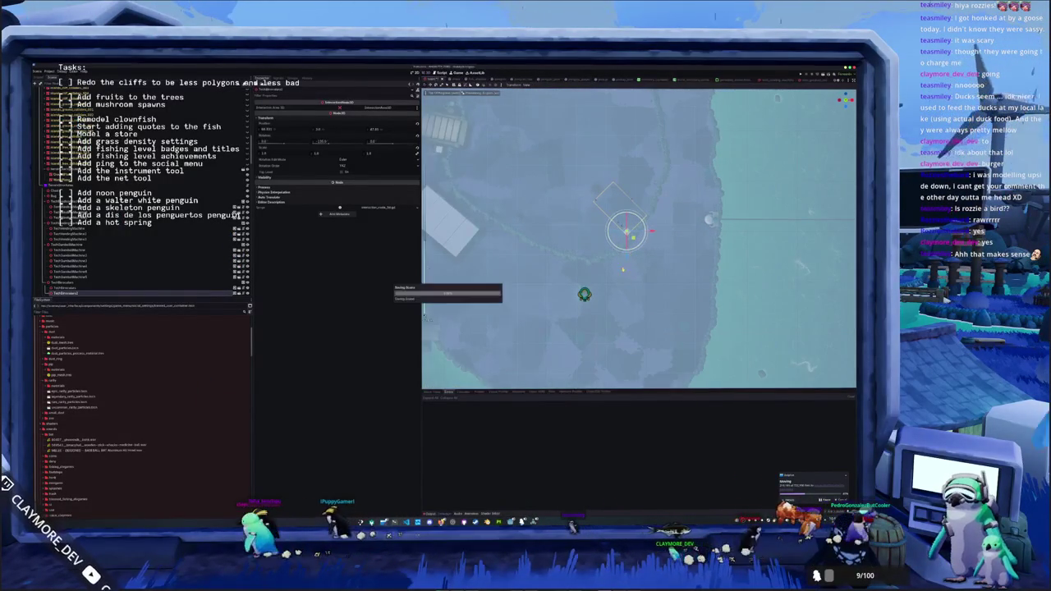
scroll(597, 247, "up", 5)
scroll(597, 247, "down", 8)
scroll(597, 247, "up", 2)
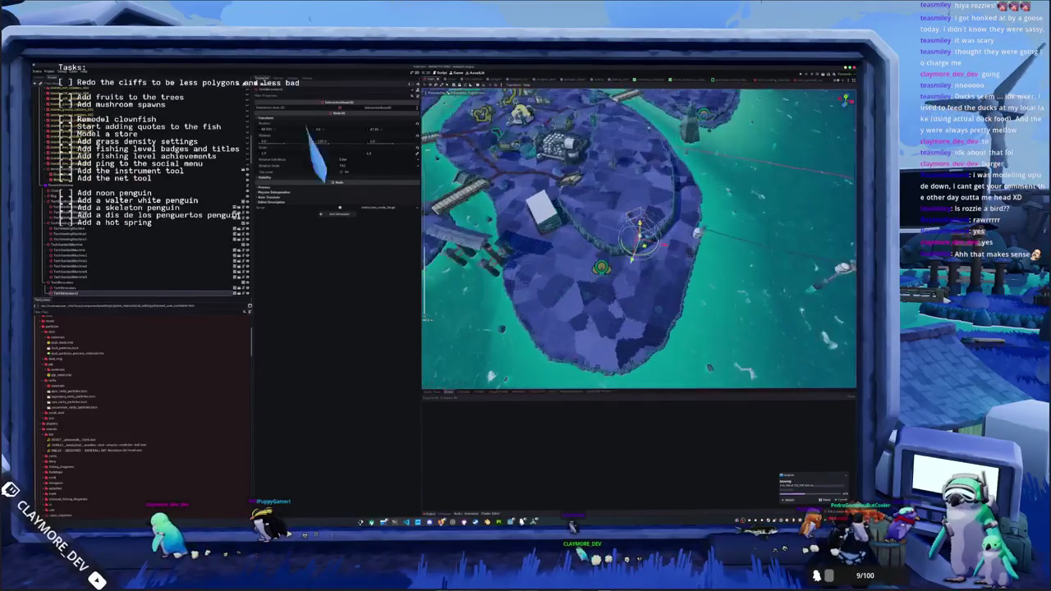
- Select the marker pole by the shoreline and frame it
left_click_drag(597, 247, 519, 231)
left_click(636, 212)
key("f")
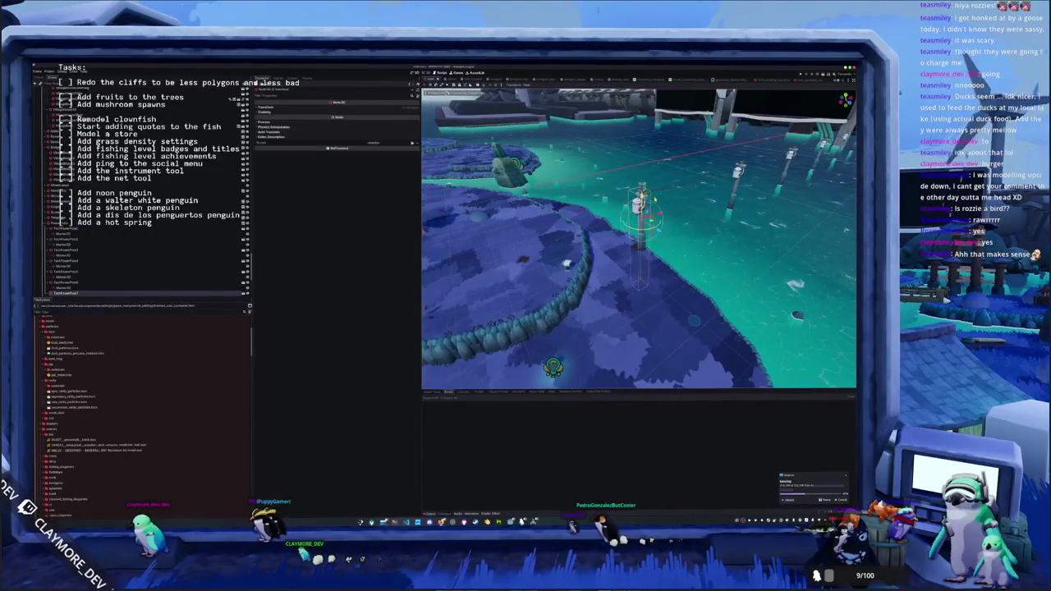
- Select each of the five water marker poles in turn, viewing the last from above
left_click_drag(639, 247, 509, 238)
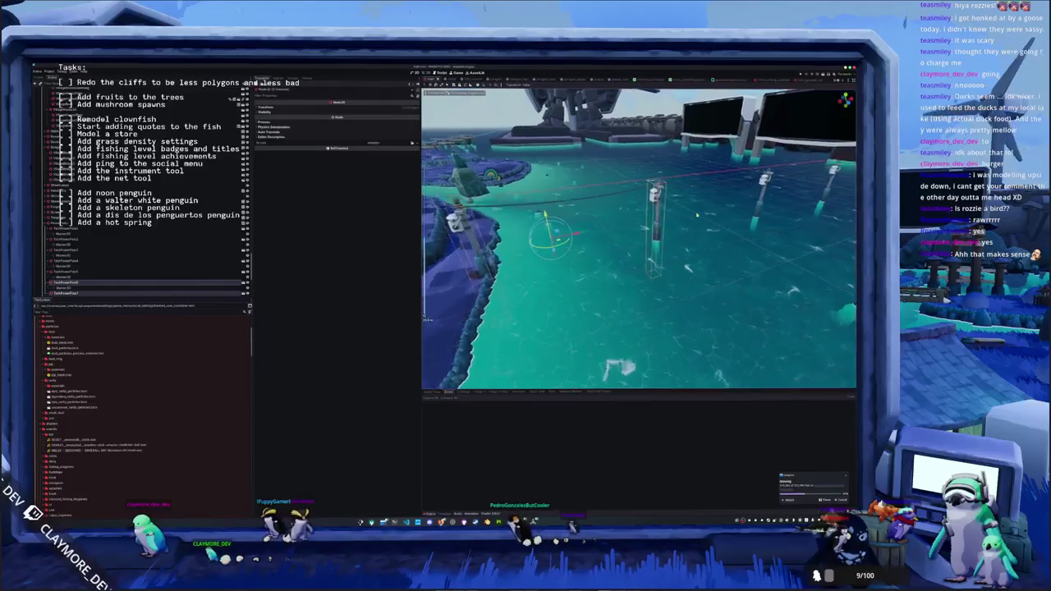
left_click(83, 272)
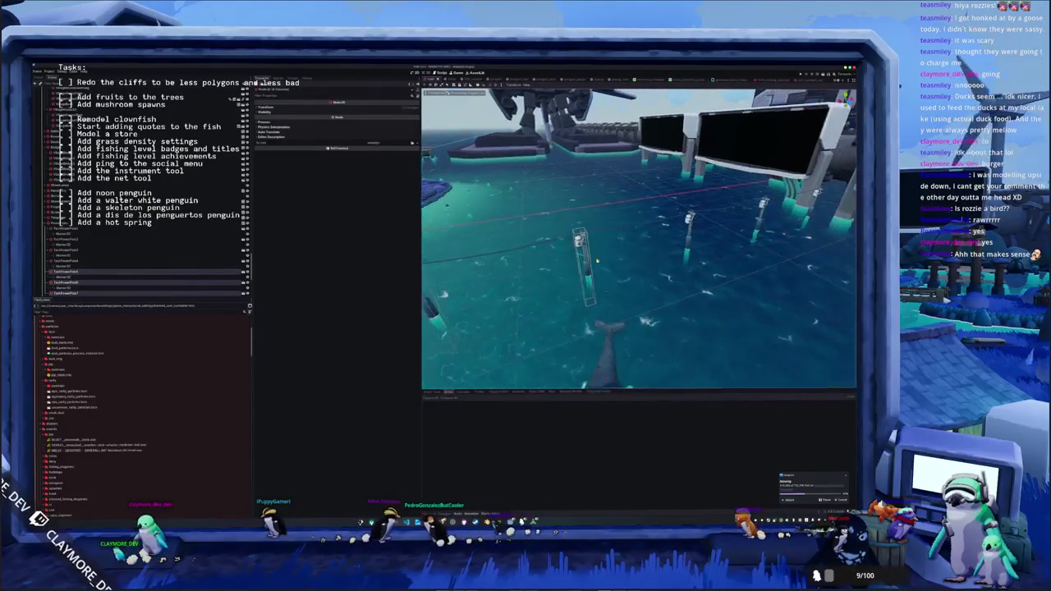
left_click(82, 260)
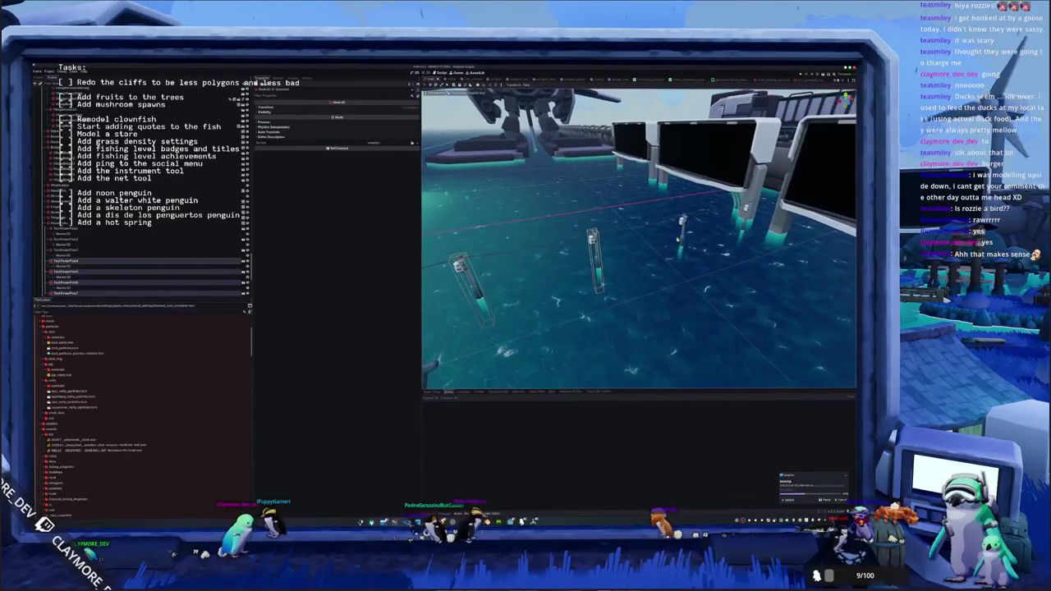
left_click(82, 250)
left_click(82, 239)
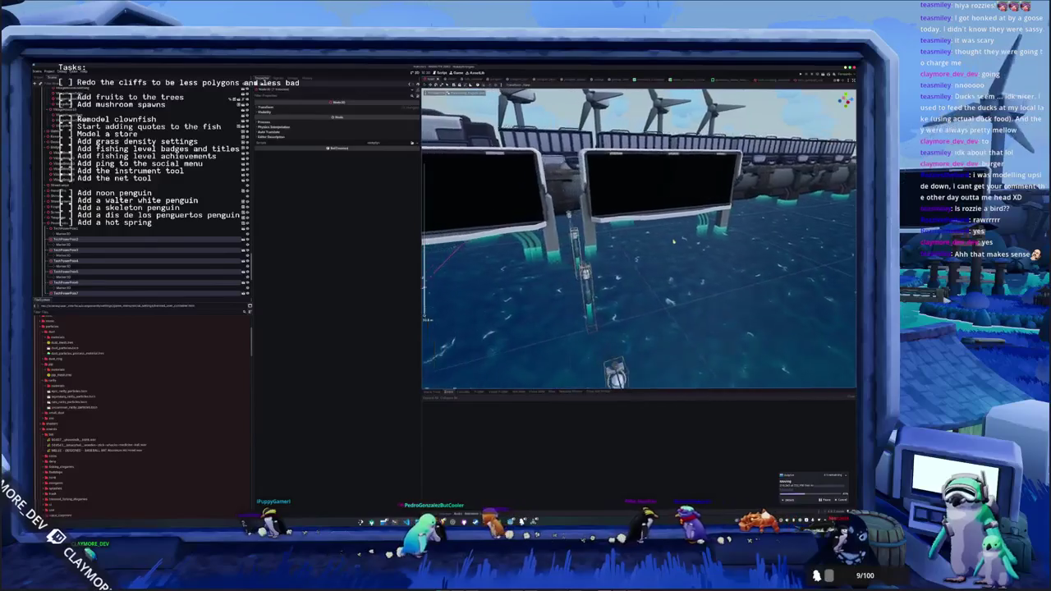
left_click(82, 228)
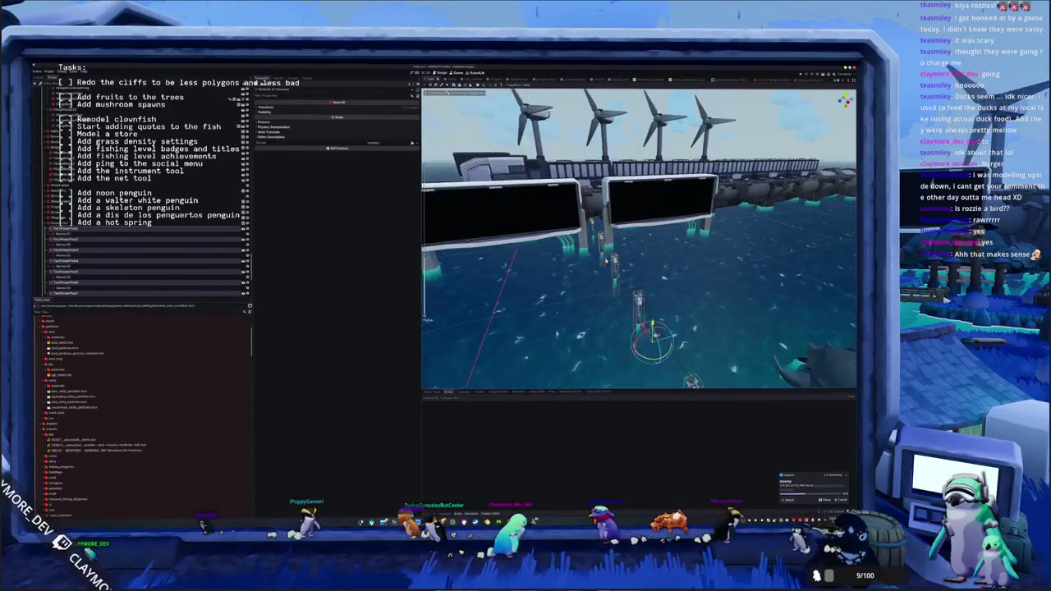
key("KP_7")
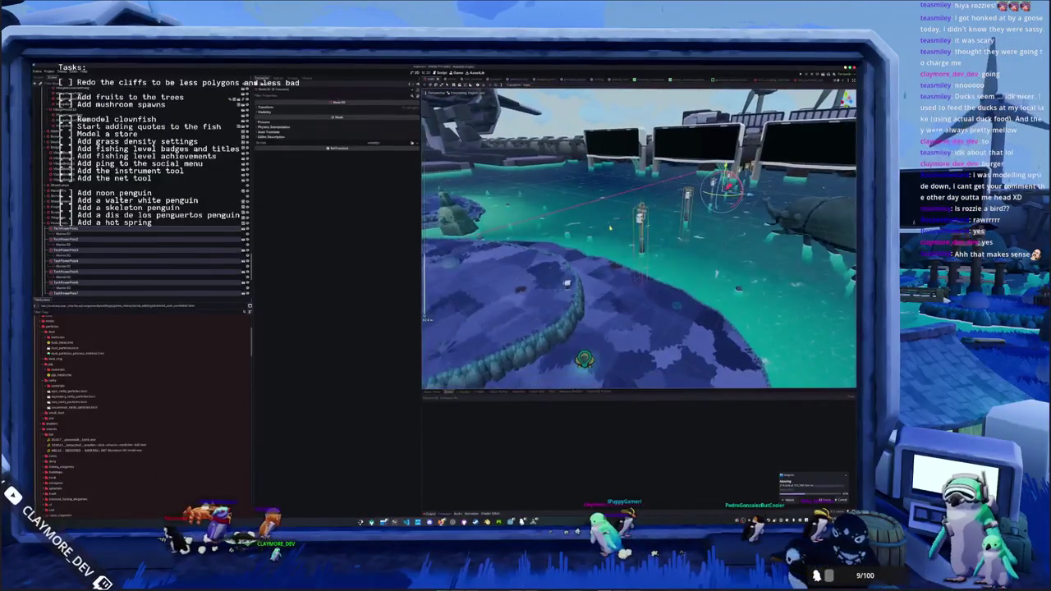
- Select the dock child nodes in the group and fly the camera out toward the island
left_click(48, 242)
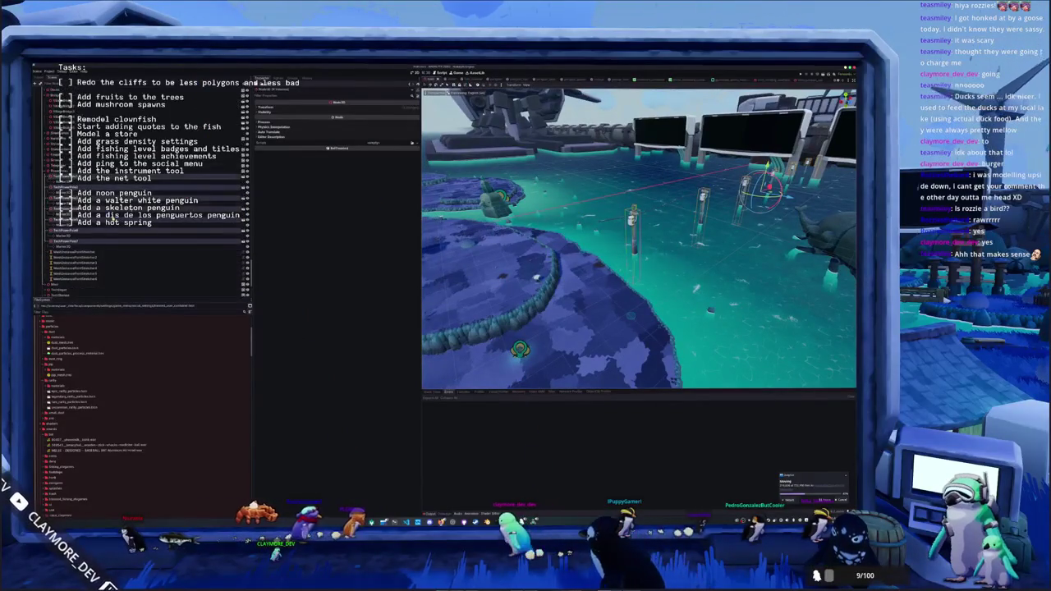
left_click(86, 255)
left_click(78, 278, "shift")
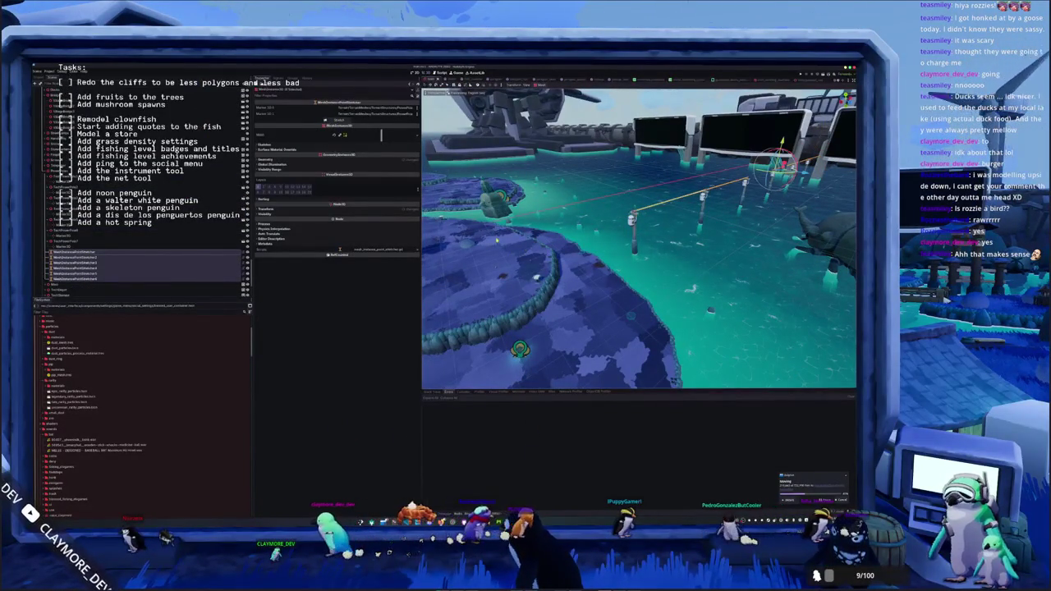
key("w")
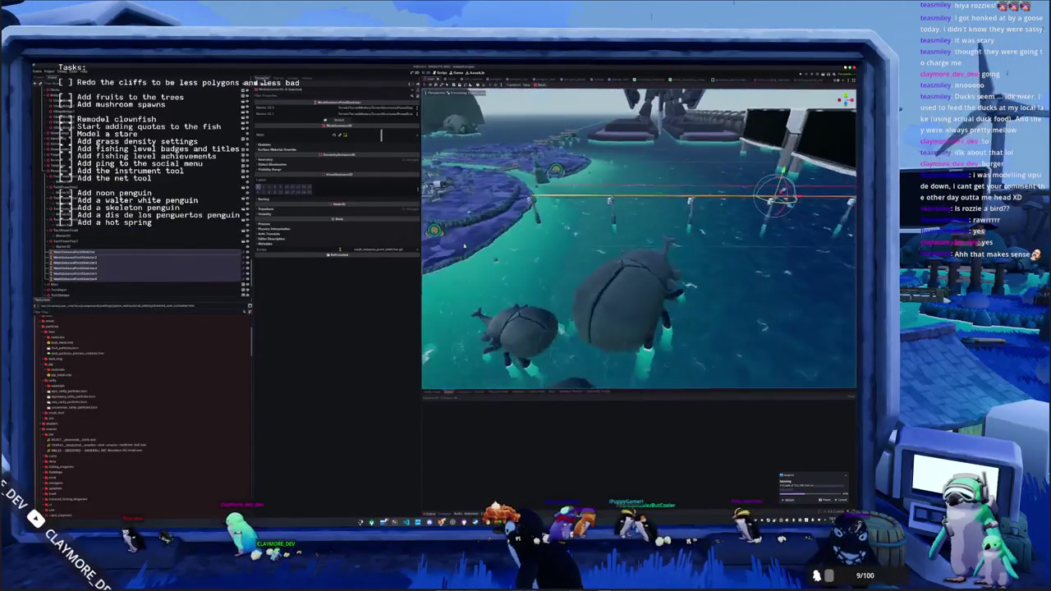
key("w")
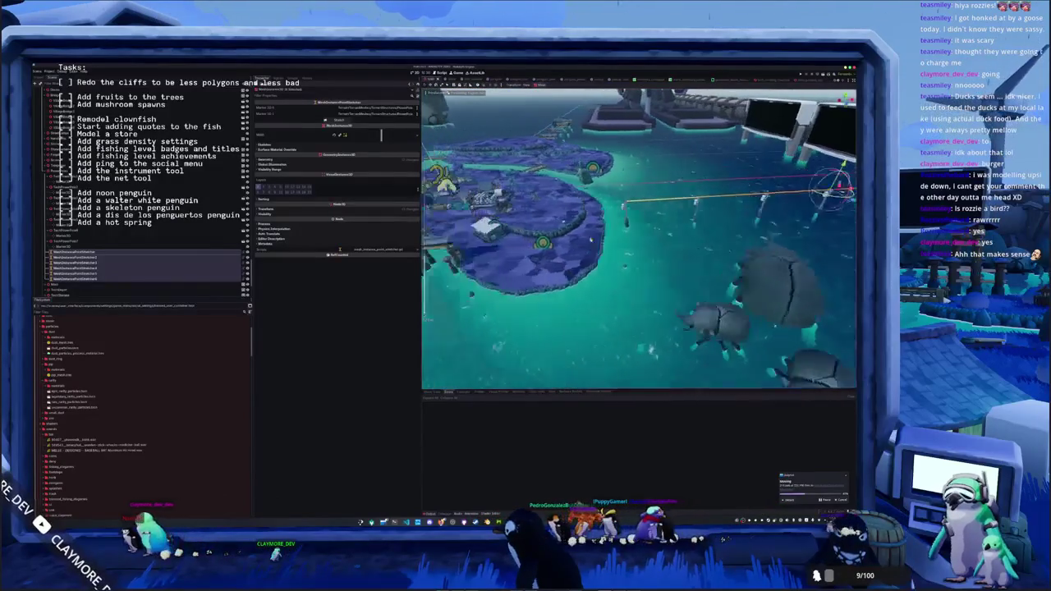
key("w")
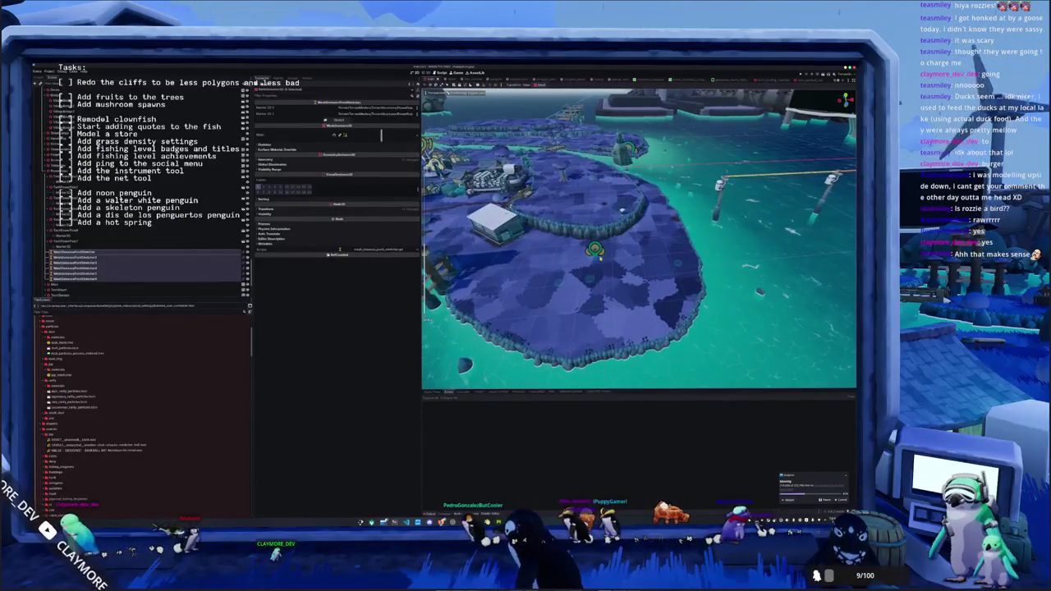
double_click(90, 153)
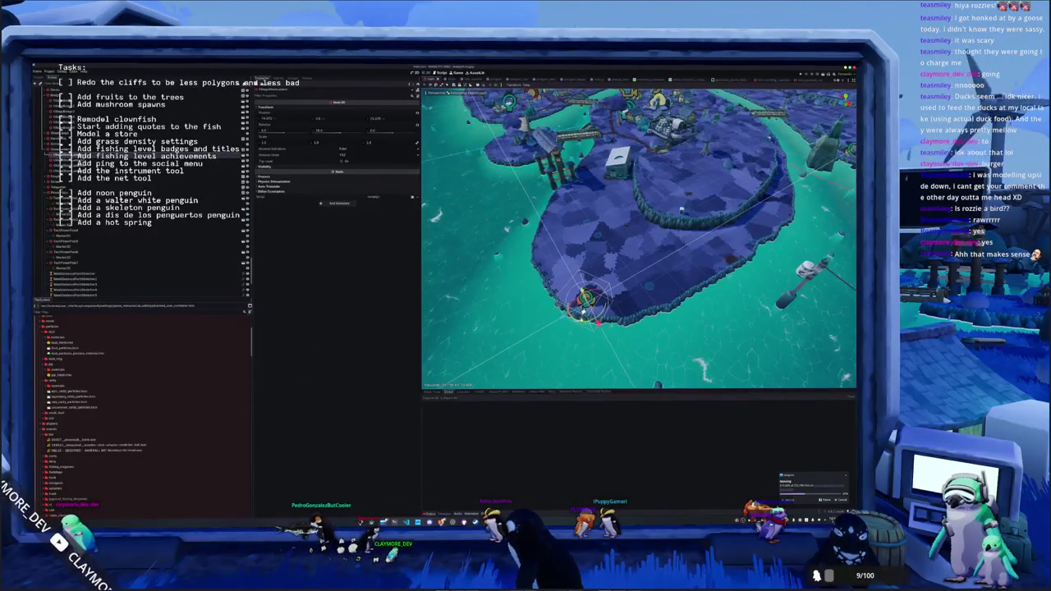
- Select the middle dock and check the dock row from top-down and perspective views
left_click_drag(641, 246, 640, 180)
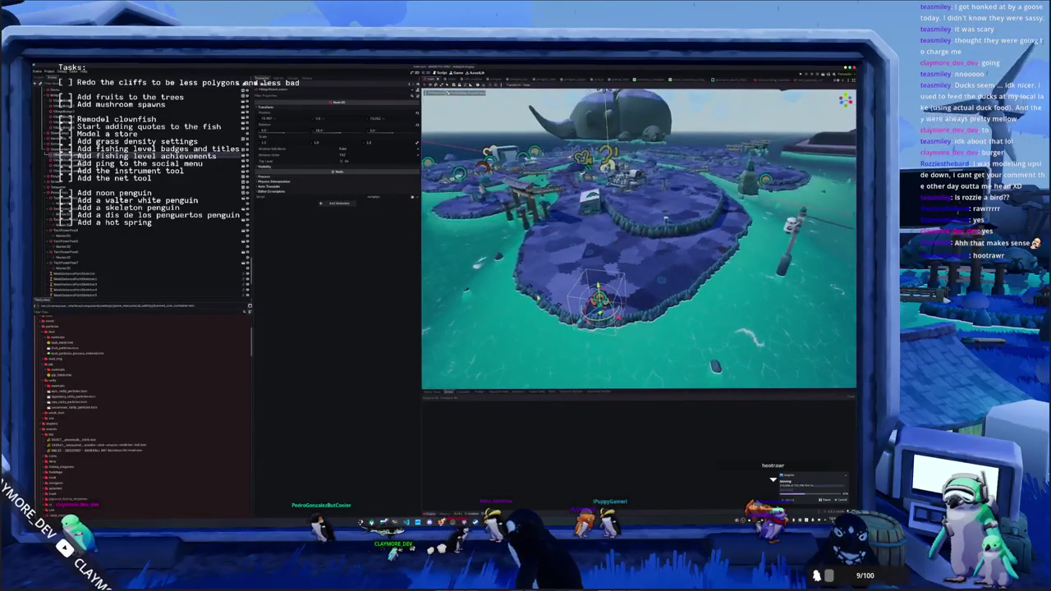
left_click_drag(539, 297, 579, 250)
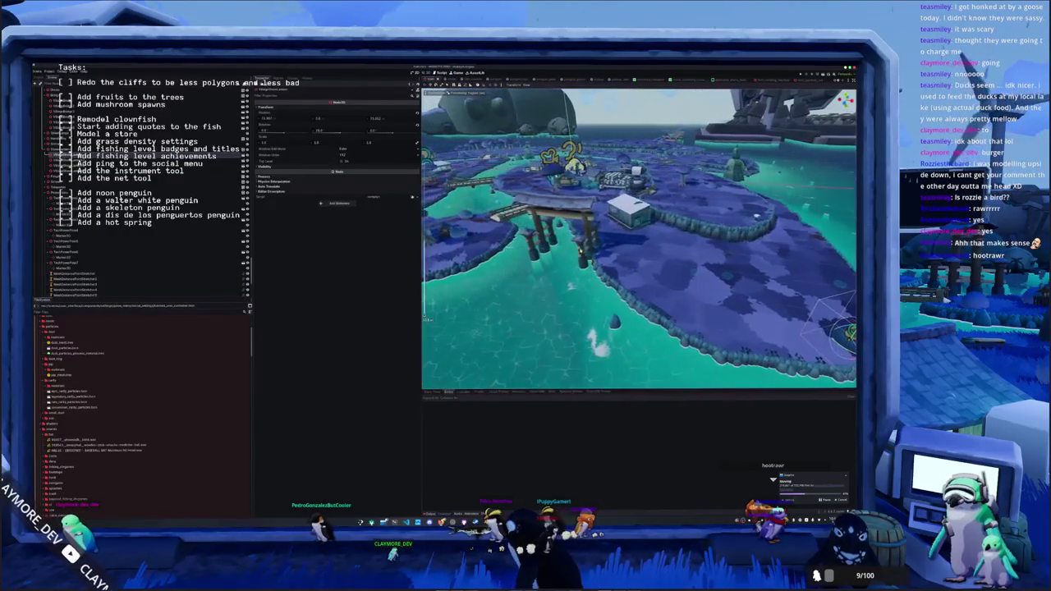
mouse_move(641, 238)
left_mouse_down()
mouse_move(556, 225)
mouse_move(591, 243)
left_mouse_up()
left_click(616, 215)
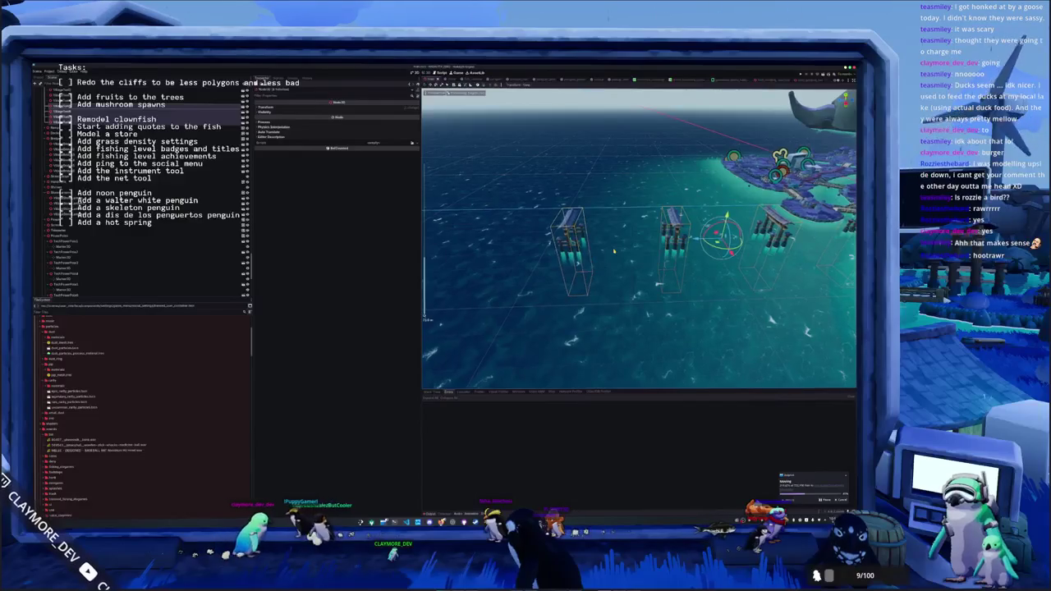
key("KP_7")
scroll(639, 238, "down", 3)
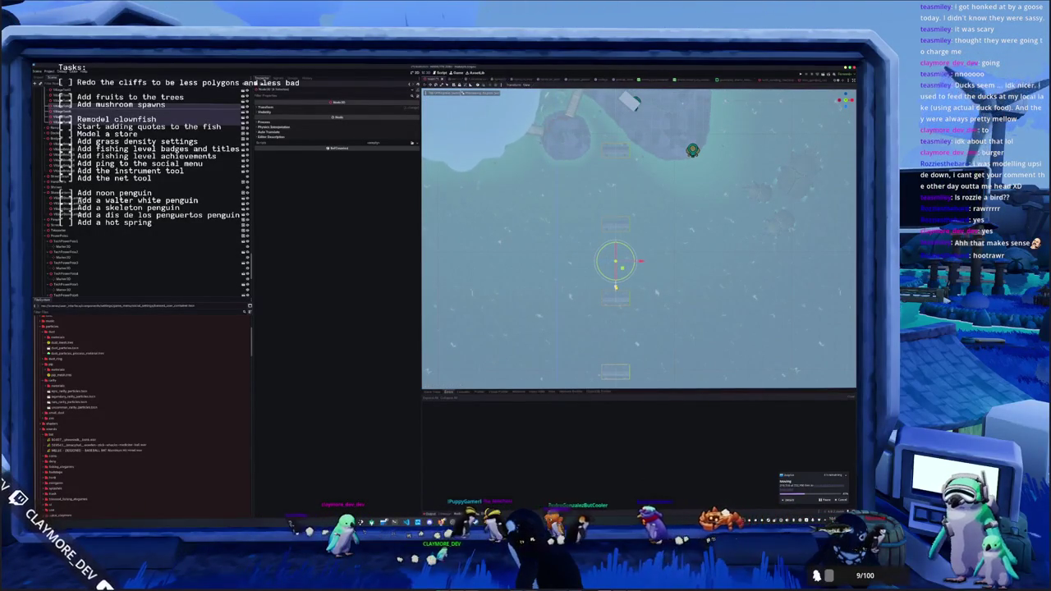
scroll(639, 238, "down", 3)
key("KP_2")
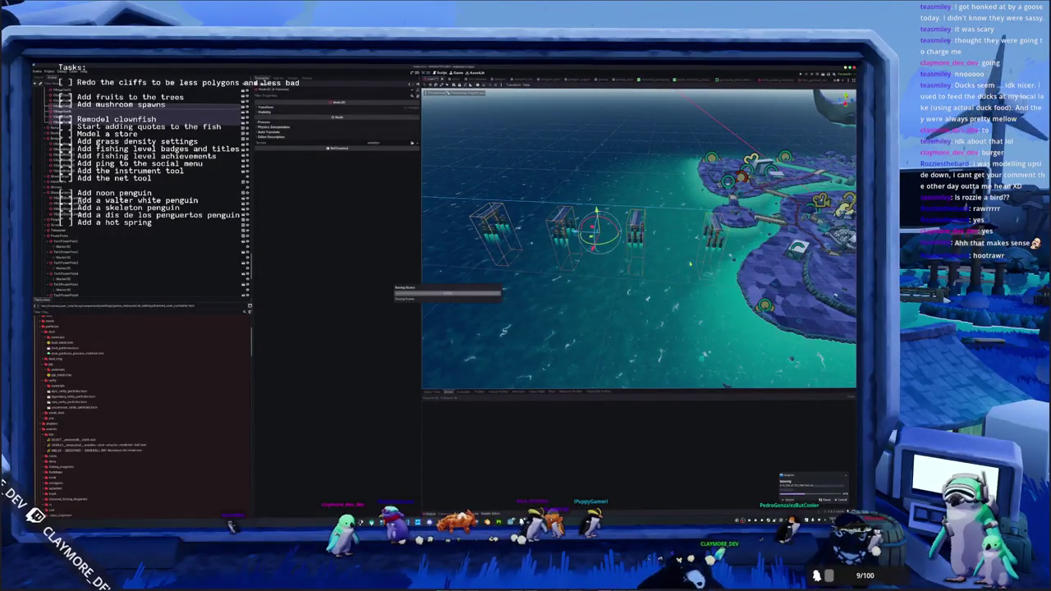
- Focus on one of the docks, then swoop down for a low view of the gates
left_click_drag(690, 264, 524, 271)
left_click(153, 272)
key("f")
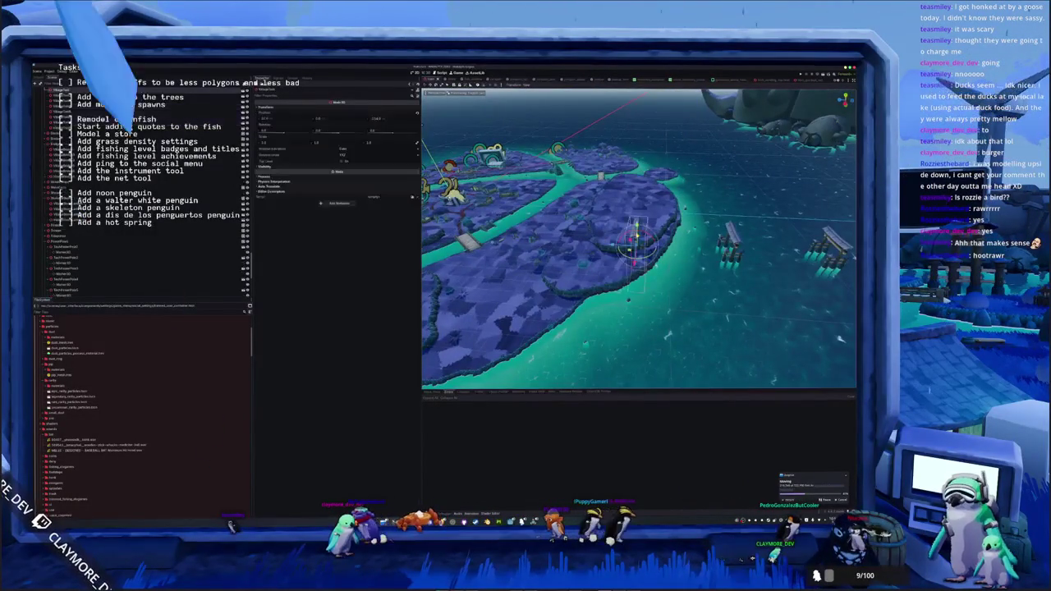
scroll(639, 238, "down", 5)
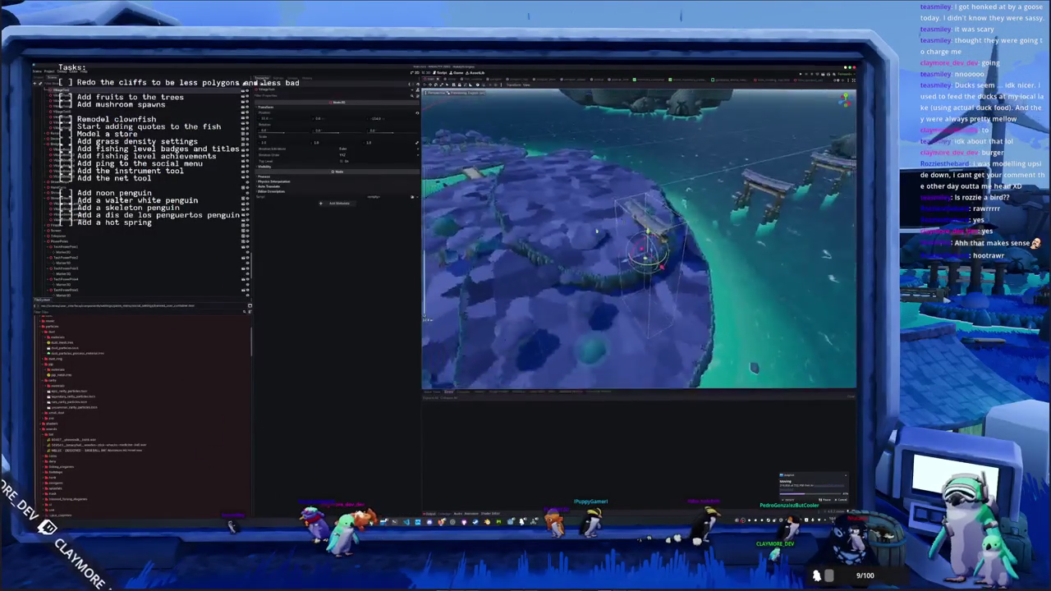
left_click_drag(640, 252, 621, 268)
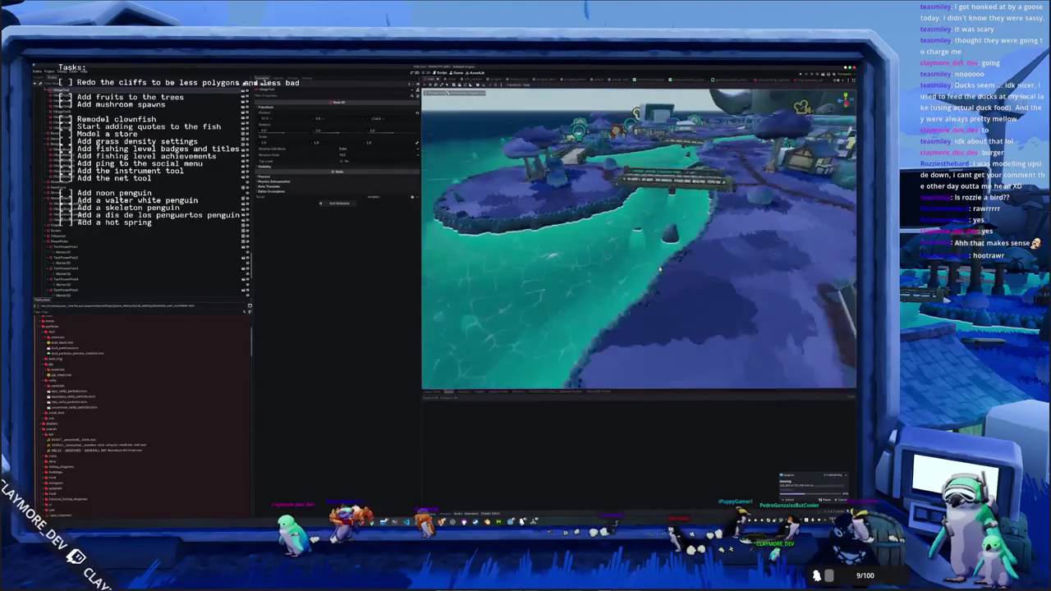
- Select the glass-roofed building and view it from above
left_click_drag(674, 267, 636, 273)
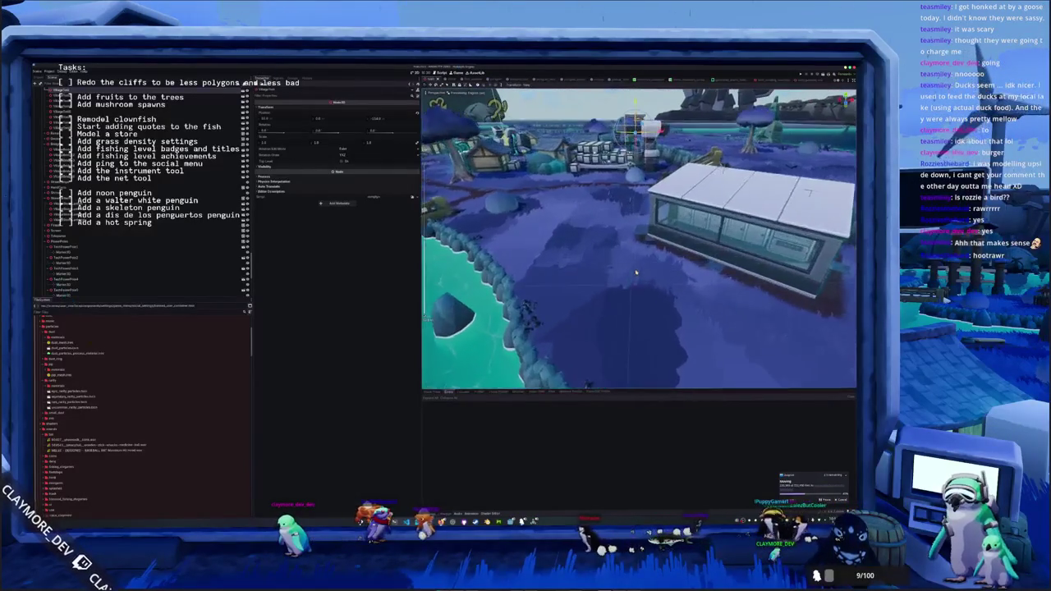
left_click(665, 275)
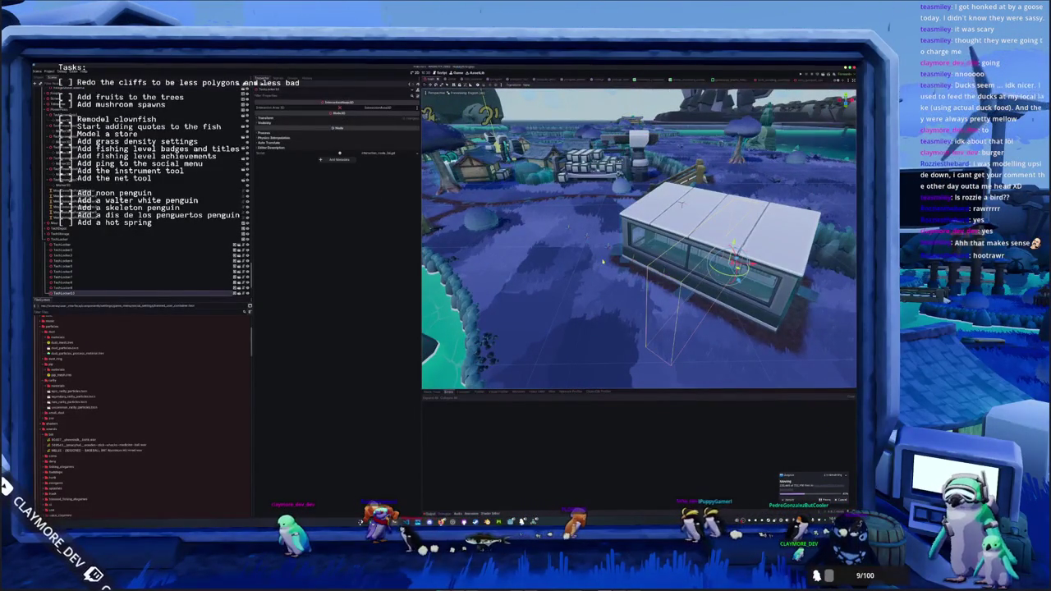
mouse_move(640, 247)
left_mouse_down()
mouse_move(641, 295)
mouse_move(624, 276)
left_mouse_up()
left_click(62, 239)
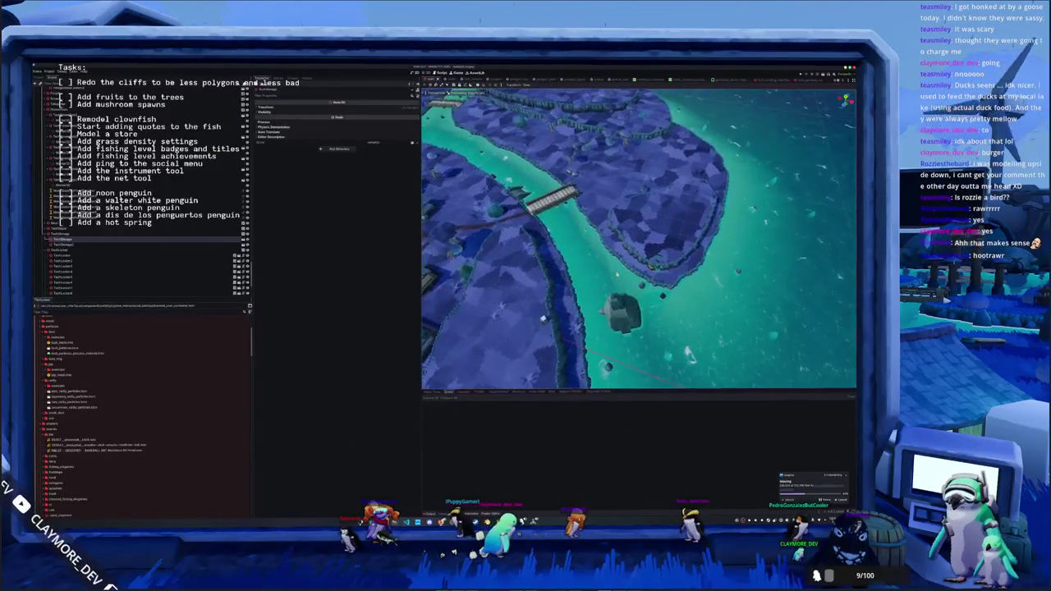
- Select the island piece beside the river, then the parts of the small bridge
left_click(669, 218)
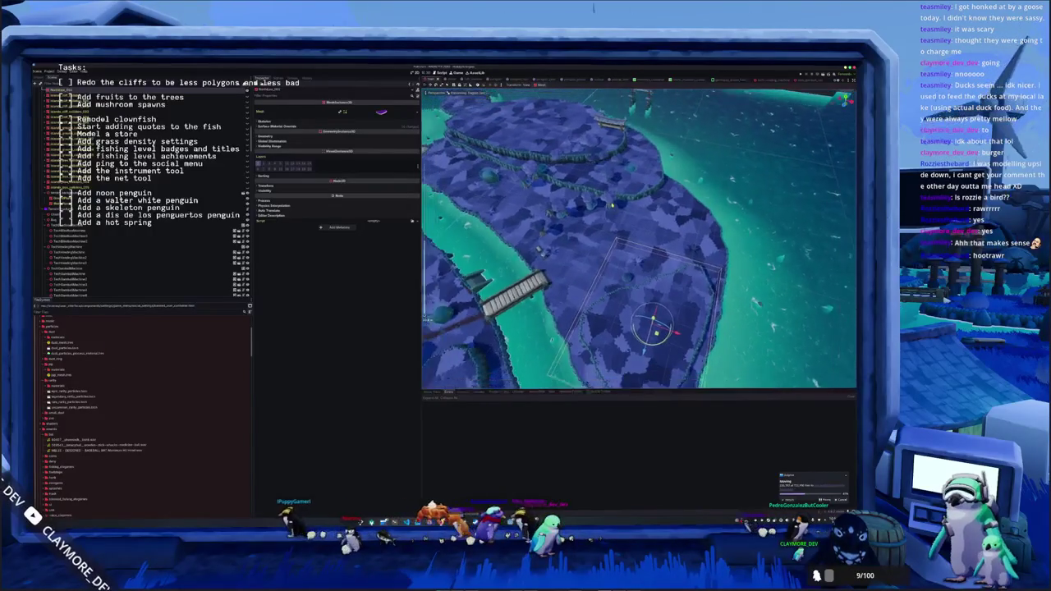
left_click(616, 146)
scroll(649, 198, "up", 5)
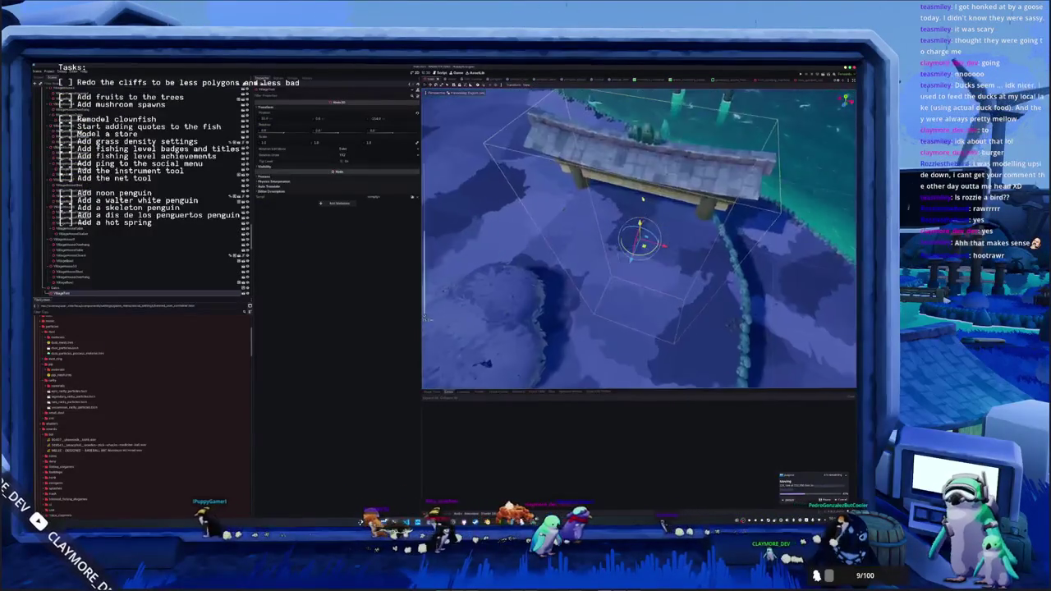
left_click(630, 234)
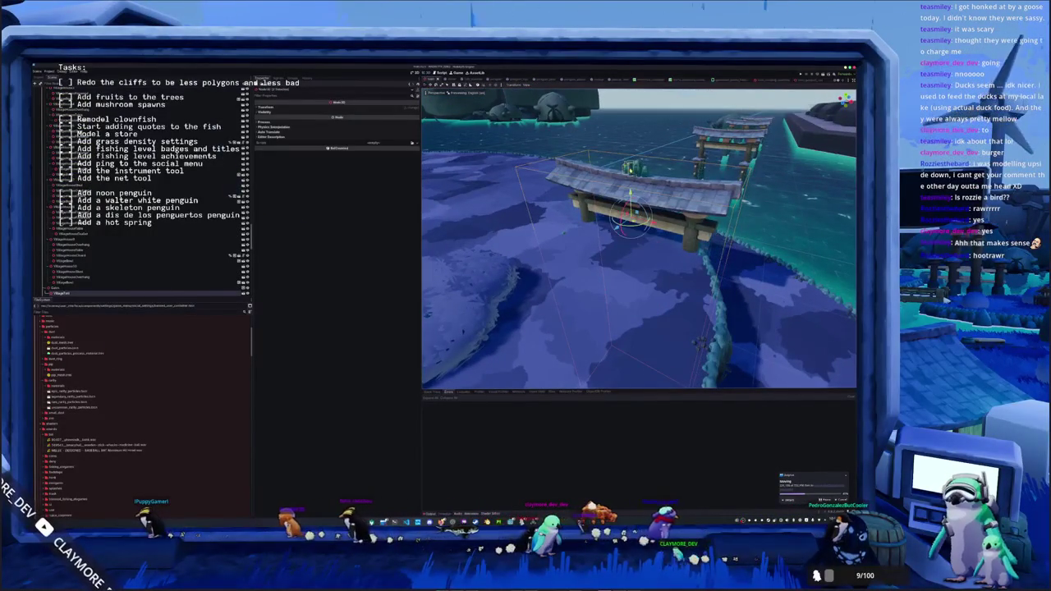
scroll(565, 216, "up", 5)
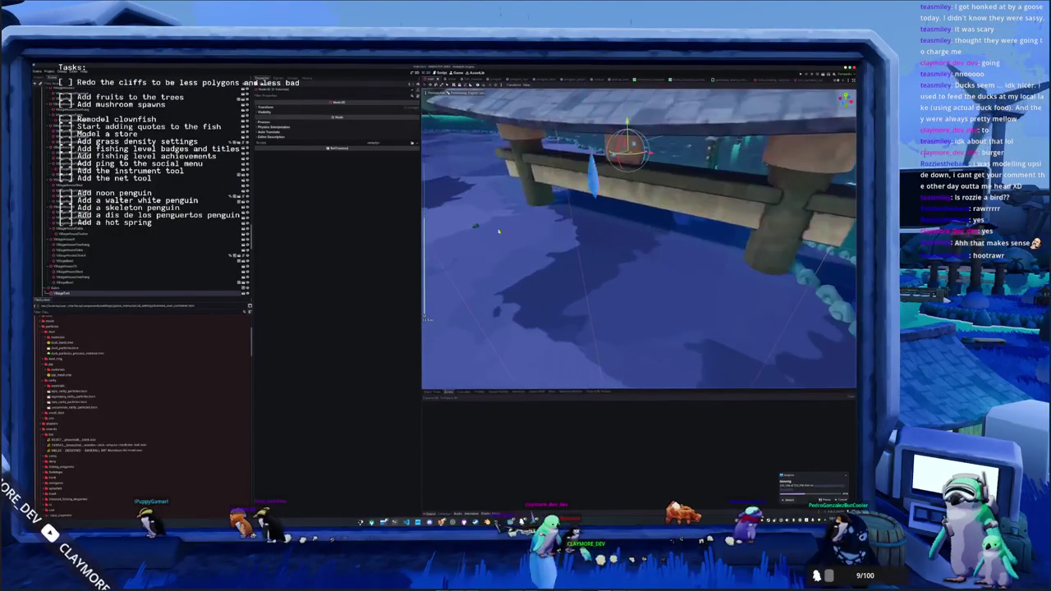
- Focus on the torii gate out in the water, then save the scene
mouse_move(533, 263)
left_mouse_down()
mouse_move(576, 241)
mouse_move(551, 241)
mouse_move(530, 258)
mouse_move(668, 256)
mouse_move(651, 277)
mouse_move(673, 311)
mouse_move(542, 263)
mouse_move(706, 263)
left_mouse_up()
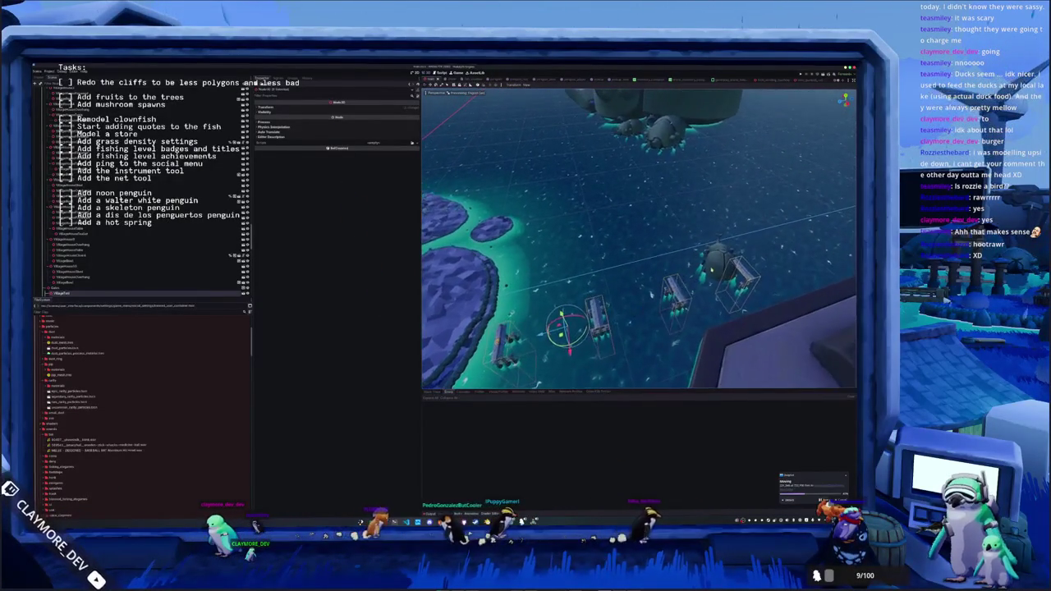
left_click(718, 263)
key("f")
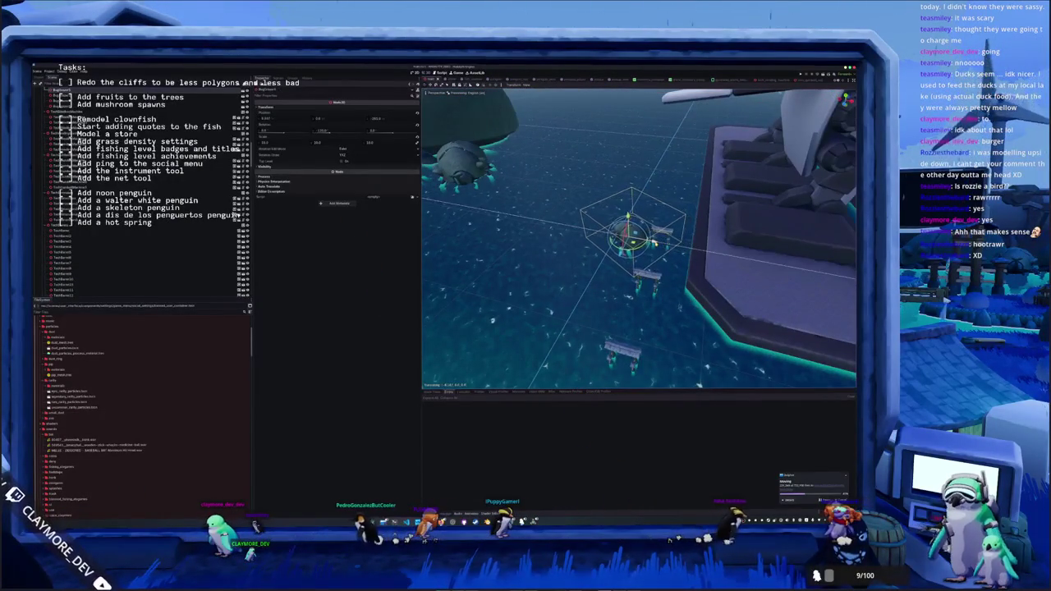
scroll(639, 239, "down", 10)
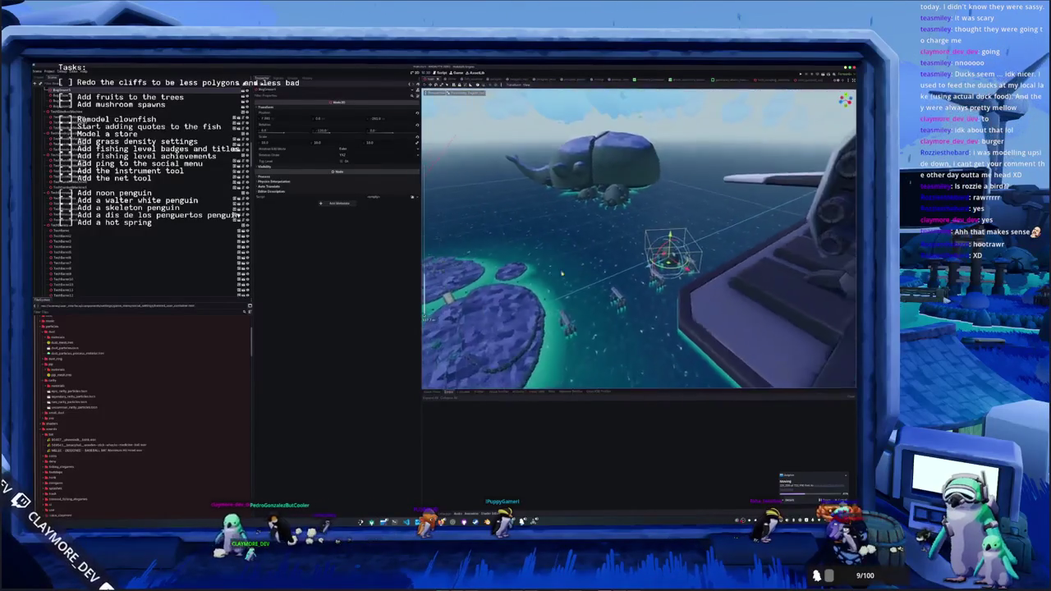
scroll(639, 238, "down", 5)
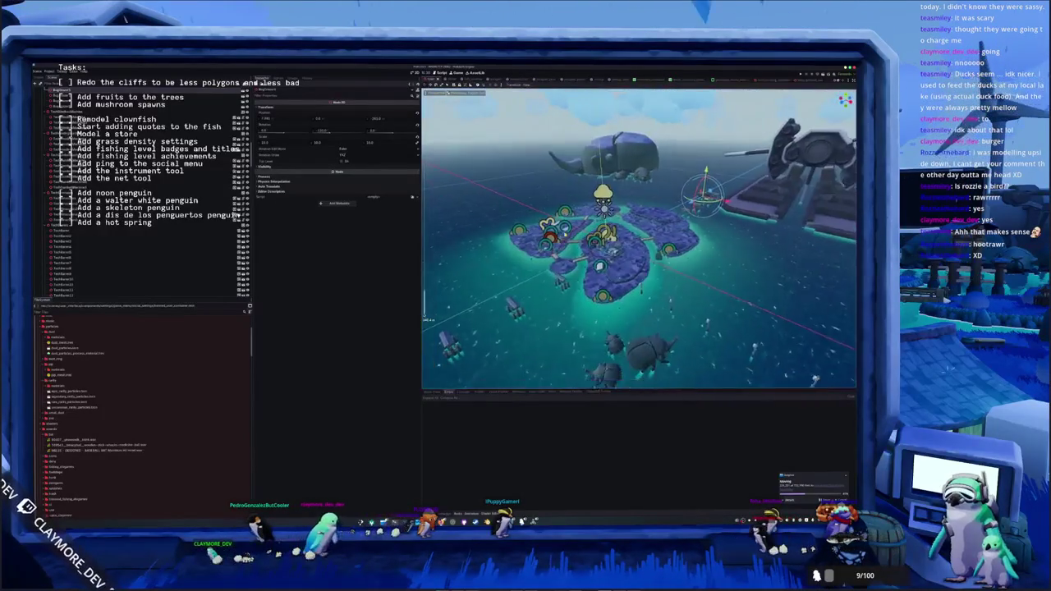
scroll(639, 238, "up", 4)
key("ctrl+s")
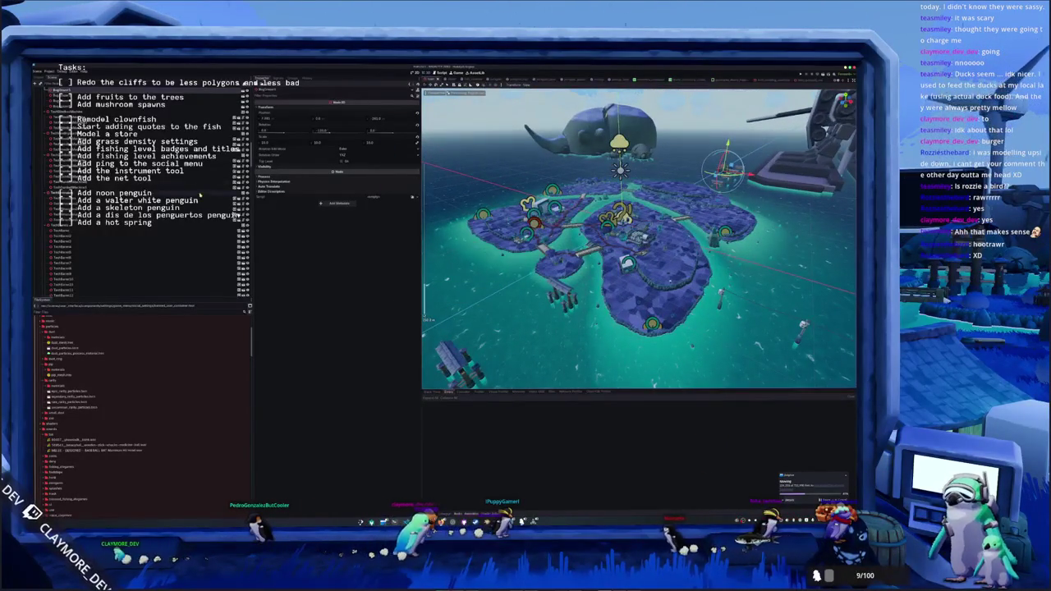
- Frame the ring-shaped area around the island from above and select the island's mesh
scroll(200, 194, "down", 5)
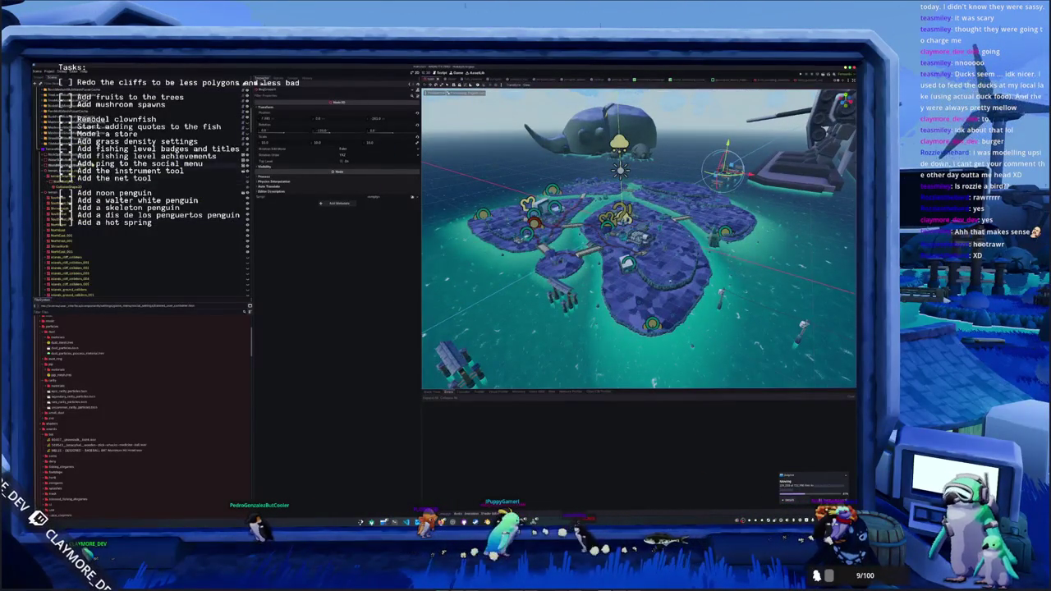
left_click(246, 179)
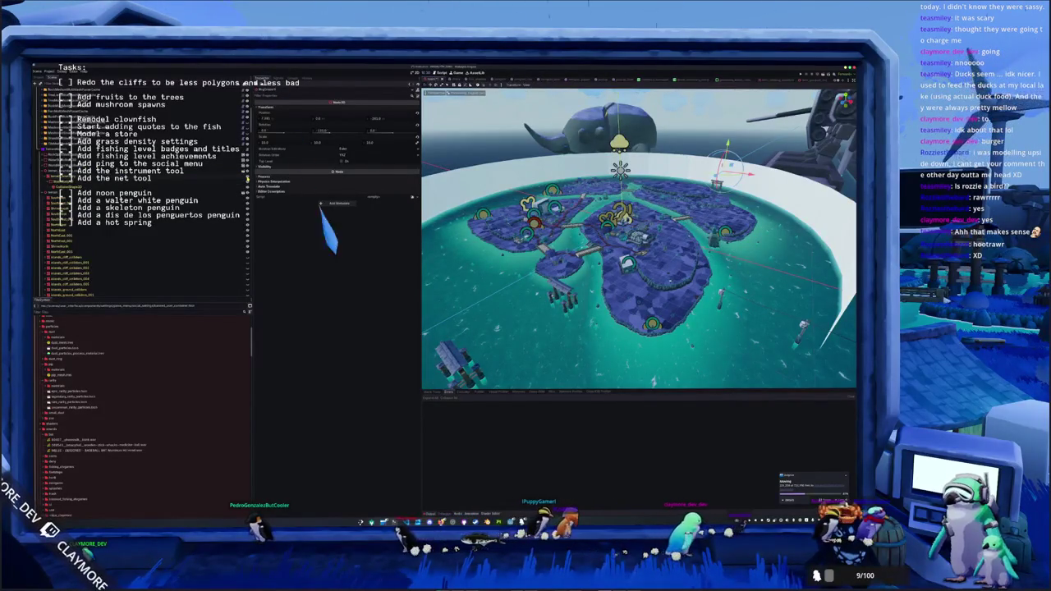
key("f")
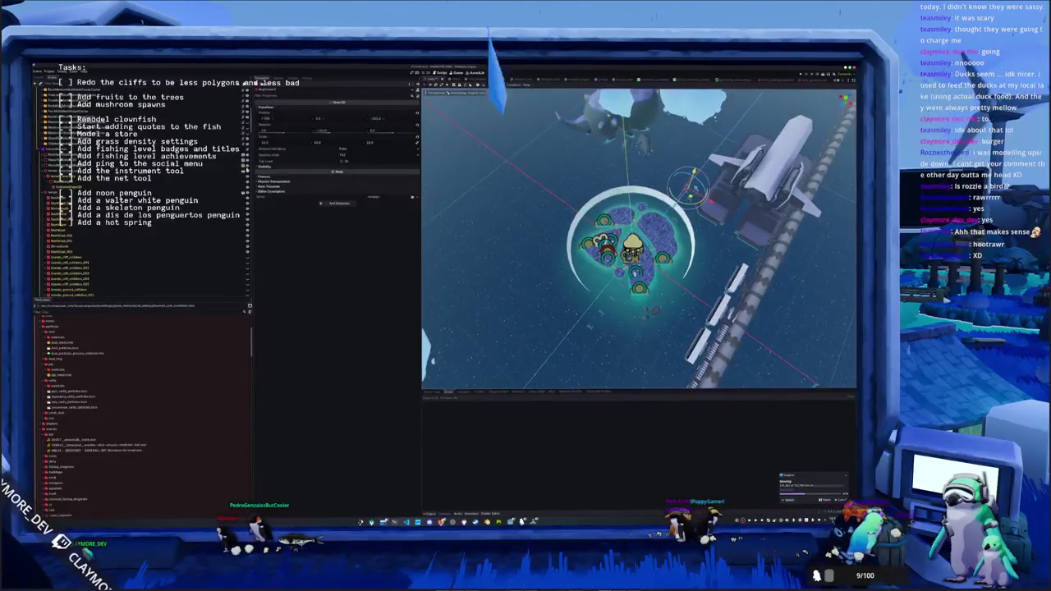
scroll(198, 192, "down", 3)
scroll(198, 191, "down", 5)
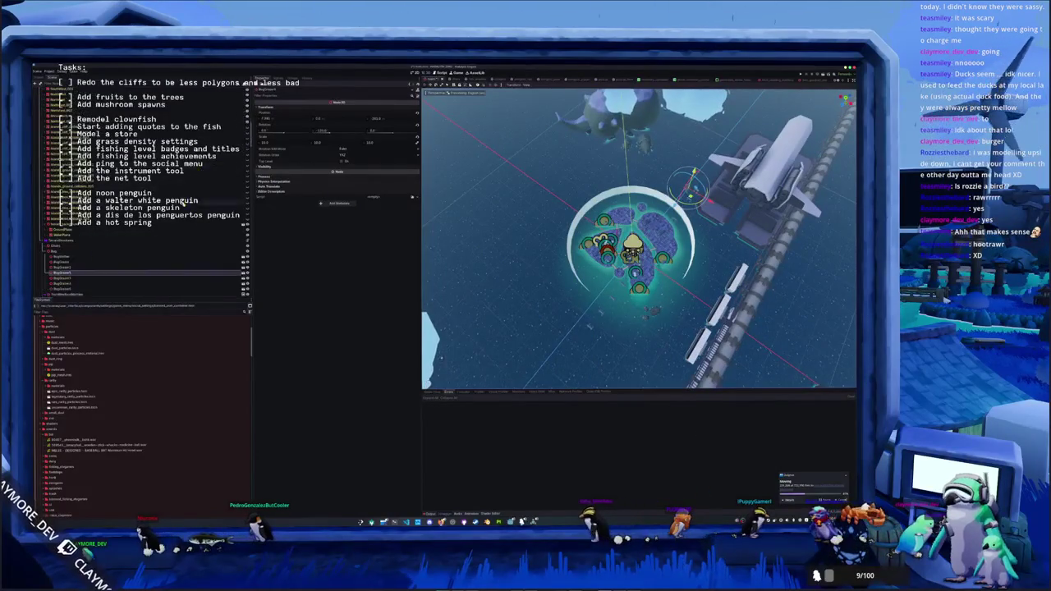
scroll(208, 246, "down", 2)
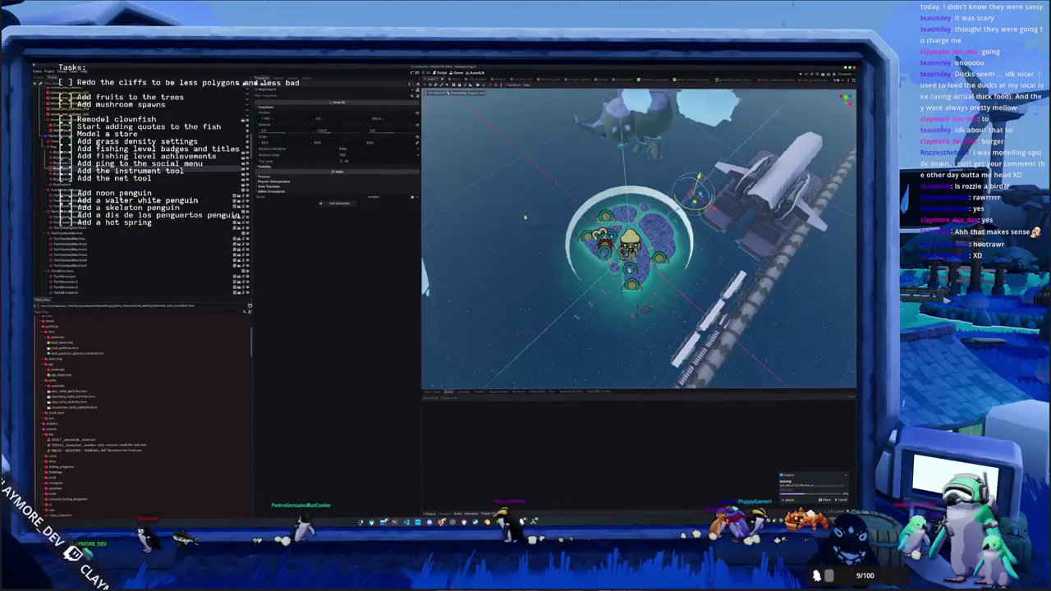
left_click(626, 238)
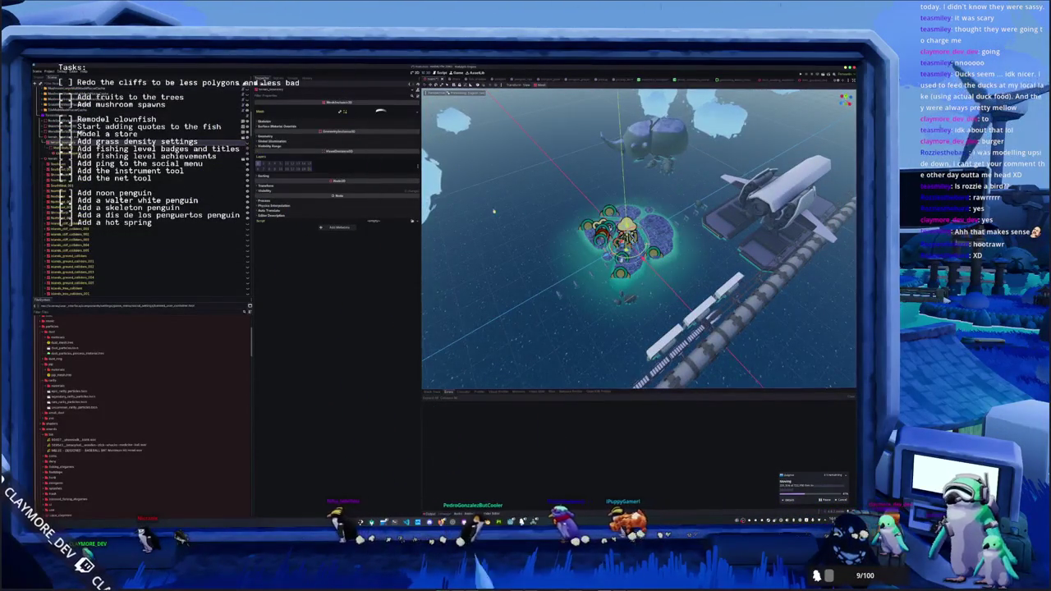
- Focus the view on the cliff block and orbit around it to see the bridge
scroll(639, 238, "up", 10)
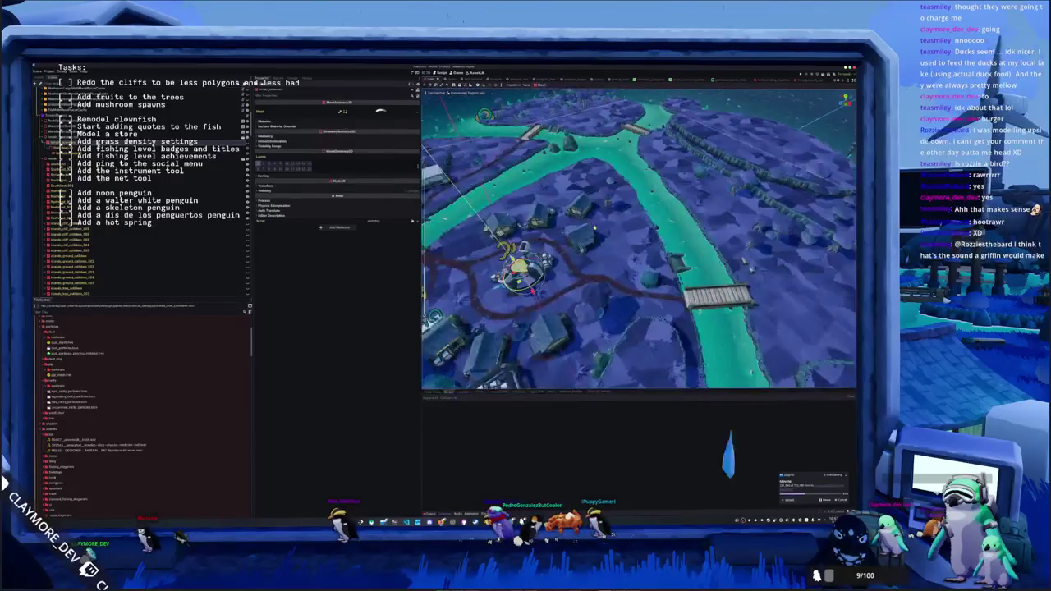
scroll(639, 238, "up", 5)
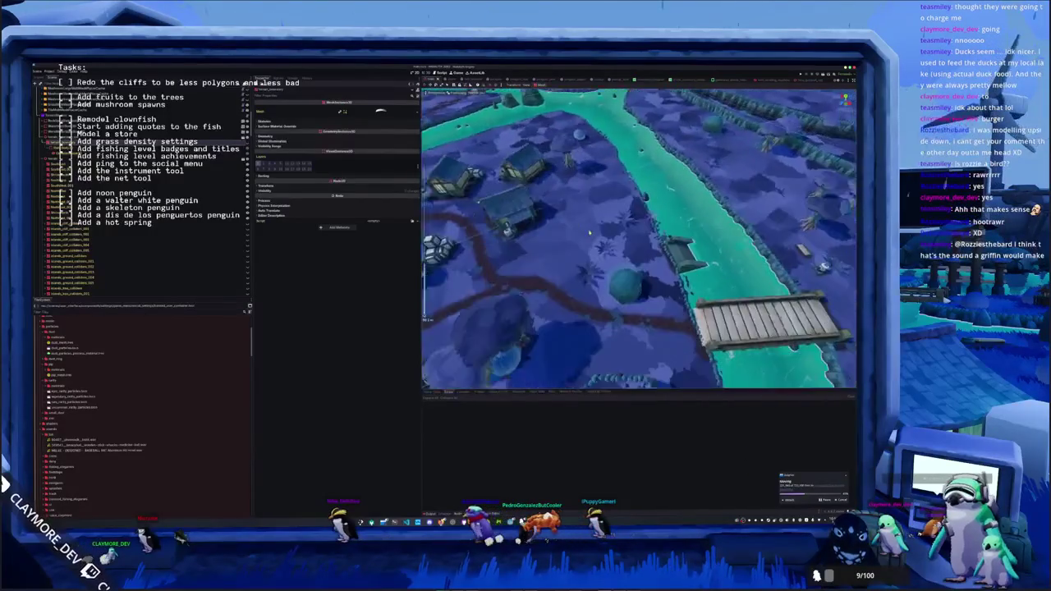
key("f")
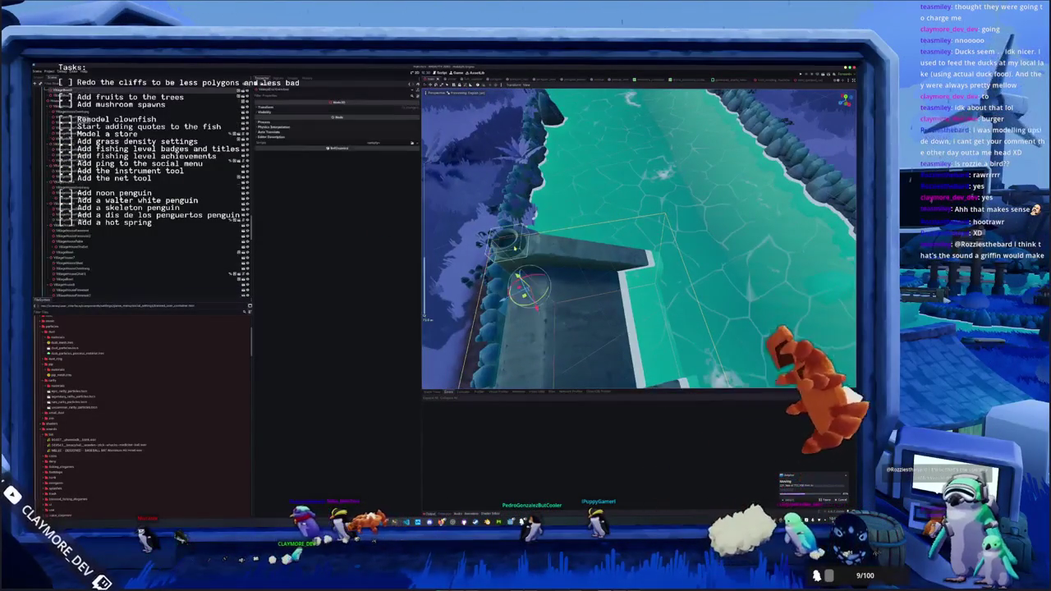
key("f")
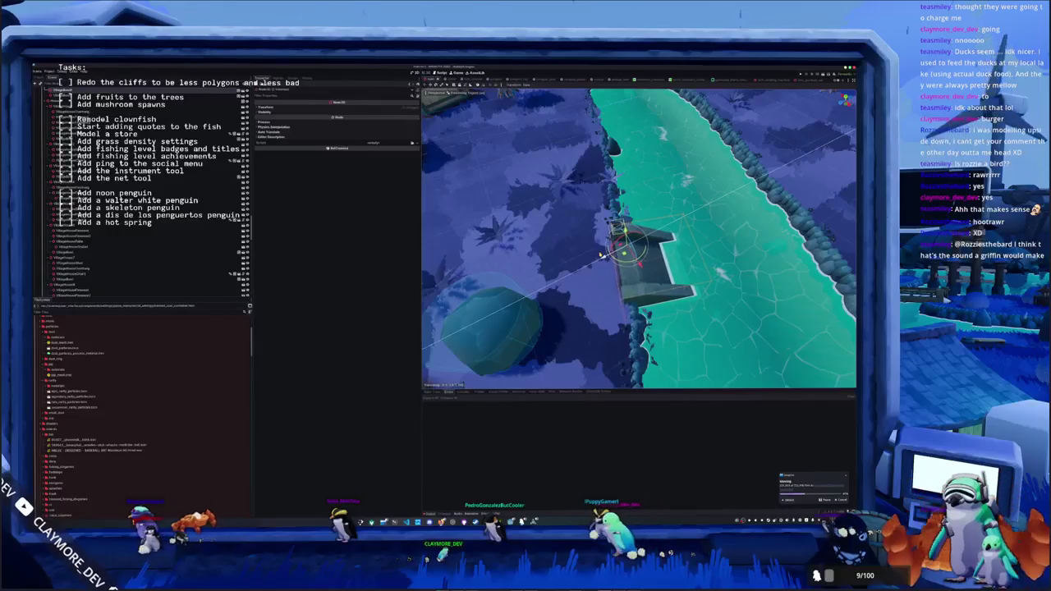
left_click_drag(603, 258, 694, 259)
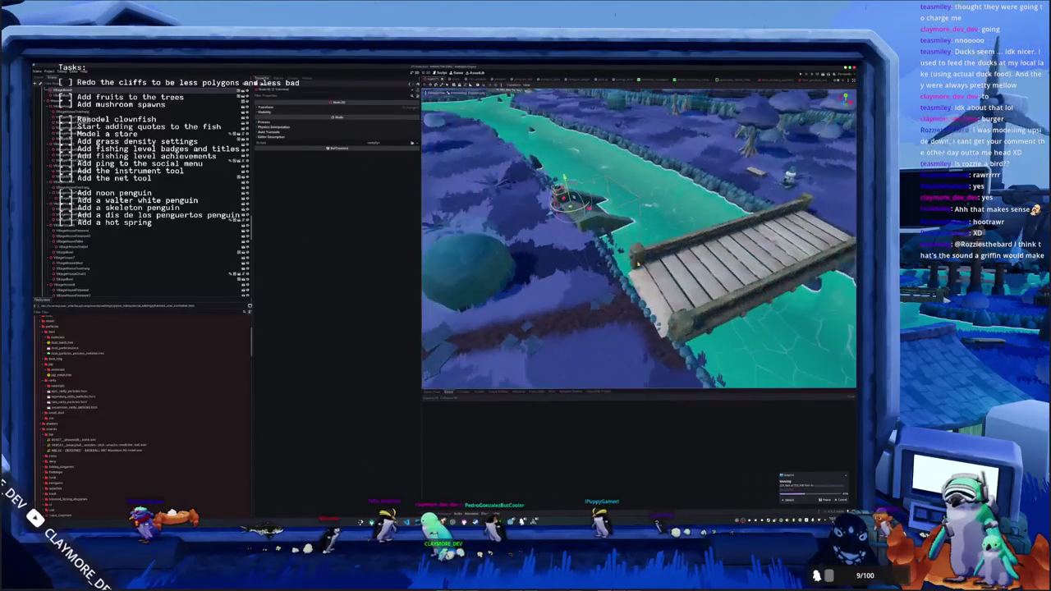
- Select the wooden river bridge, then focus on the small marker near the lantern
left_click(710, 279)
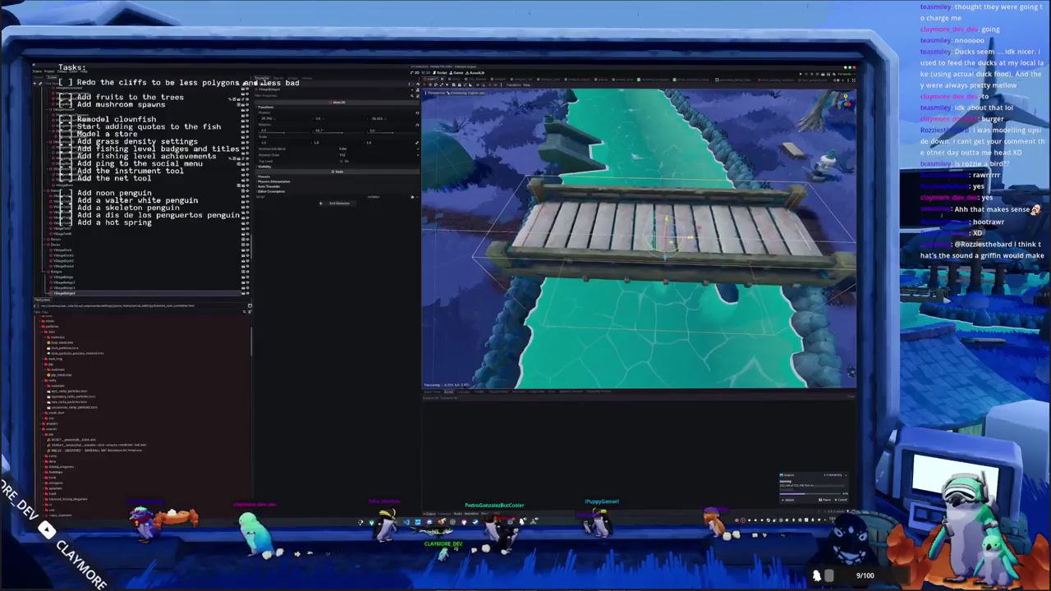
mouse_move(640, 238)
left_mouse_down()
mouse_move(731, 218)
mouse_move(648, 224)
mouse_move(690, 217)
mouse_move(605, 295)
mouse_move(549, 270)
left_mouse_up()
left_click(605, 296)
key("f")
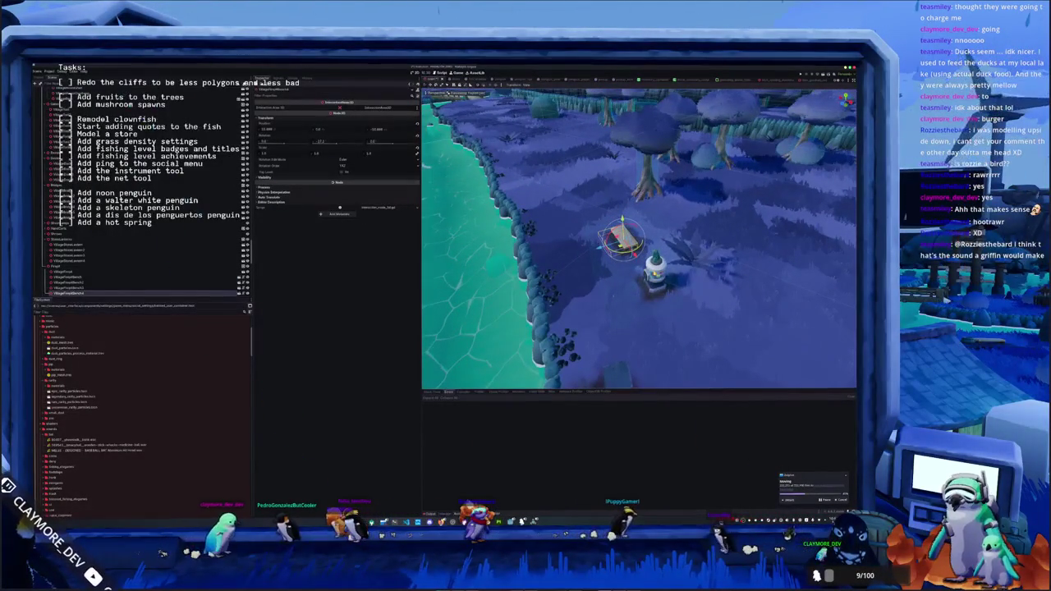
scroll(139, 189, "down", 5)
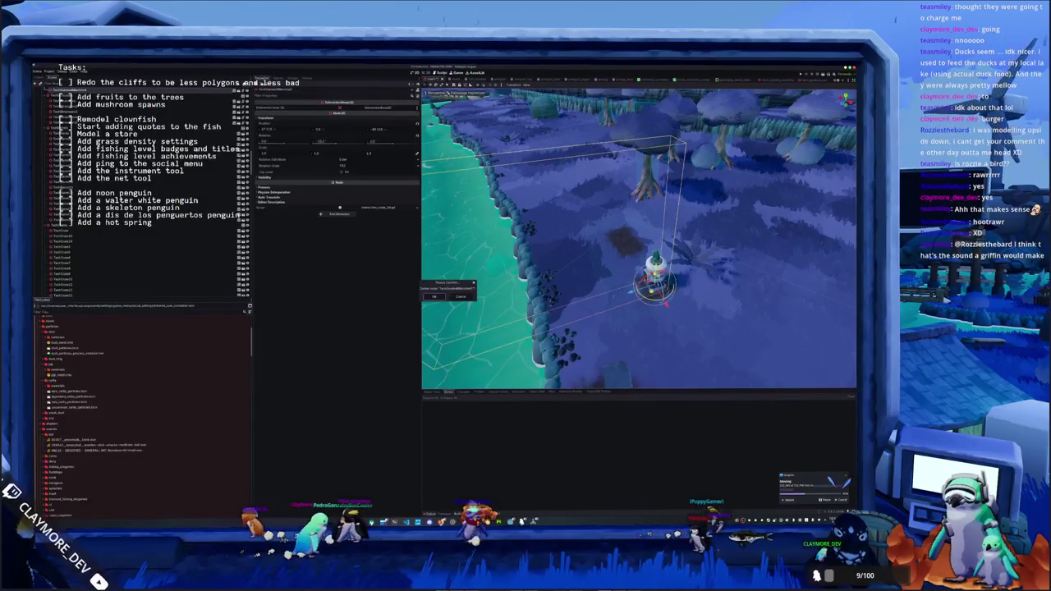
- Confirm deleting the selected node
key("Return")
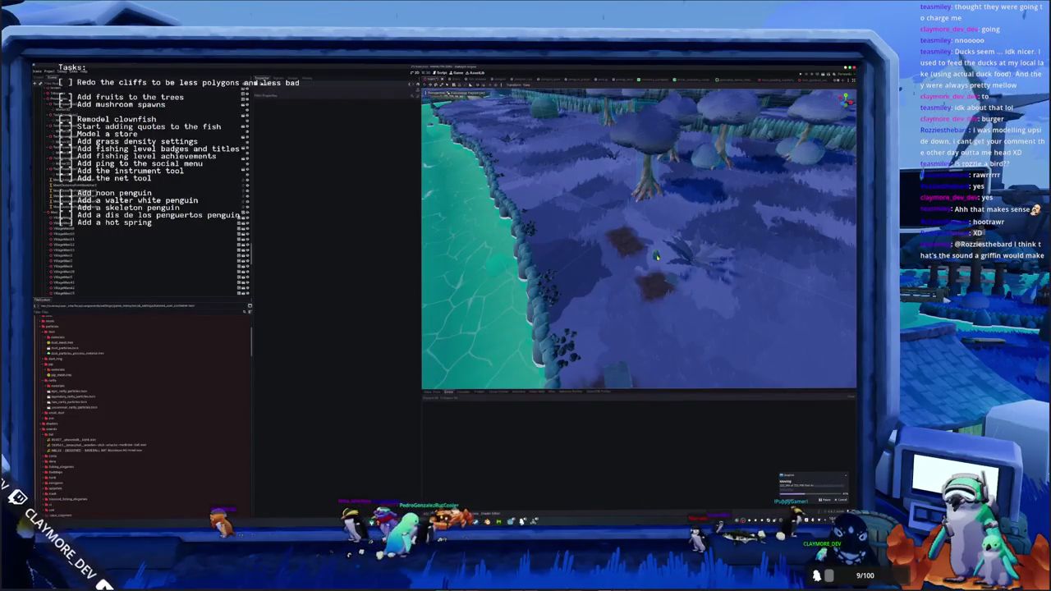
scroll(639, 238, "down", 3)
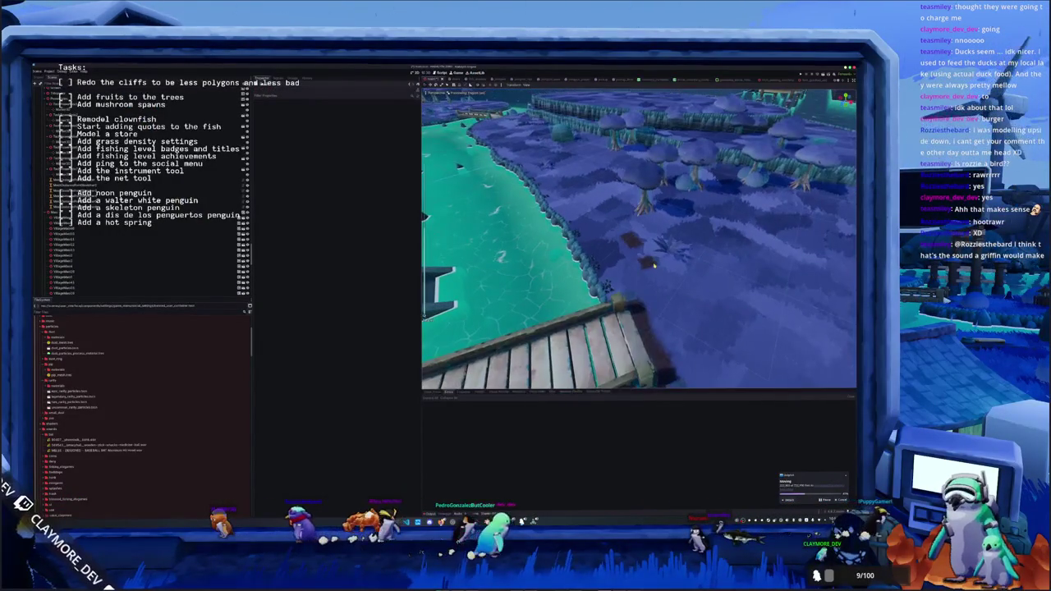
scroll(654, 265, "up", 3)
- Select the small shore marker and orbit along the stream toward the village
left_click(653, 258)
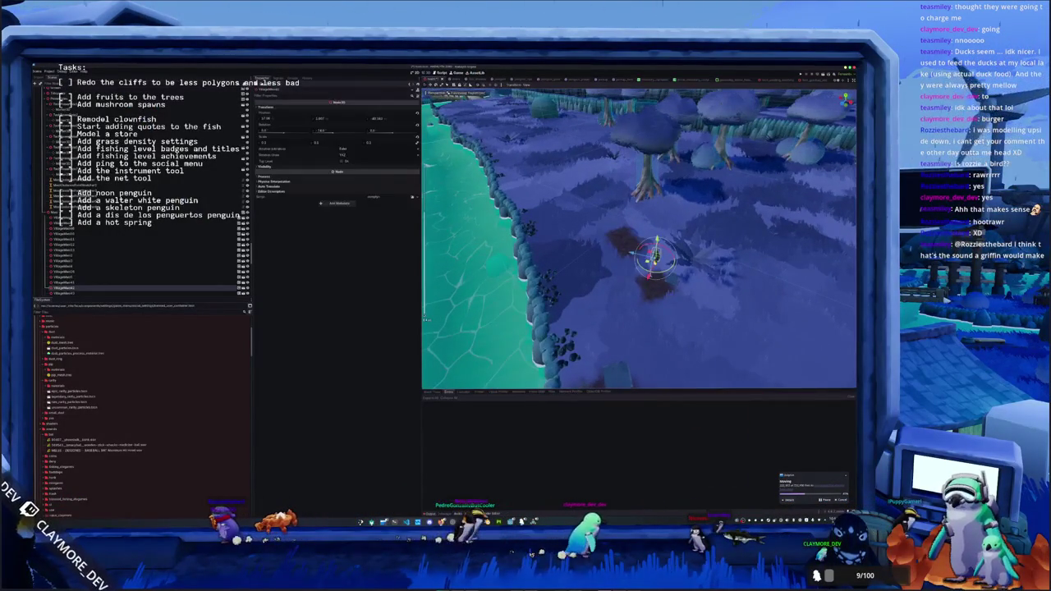
left_click_drag(654, 264, 600, 258)
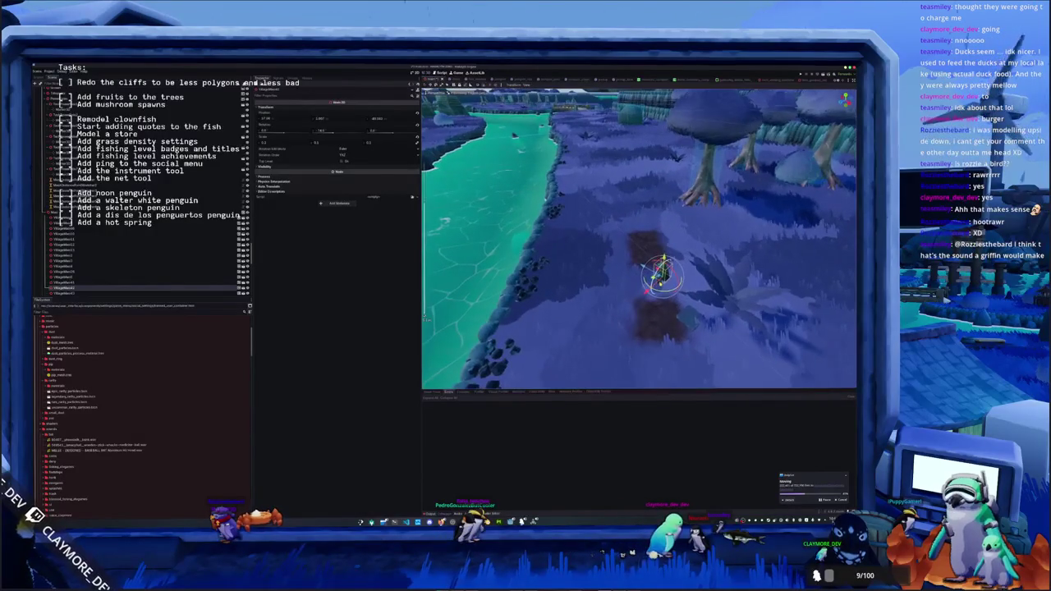
mouse_move(661, 275)
left_mouse_down()
mouse_move(645, 308)
mouse_move(614, 326)
mouse_move(602, 284)
left_mouse_up()
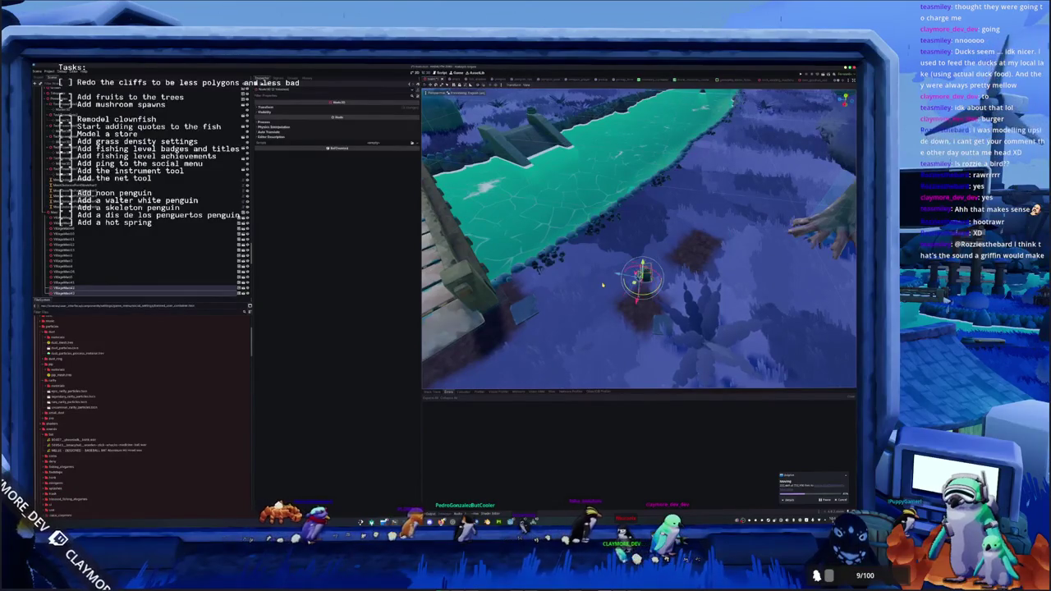
mouse_move(493, 275)
left_mouse_down()
mouse_move(526, 280)
mouse_move(509, 283)
left_mouse_up()
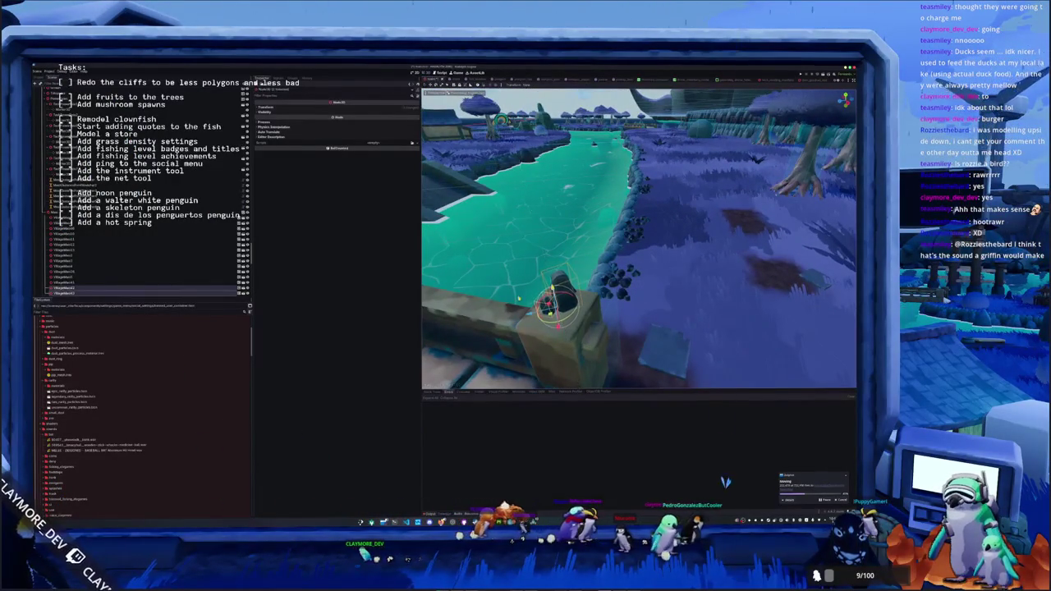
left_click_drag(519, 298, 622, 273)
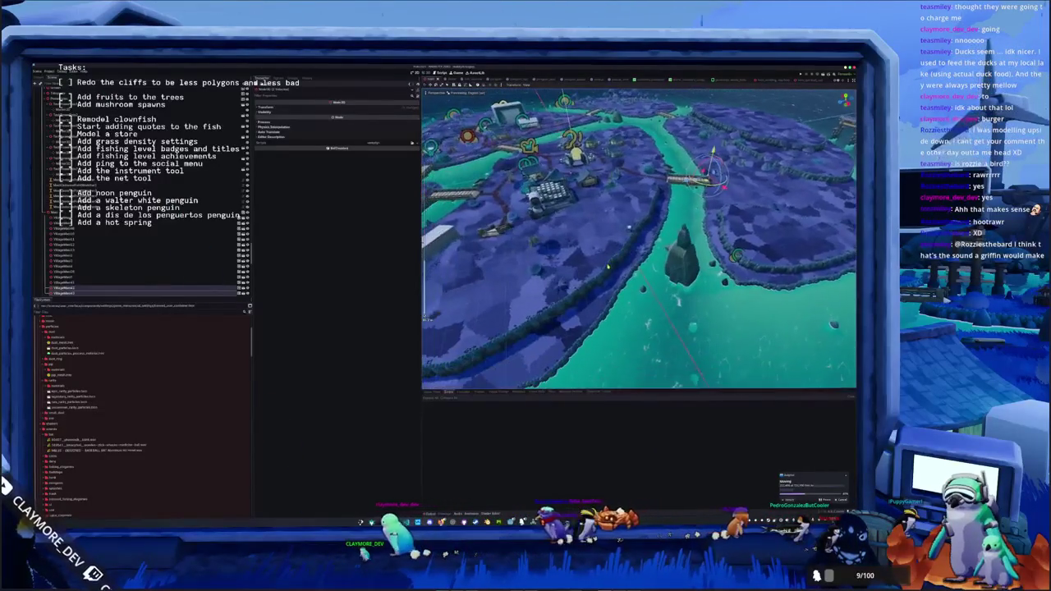
- Shift the bridge over the stream slightly left
left_click(682, 263)
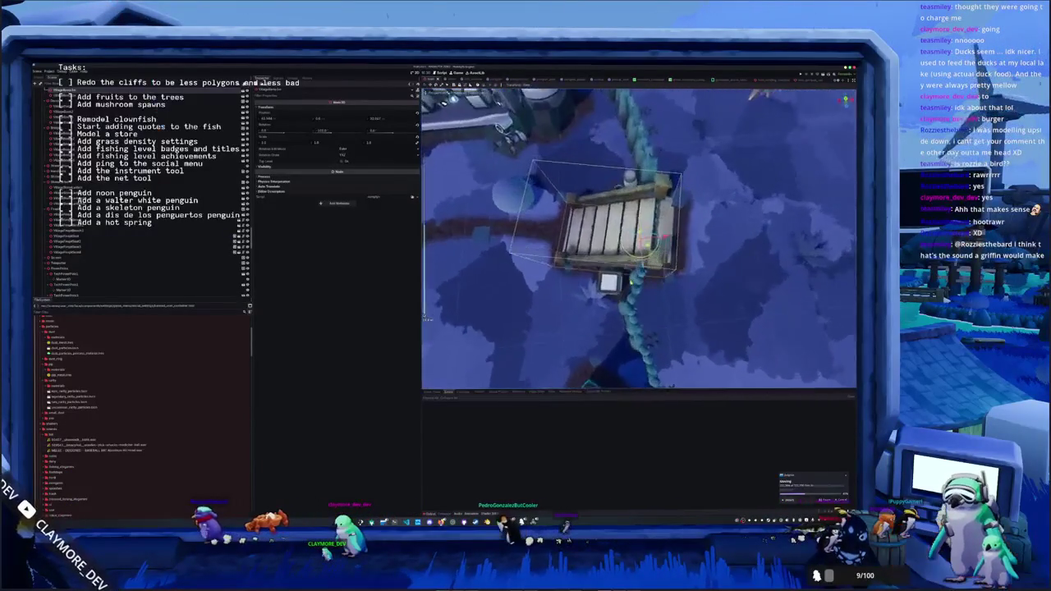
left_click_drag(573, 283, 582, 283)
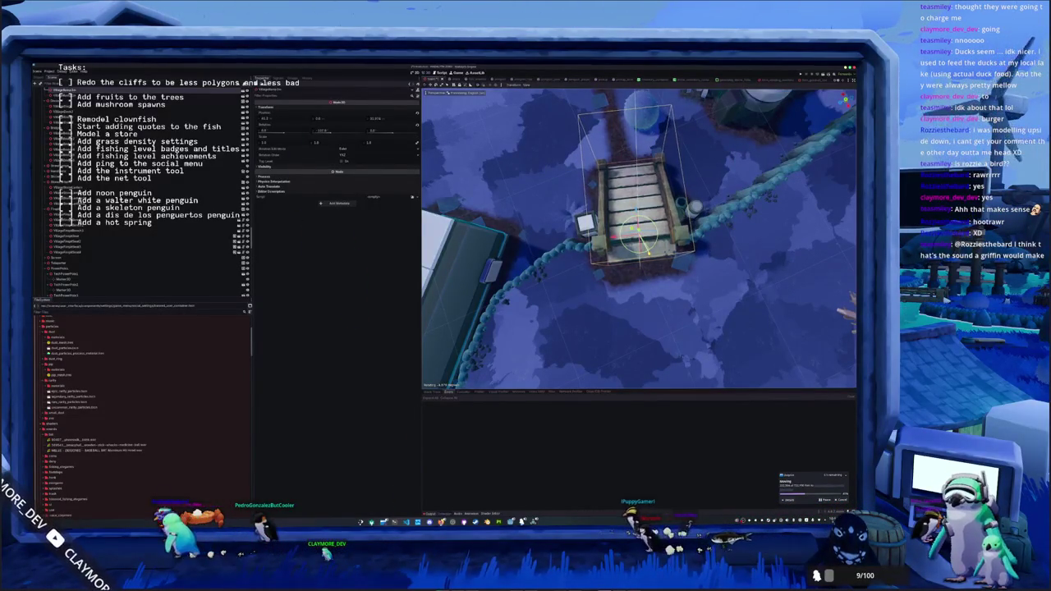
left_click_drag(613, 238, 606, 239)
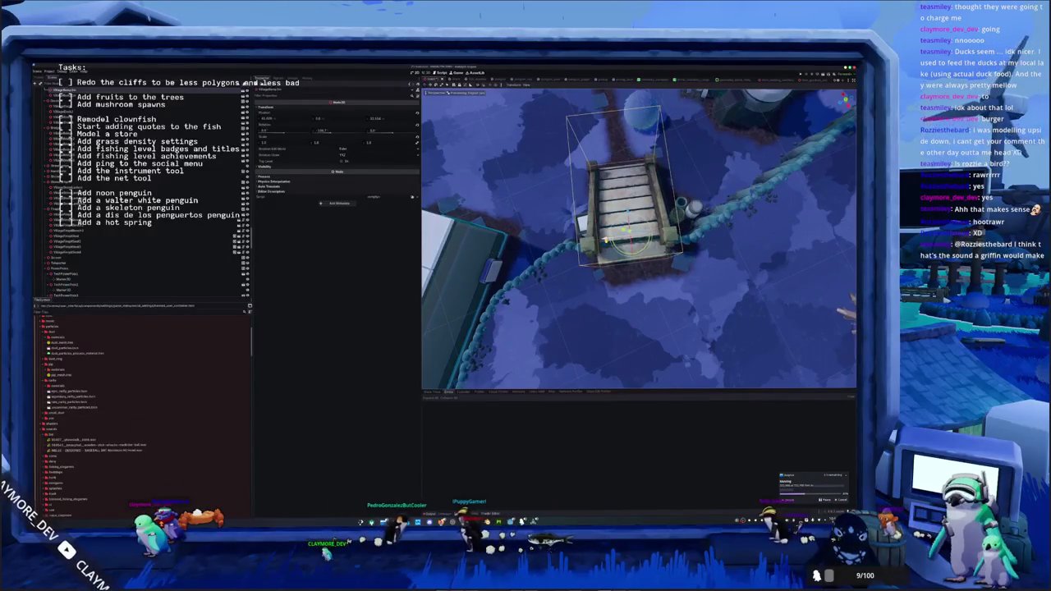
- Focus on the lantern, then nudge the crate beside the barrel slightly left and down
left_click(688, 205)
key("f")
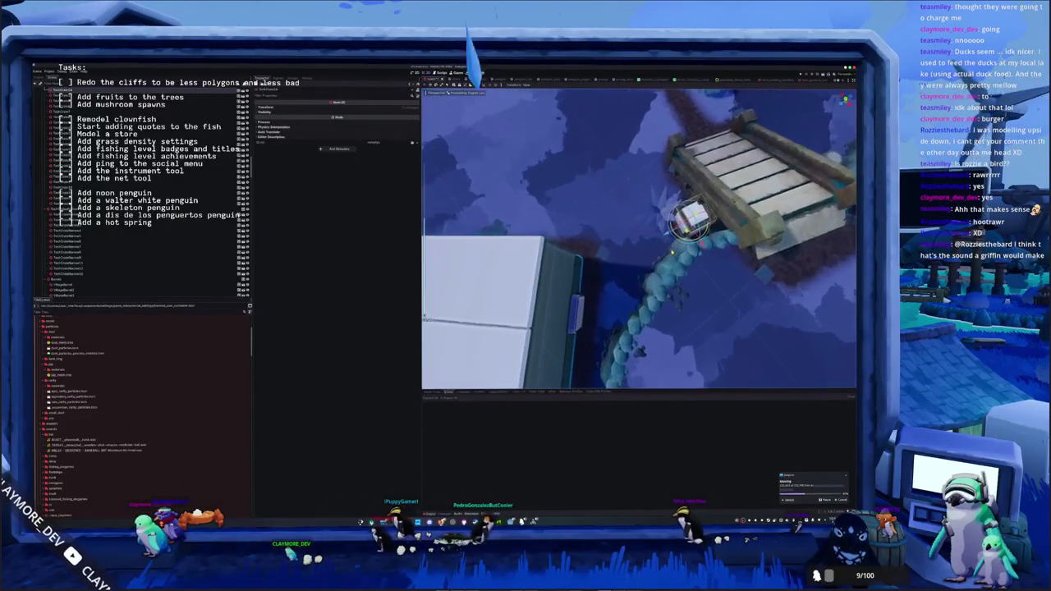
left_click_drag(667, 232, 751, 236)
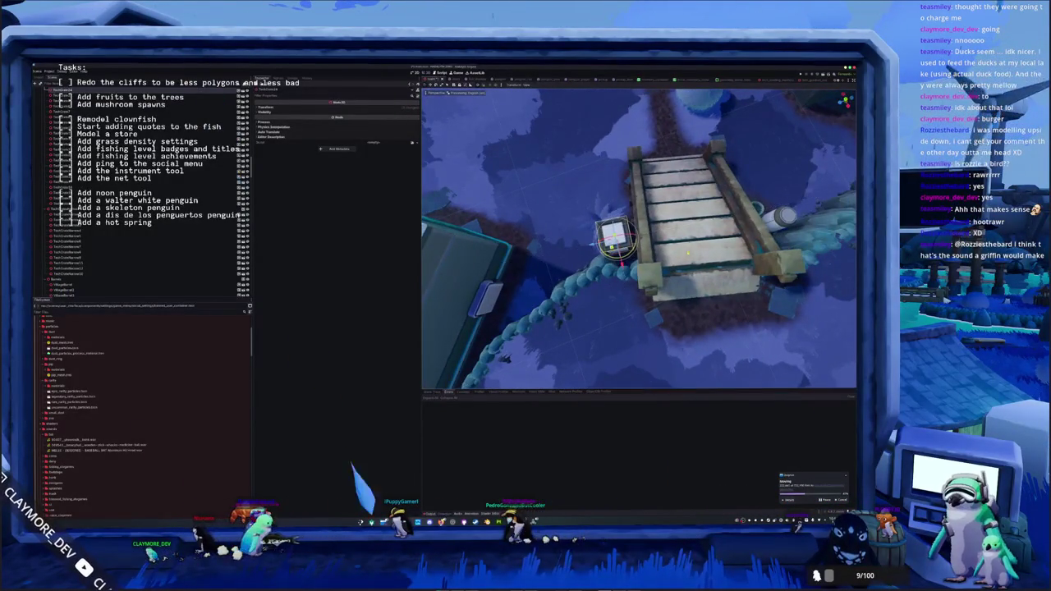
left_click_drag(687, 252, 631, 283)
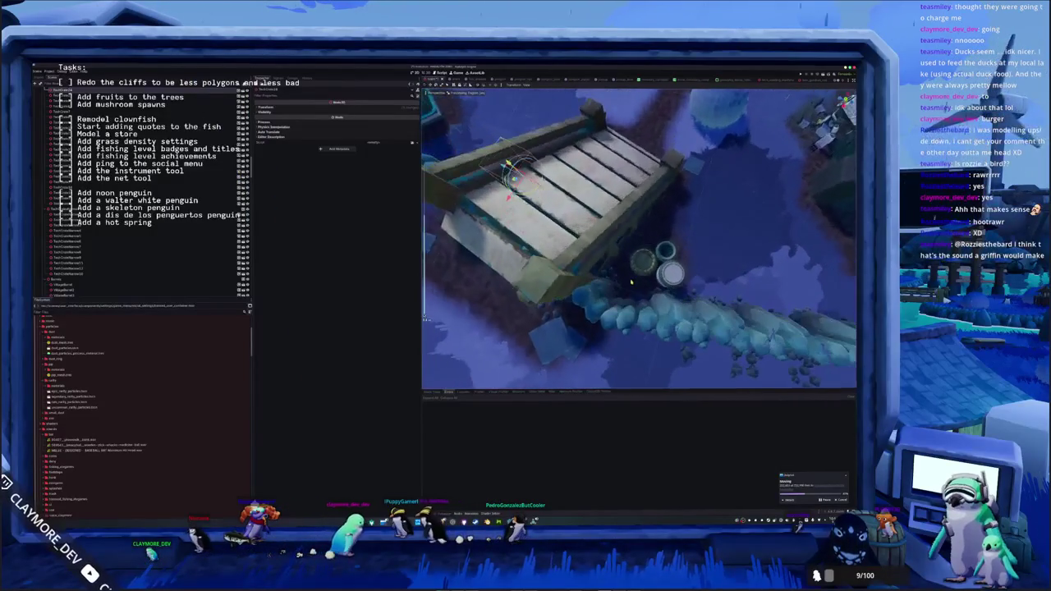
left_click(643, 261)
left_click(653, 269)
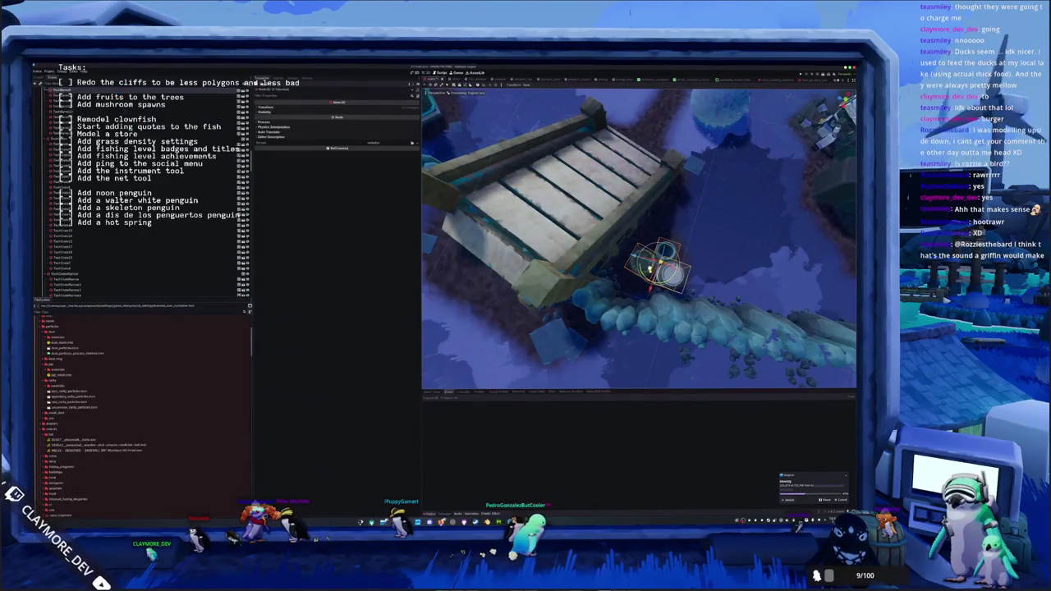
left_click_drag(649, 267, 635, 270)
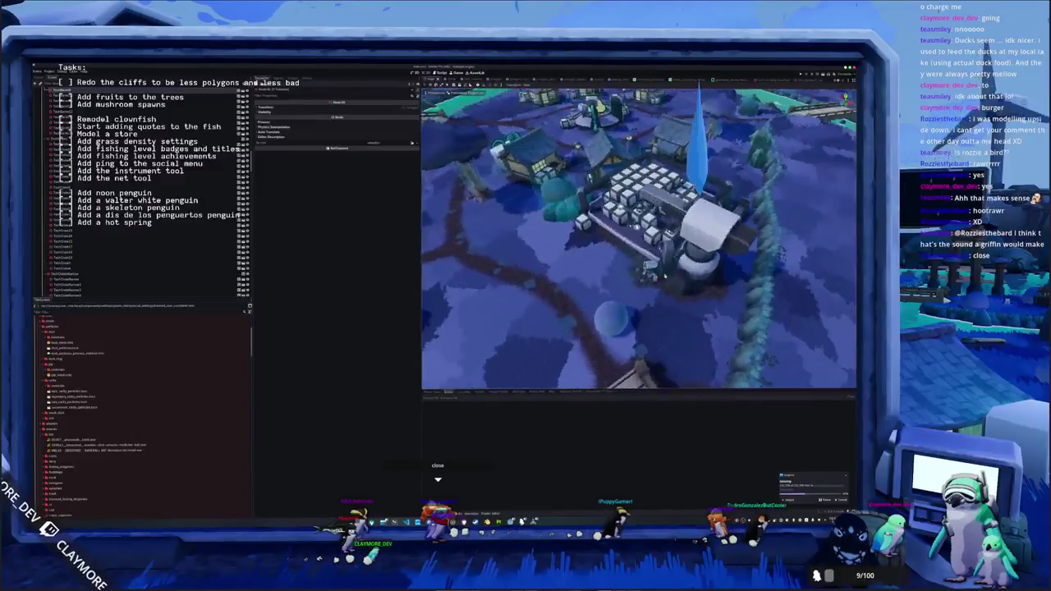
left_click_drag(587, 281, 563, 294)
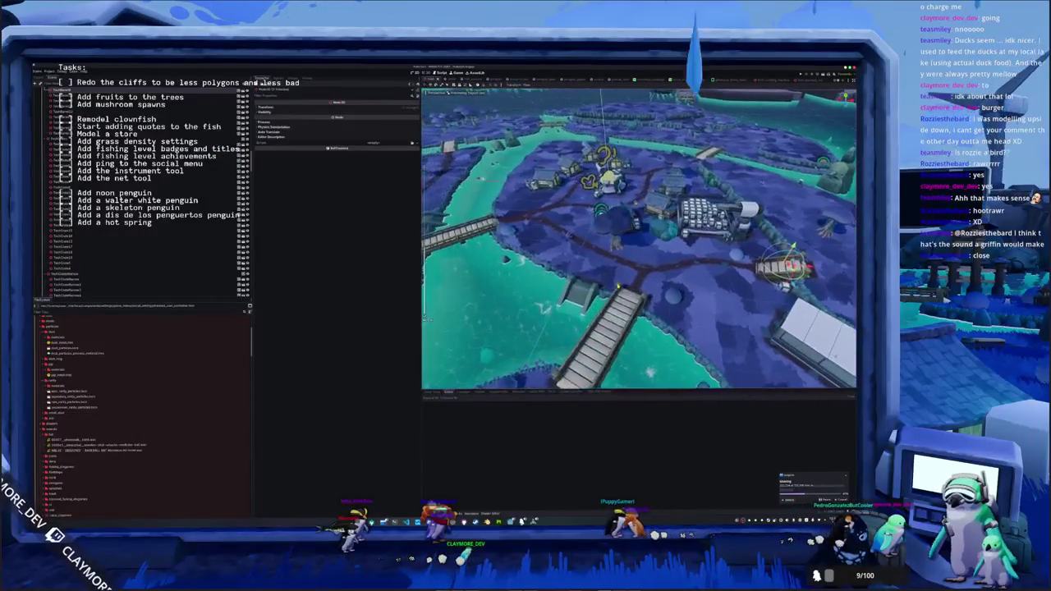
scroll(639, 238, "down", 3)
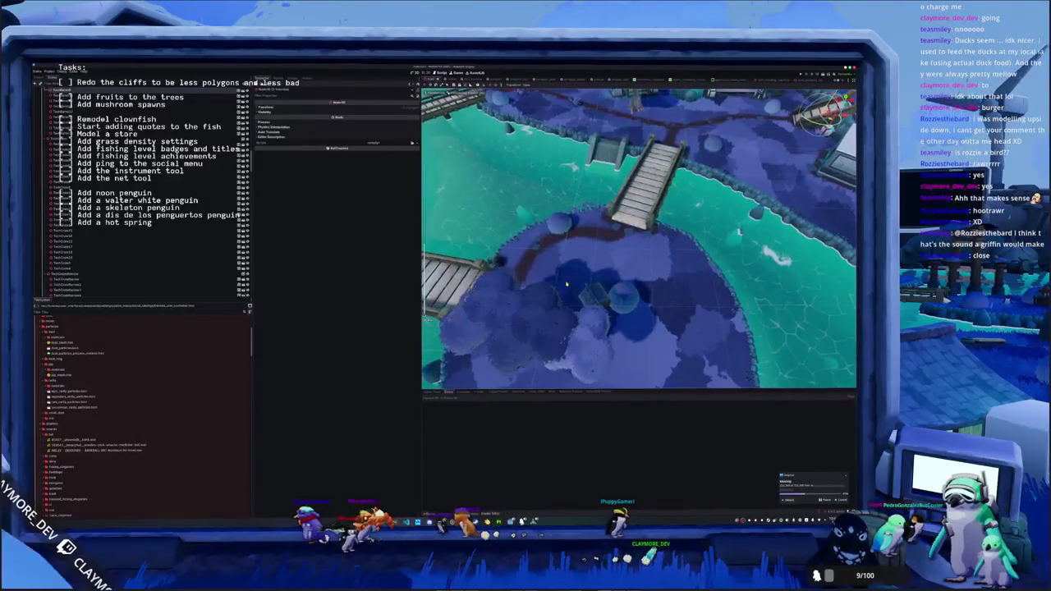
scroll(569, 276, "down", 5)
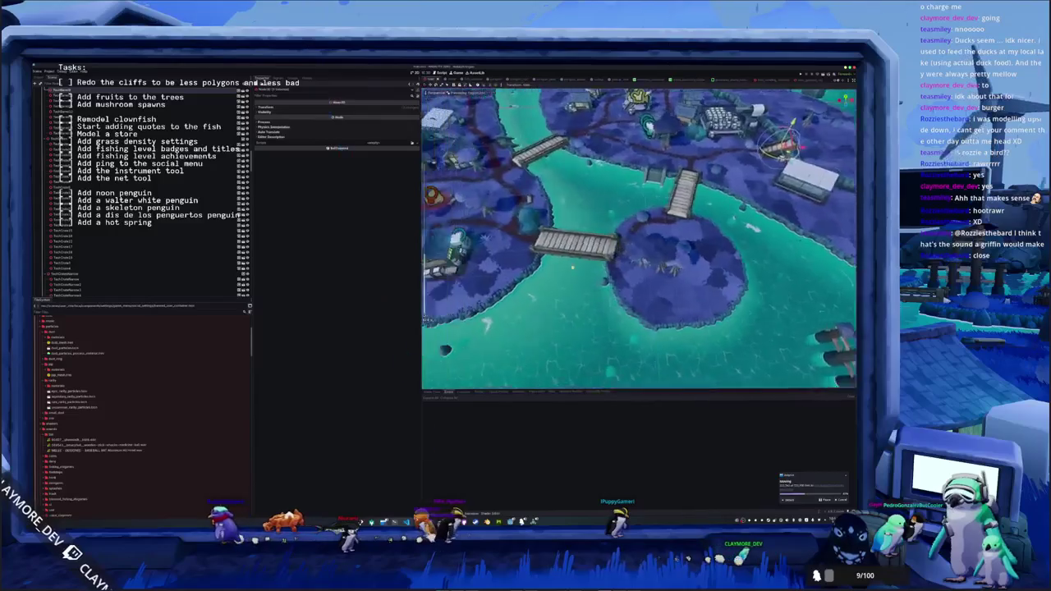
scroll(569, 277, "up", 3)
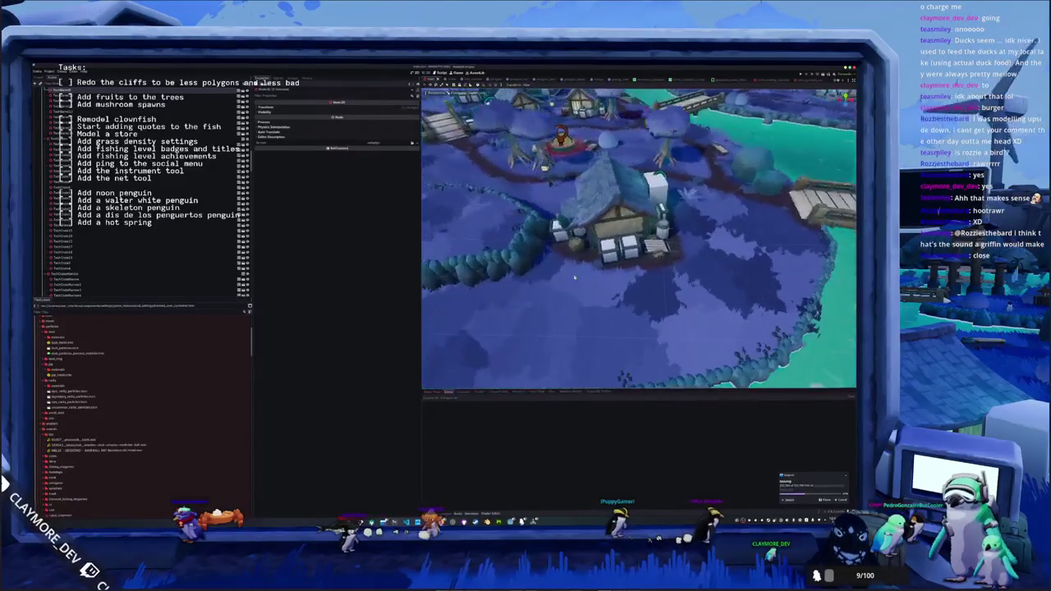
left_click(544, 238)
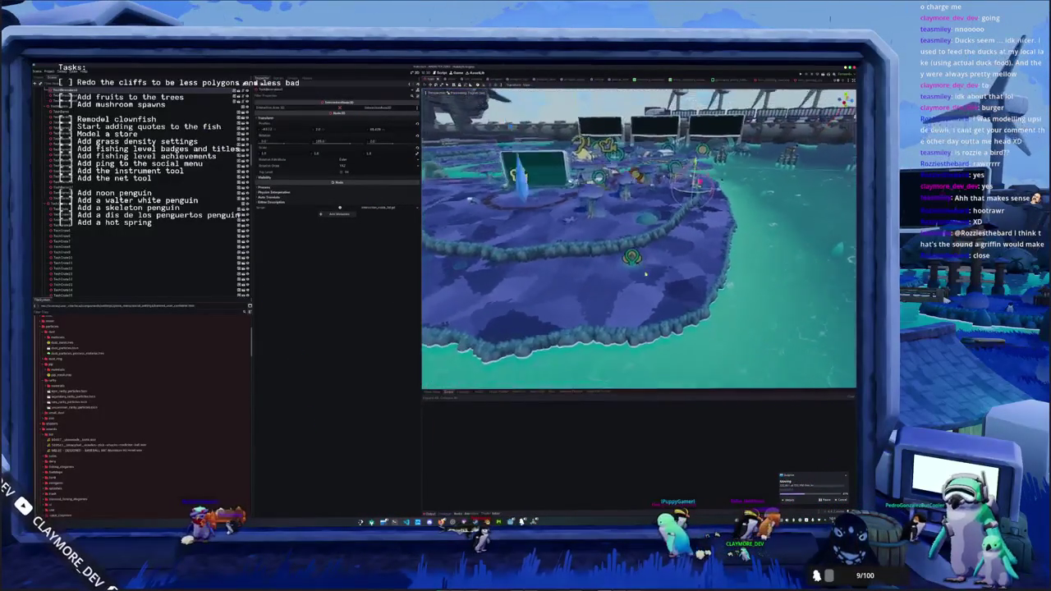
- Frame the island ground, then focus on a small marker and the node beside it
left_click_drag(646, 276, 645, 282)
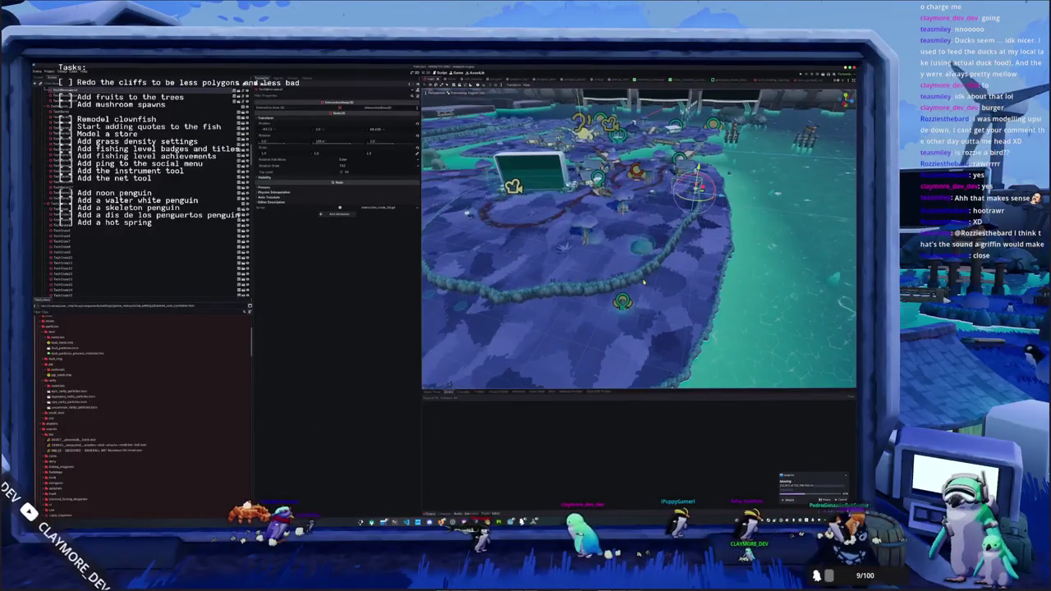
left_click(585, 283)
key("f")
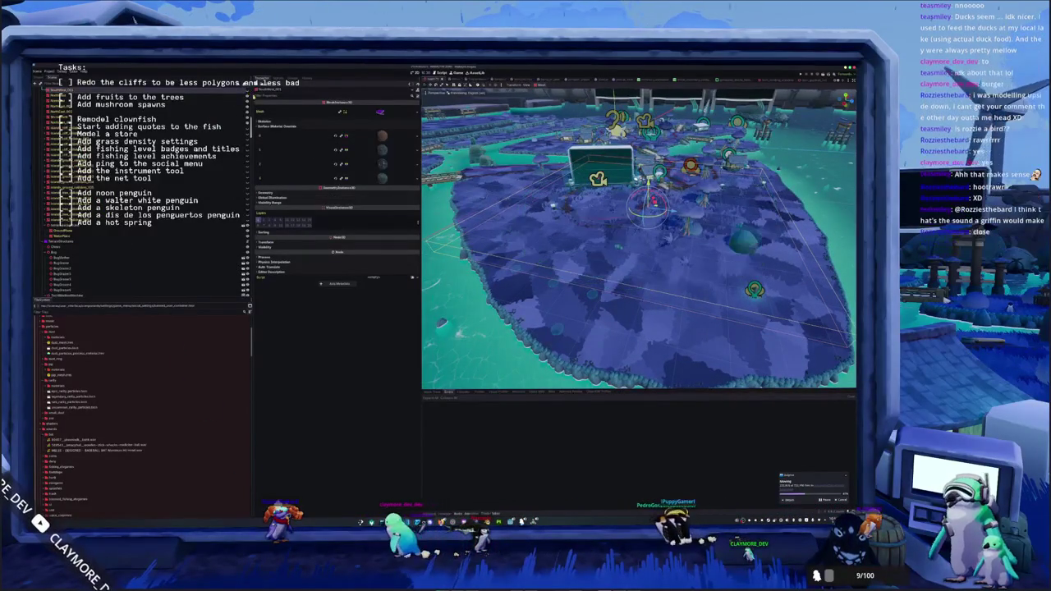
scroll(600, 299, "up", 5)
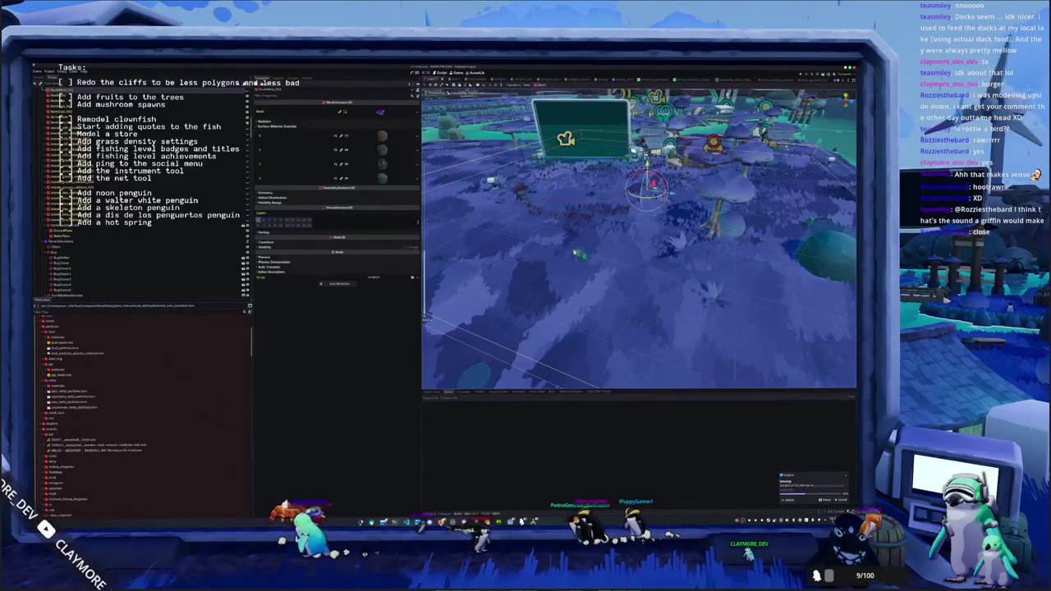
left_click(579, 254)
key("f")
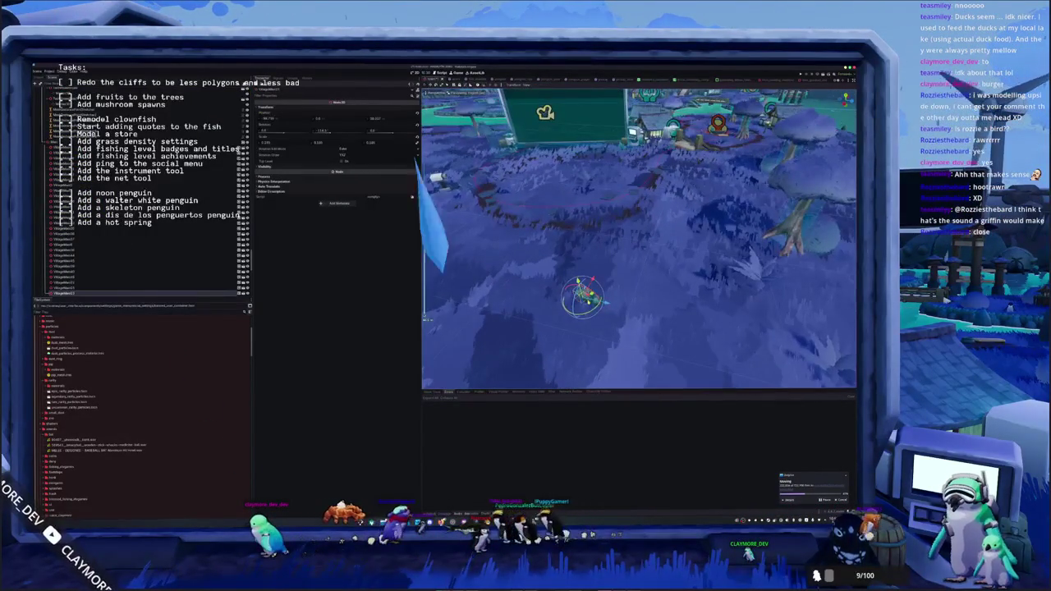
left_click(586, 297)
key("f")
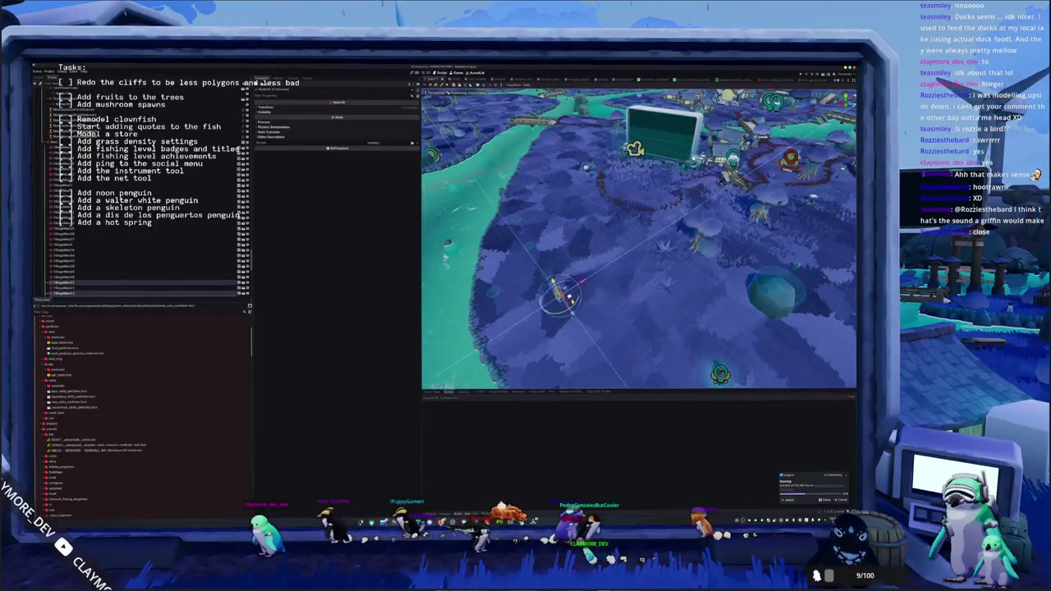
- Move the village marker on the grass toward the lower right
left_click_drag(625, 246, 595, 304)
left_click(618, 248)
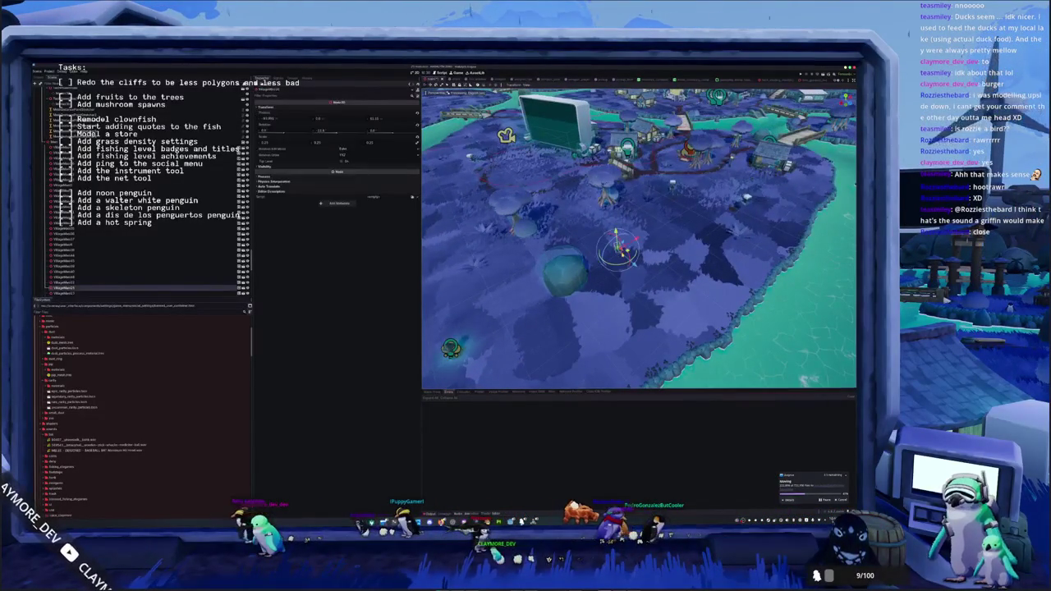
left_click_drag(618, 248, 667, 283)
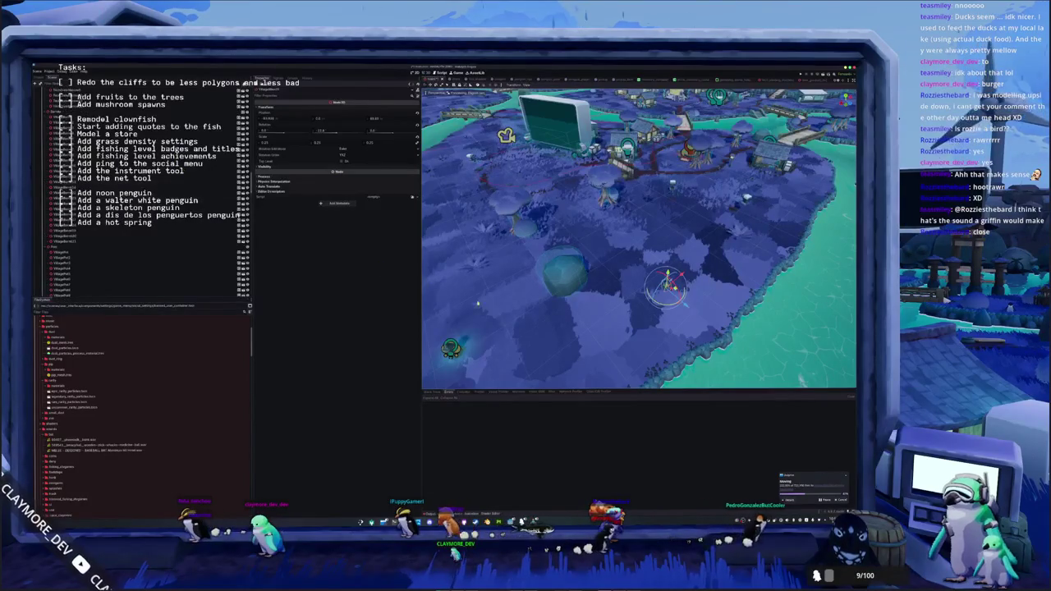
- Make the row of cliff rocks visible and focus on a village mesh piece
left_click(496, 316)
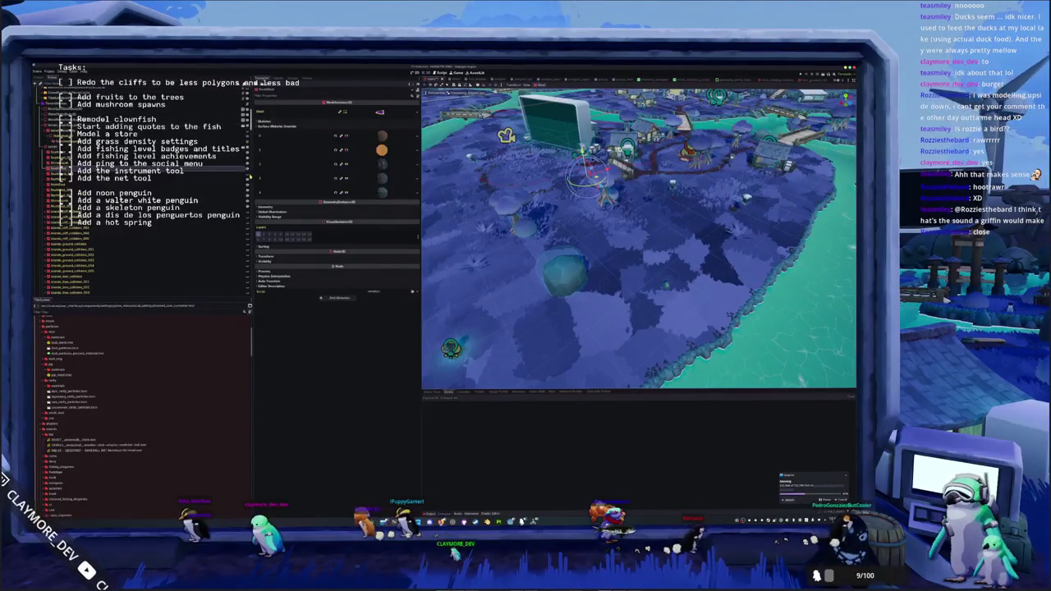
left_click(329, 204)
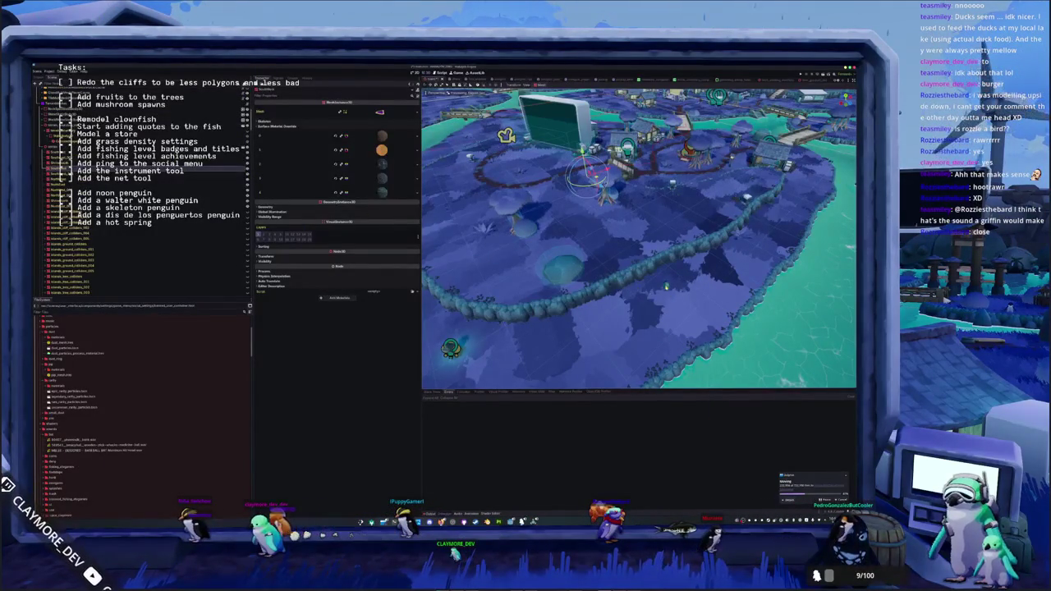
double_click(124, 271)
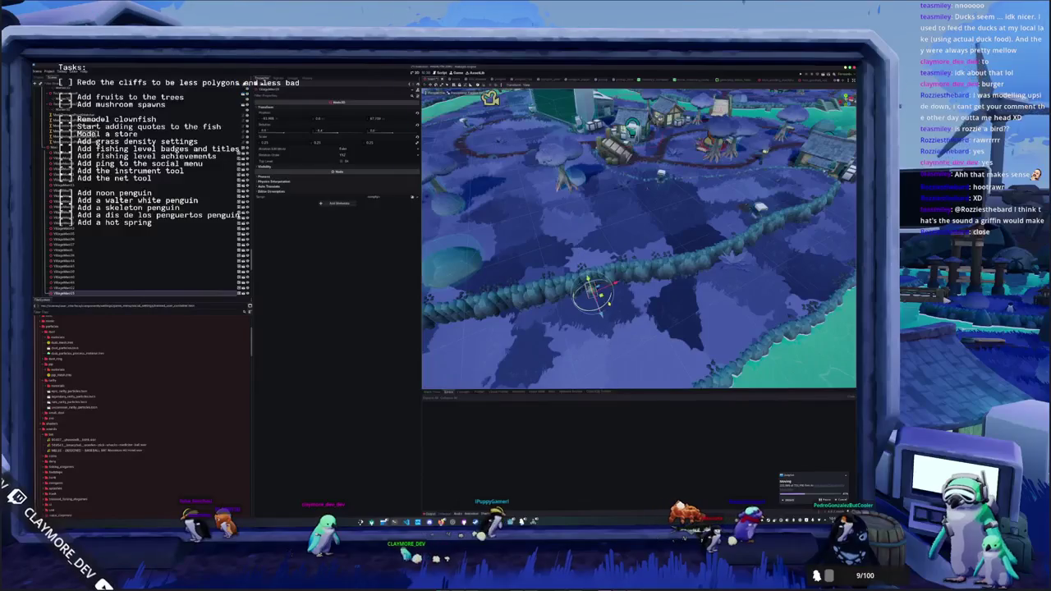
scroll(494, 309, "down", 5)
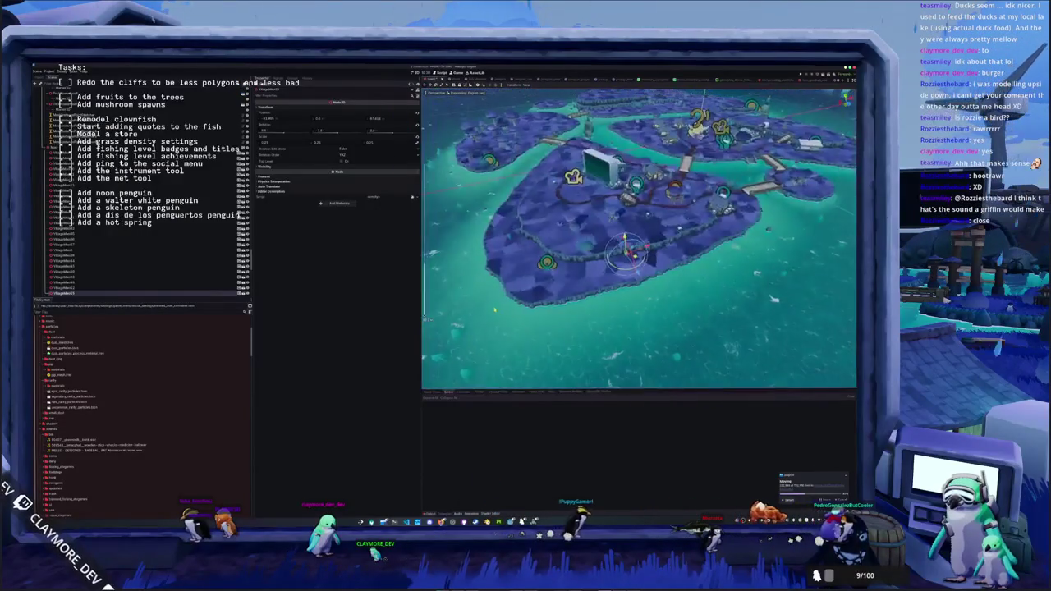
scroll(494, 310, "up", 5)
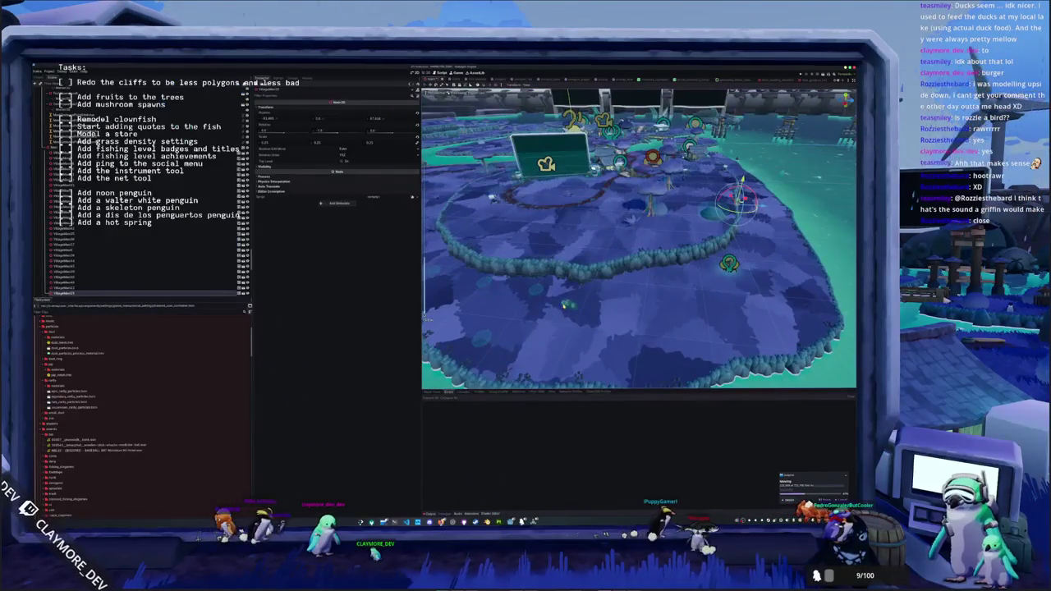
left_click(565, 305)
scroll(597, 316, "up", 3)
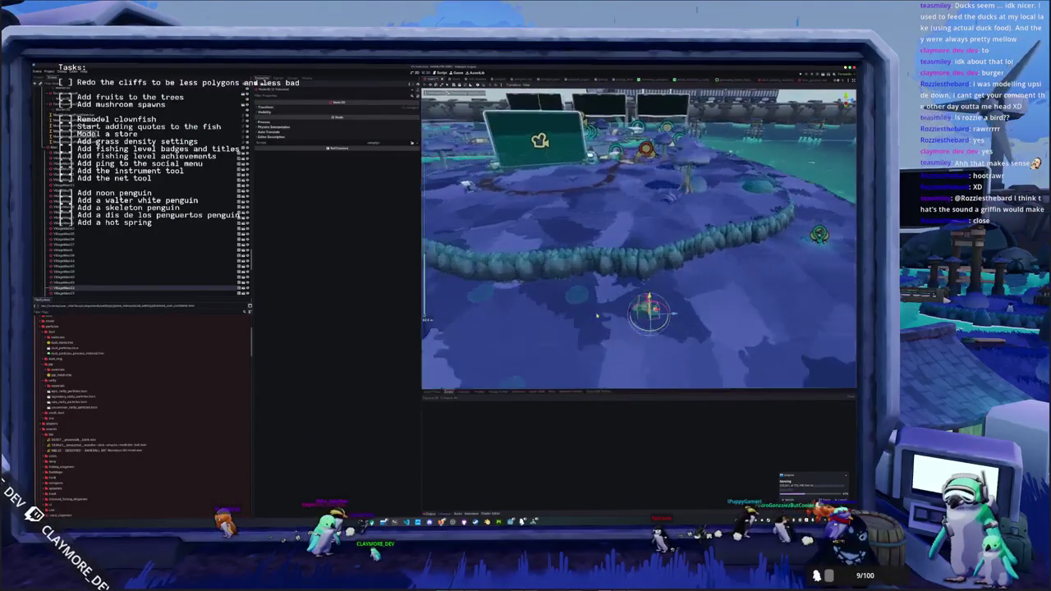
scroll(597, 315, "up", 2)
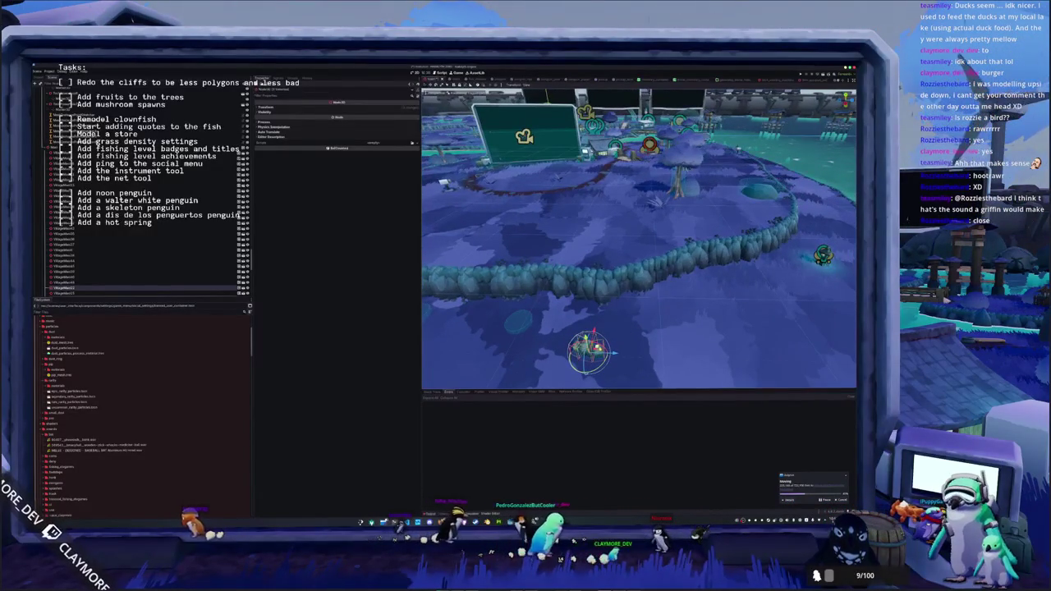
scroll(639, 238, "down", 10)
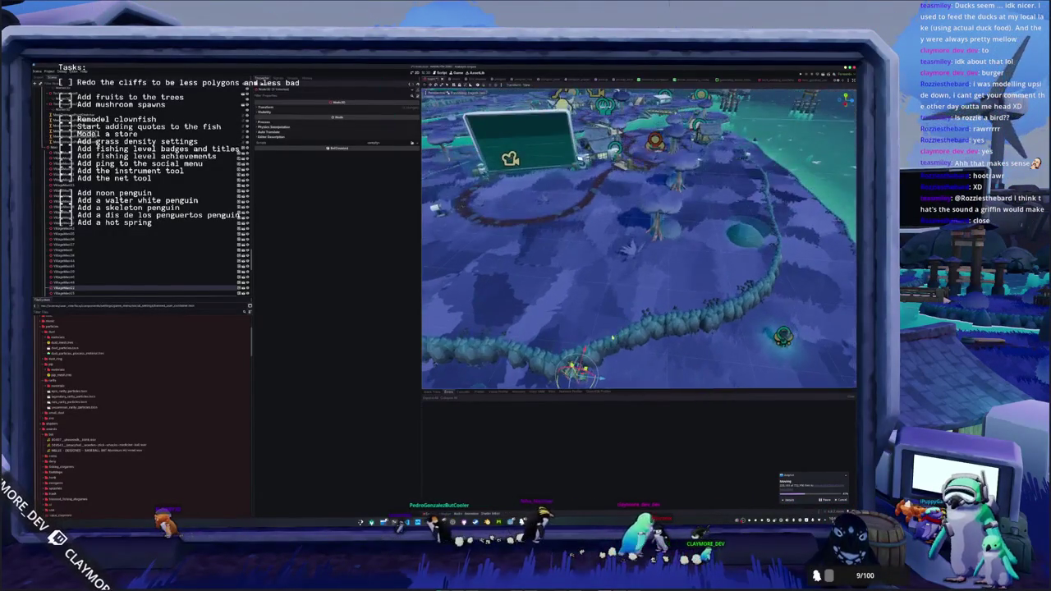
scroll(639, 239, "up", 10)
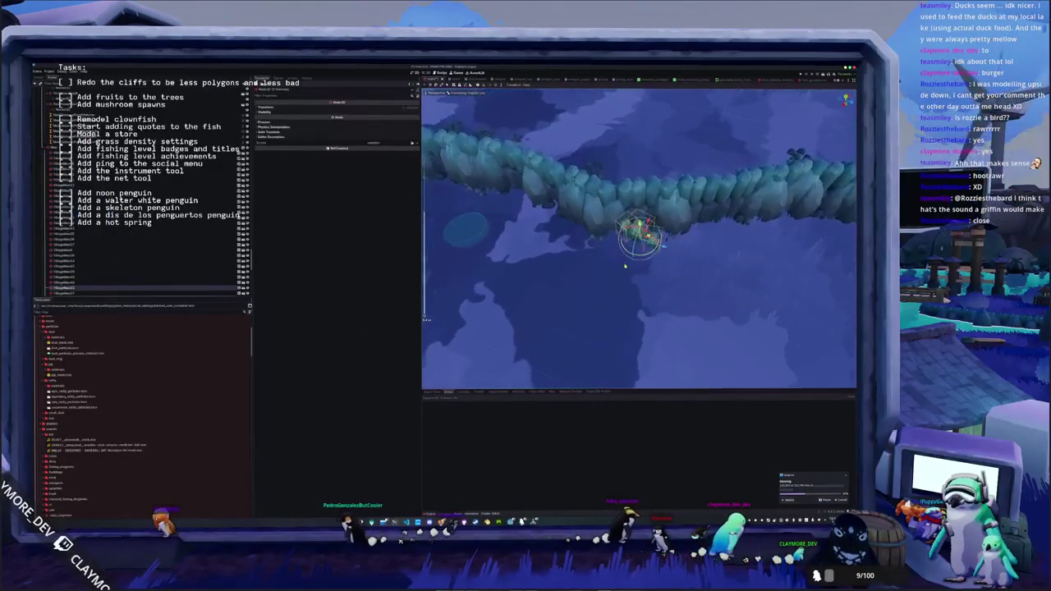
left_click(654, 249)
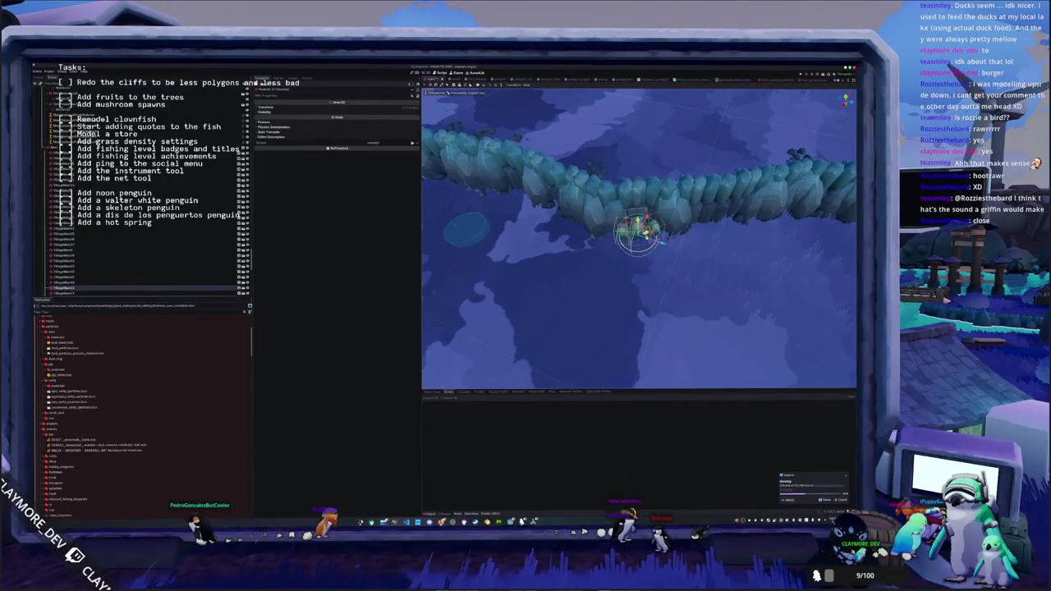
scroll(579, 259, "down", 5)
left_click_drag(580, 259, 631, 293)
left_click(630, 294)
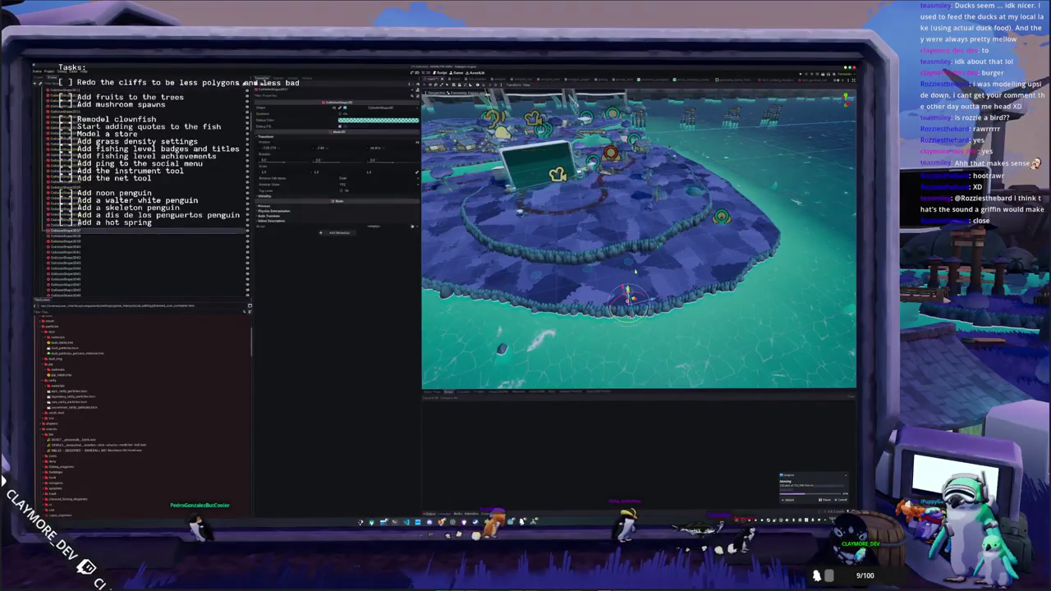
left_click(629, 265)
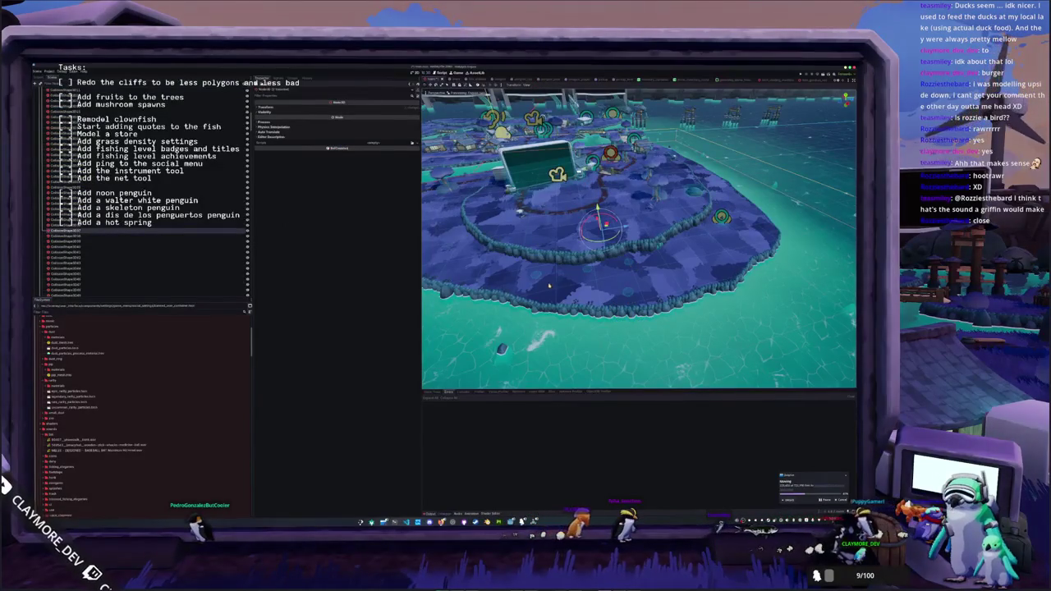
left_click(558, 278)
scroll(572, 268, "up", 2)
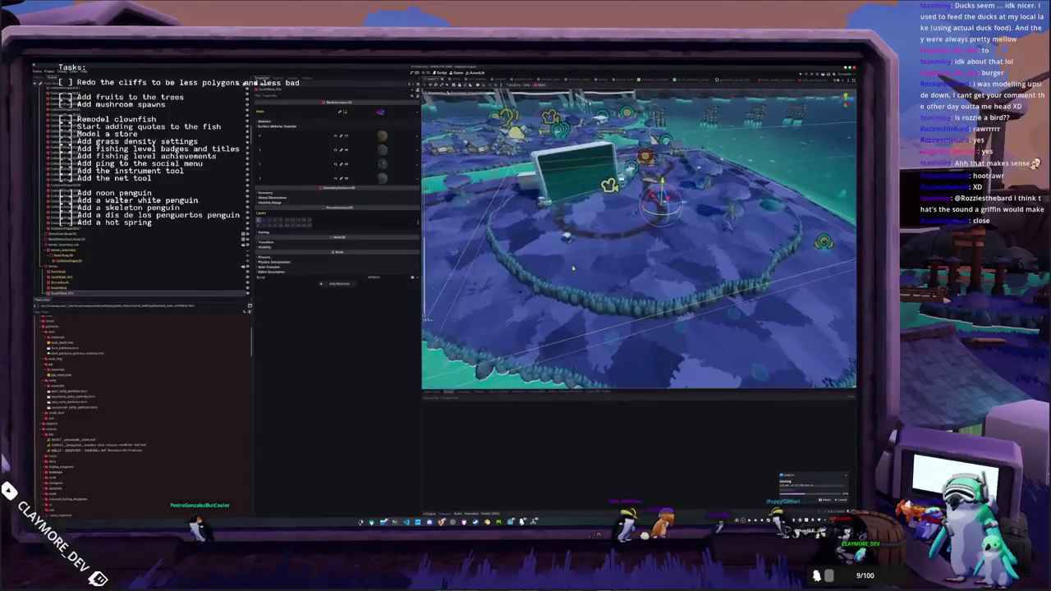
- Move the trigger area beside the board left onto the path
left_click(637, 240)
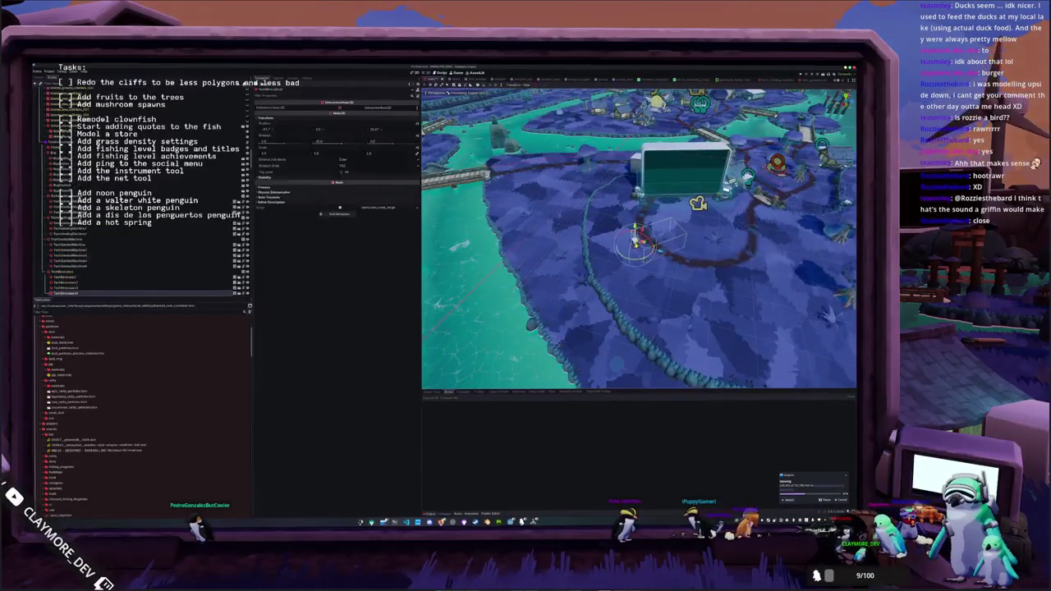
scroll(636, 240, "up", 3)
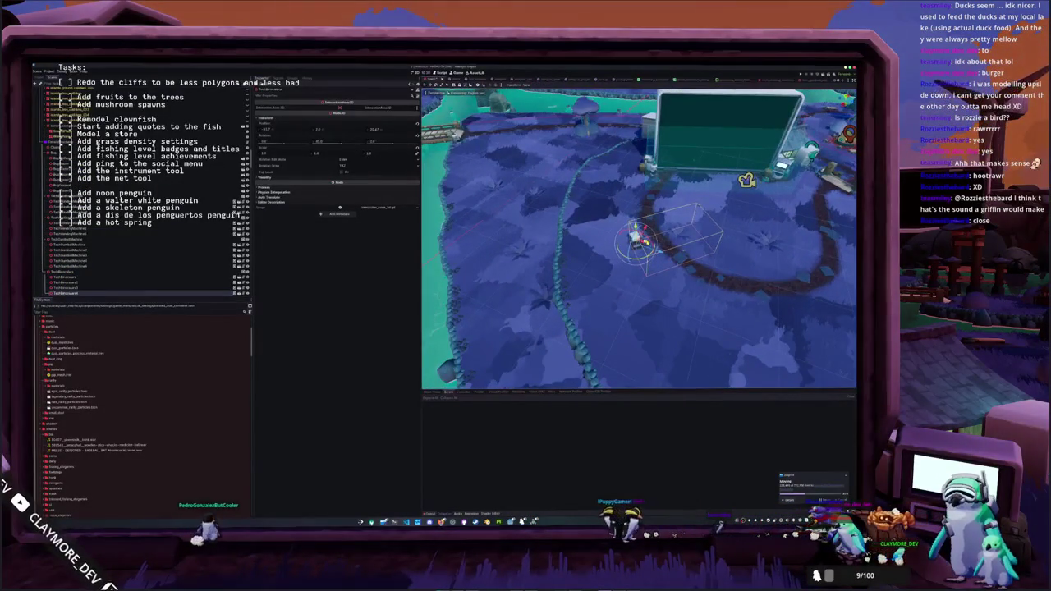
left_click_drag(636, 240, 566, 226)
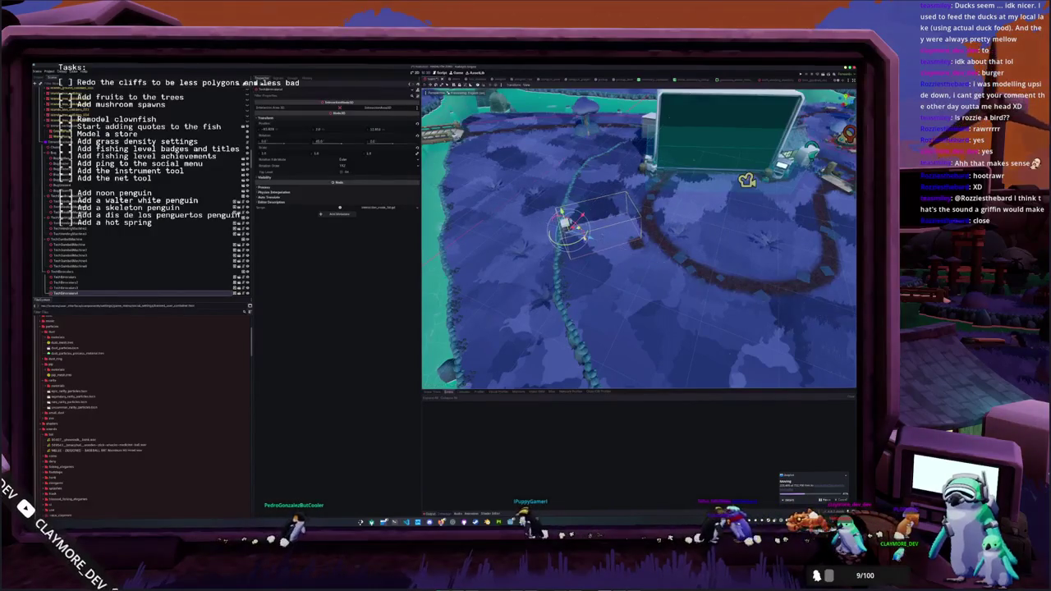
- Look down over the islands and frame the bridge between them
mouse_move(639, 239)
left_mouse_down()
mouse_move(639, 205)
mouse_move(657, 185)
mouse_move(640, 246)
left_mouse_up()
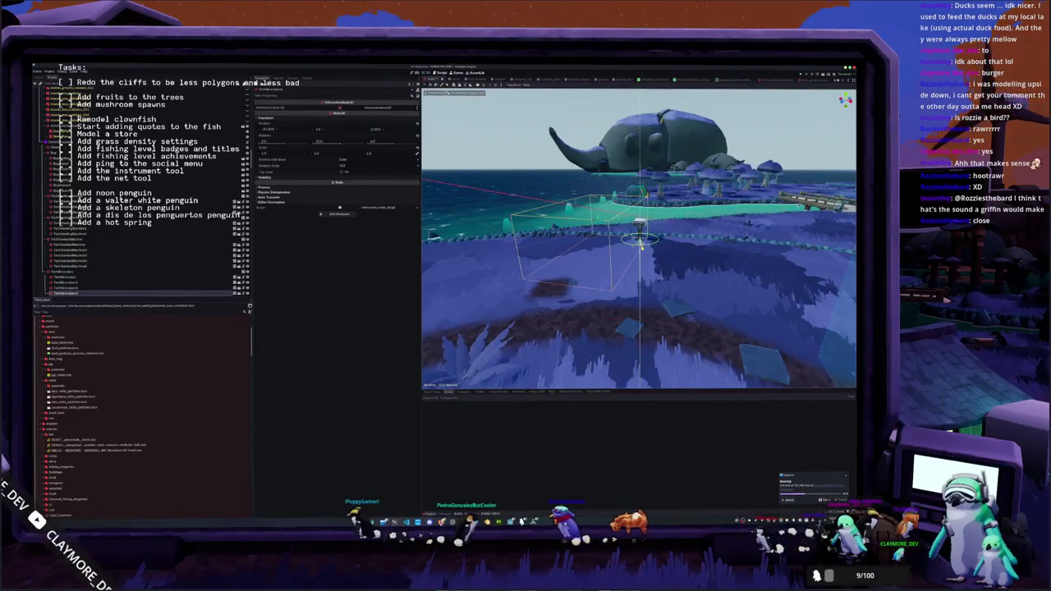
mouse_move(641, 245)
left_mouse_down()
mouse_move(634, 235)
mouse_move(633, 328)
mouse_move(624, 327)
left_mouse_up()
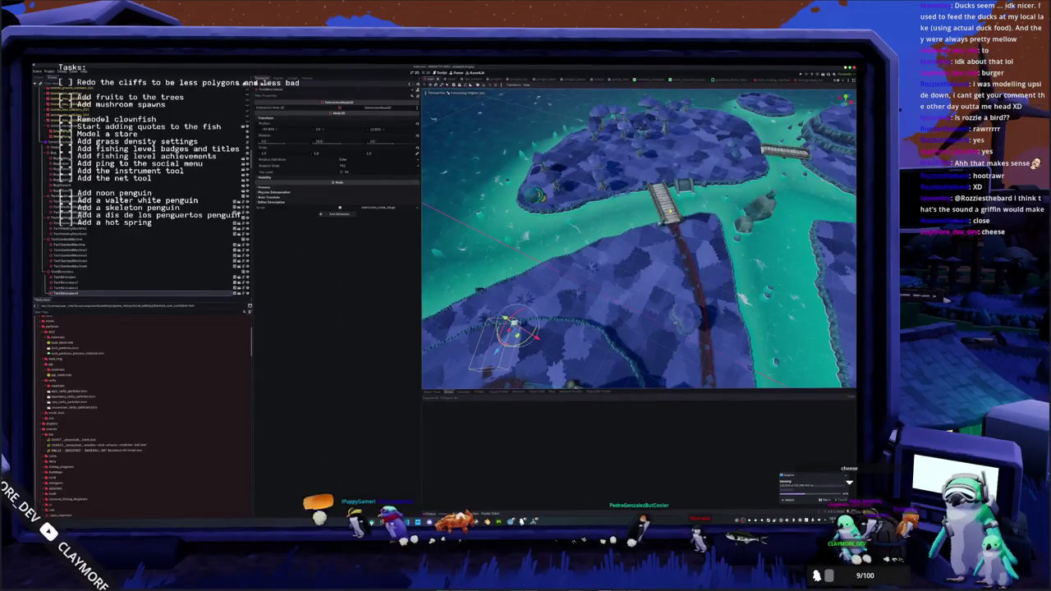
left_click(667, 201)
key("f")
mouse_move(640, 247)
left_mouse_down()
mouse_move(534, 251)
mouse_move(641, 271)
mouse_move(640, 312)
left_mouse_up()
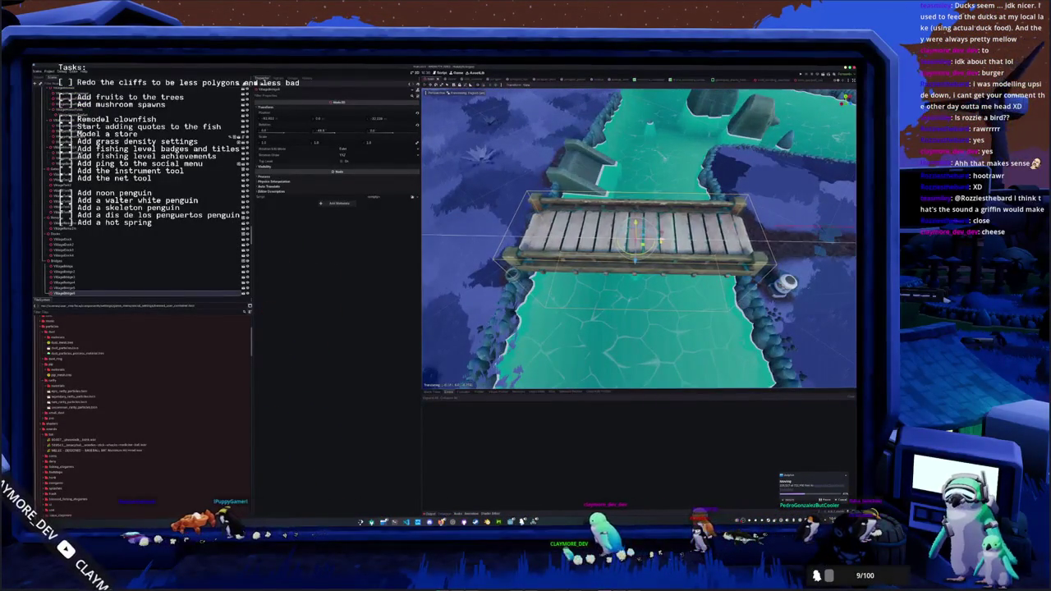
- Move the bridge along the X axis with G, X
mouse_move(640, 247)
left_mouse_down()
mouse_move(608, 214)
mouse_move(476, 220)
mouse_move(526, 271)
left_mouse_up()
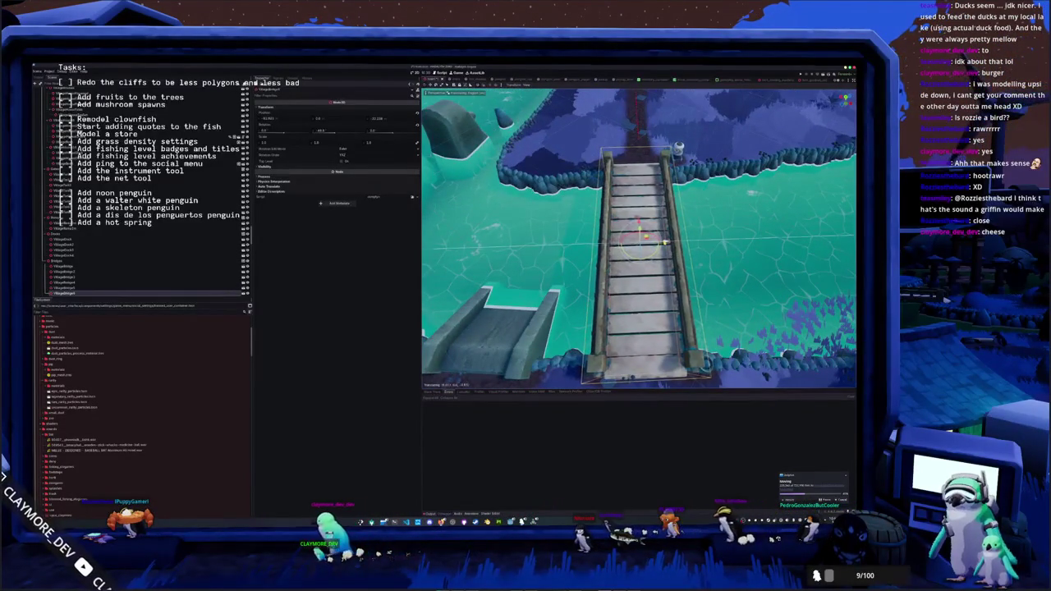
key("g")
key("x")
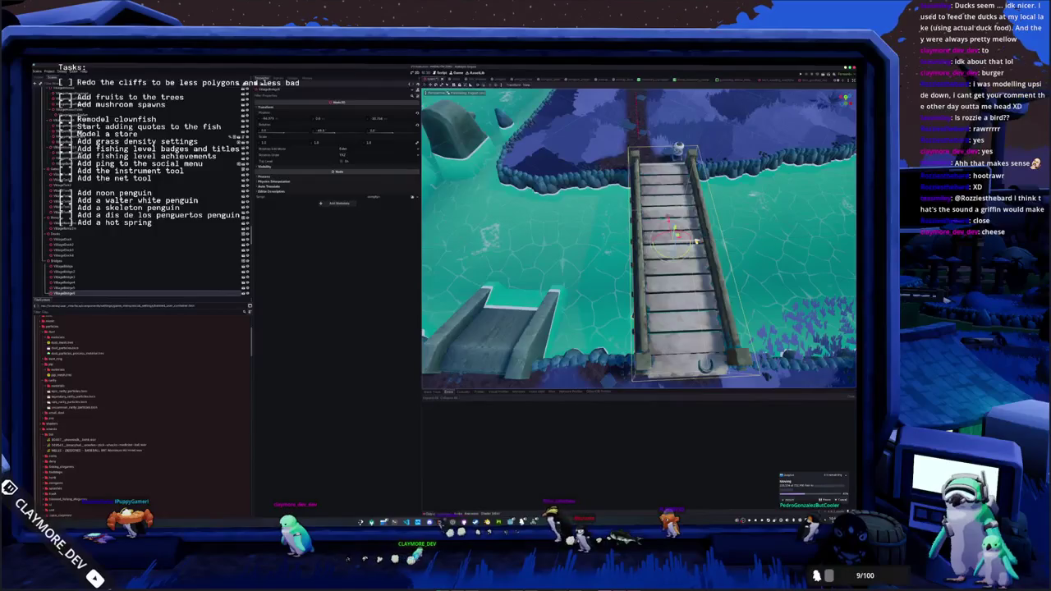
- Move the small object at the bridge's foot left to the bridge's end
left_click_drag(696, 242, 673, 200)
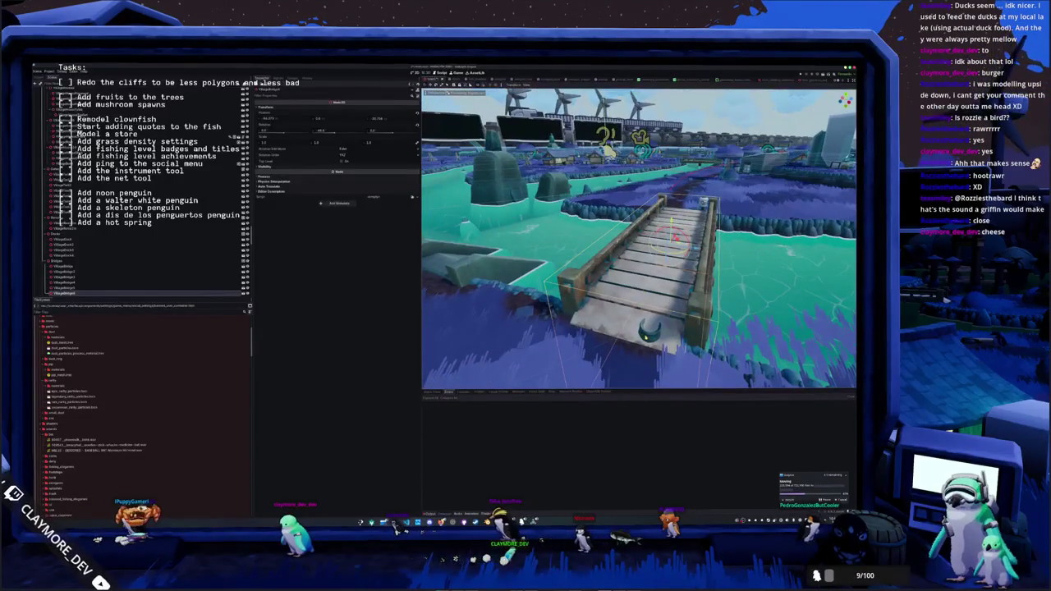
left_click(648, 332)
mouse_move(661, 336)
left_mouse_down()
mouse_move(552, 330)
mouse_move(566, 327)
left_mouse_up()
left_click_drag(641, 246, 547, 234)
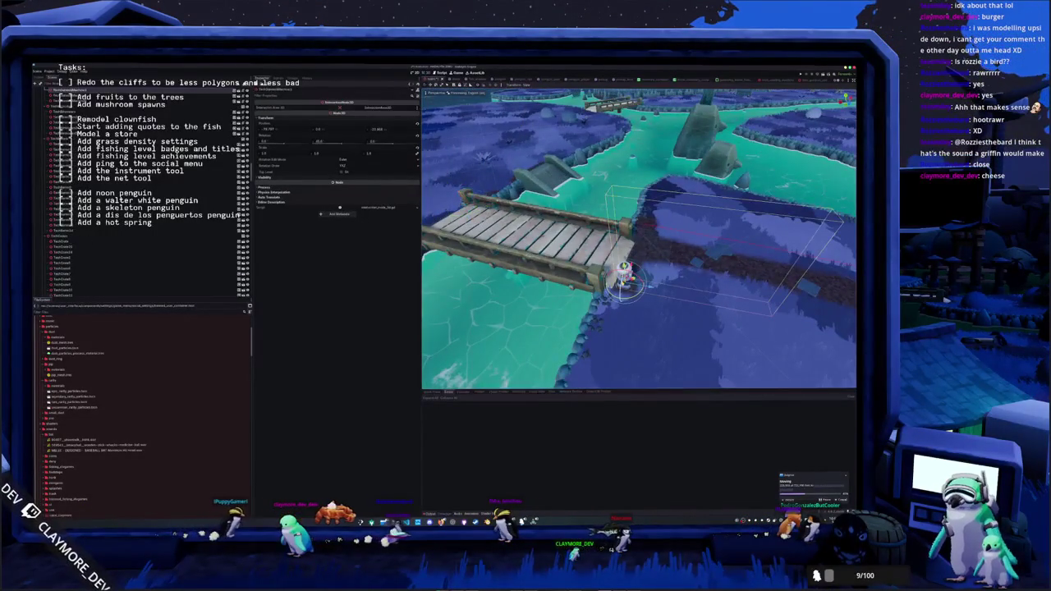
- Select the object at the bridge end, frame it with F, and zoom out slightly
left_click(621, 283)
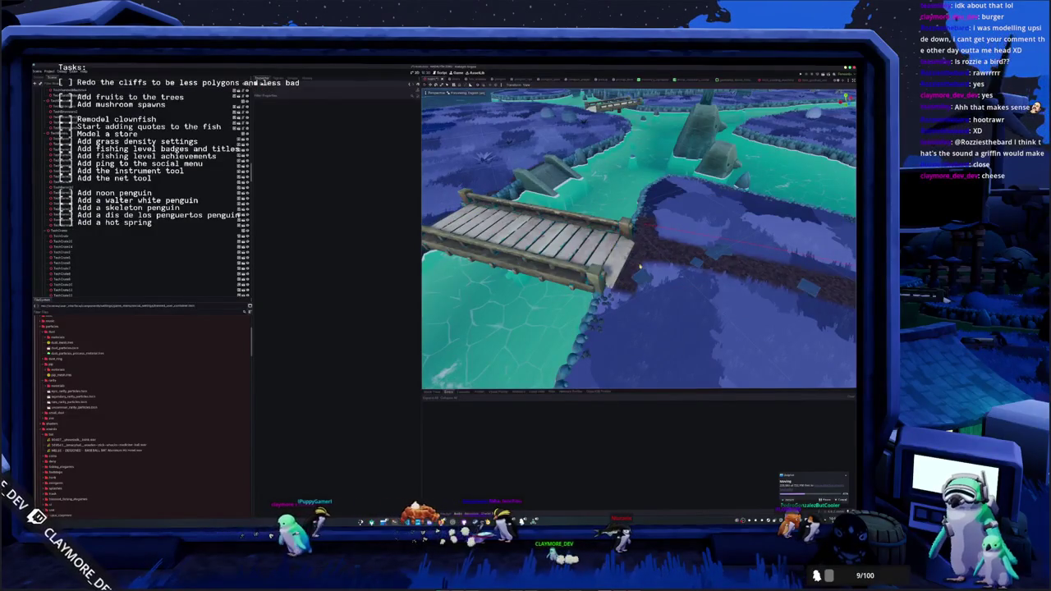
left_click(653, 224)
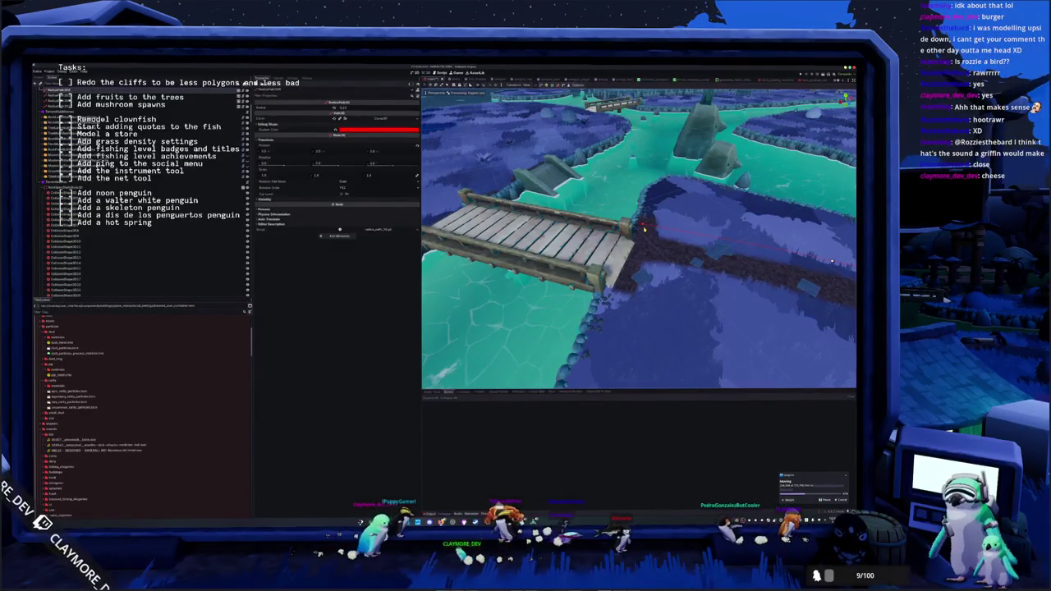
key("f")
scroll(738, 359, "down", 3)
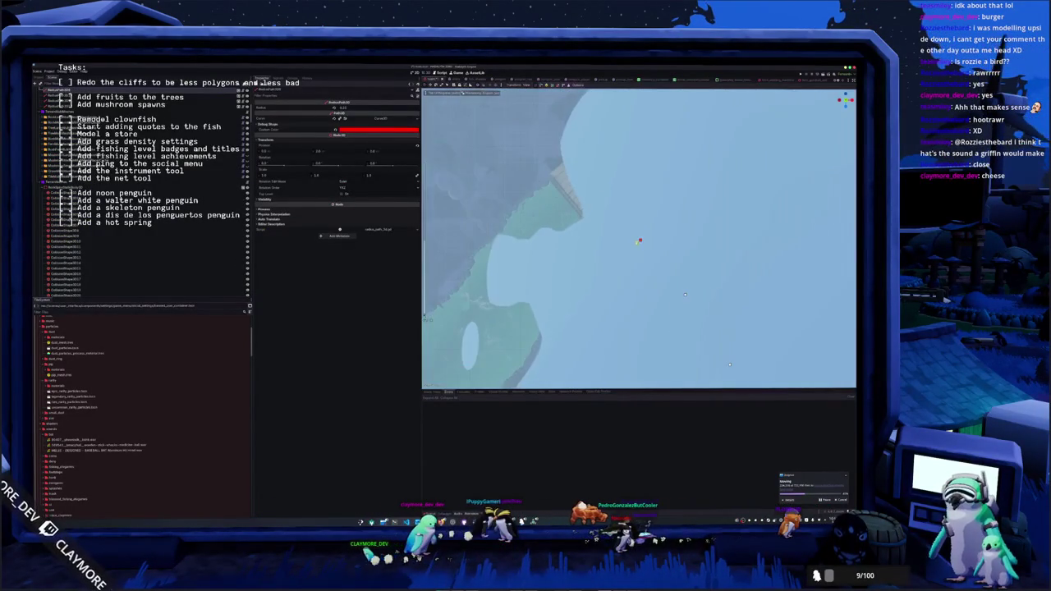
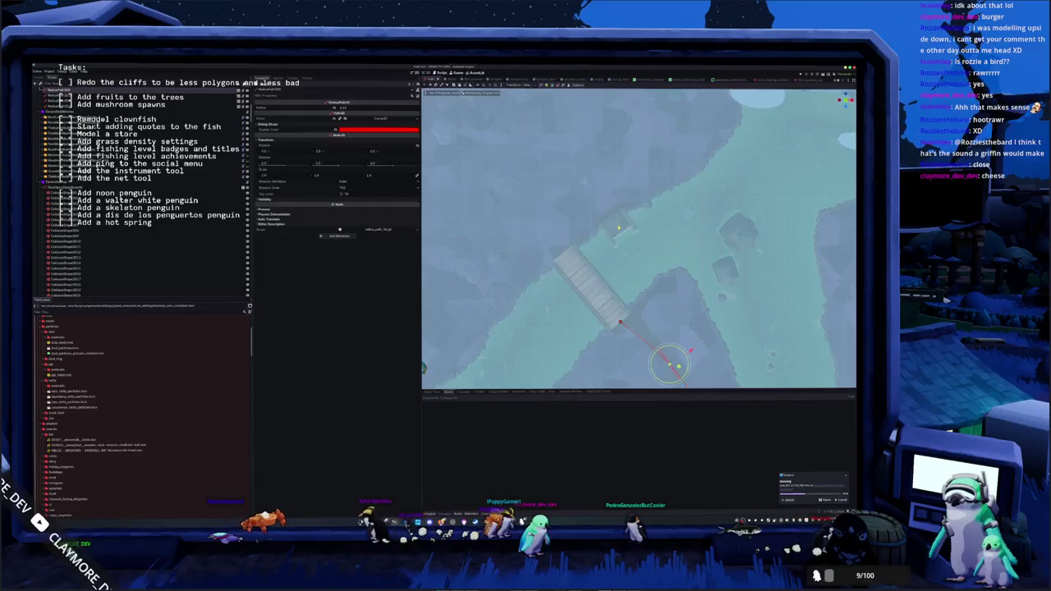
- Move the rock group near the bridge down-left along the shore
left_click(616, 220)
left_click_drag(675, 285, 510, 186)
mouse_move(639, 238)
left_mouse_down()
mouse_move(497, 170)
mouse_move(585, 210)
left_mouse_up()
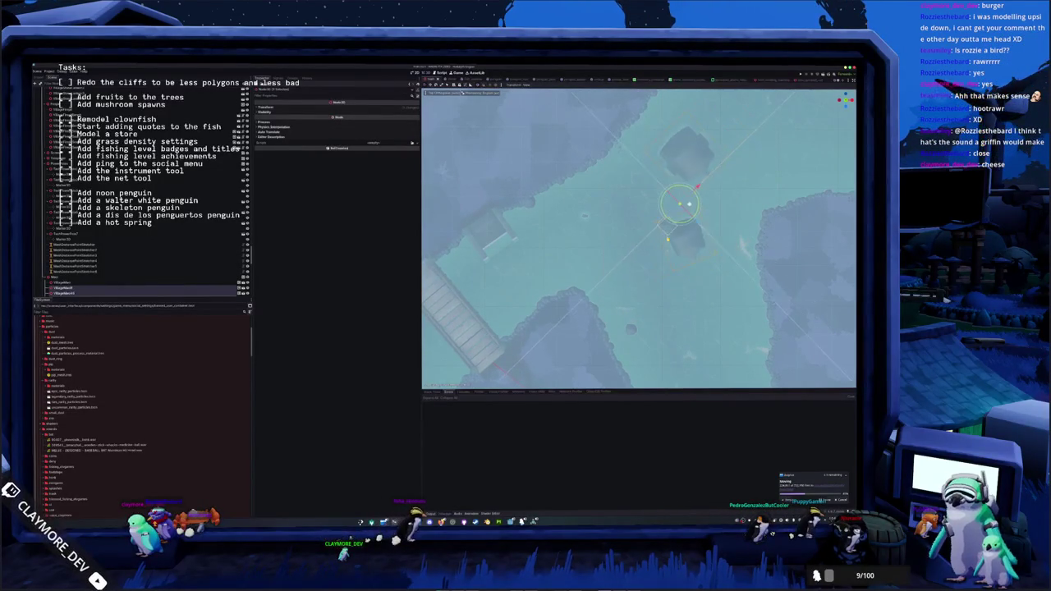
mouse_move(680, 205)
left_mouse_down()
mouse_move(650, 256)
mouse_move(662, 230)
mouse_move(667, 238)
mouse_move(666, 217)
mouse_move(569, 212)
left_mouse_up()
- Nudge the small object beside the bridge up and to the right
left_click(567, 214)
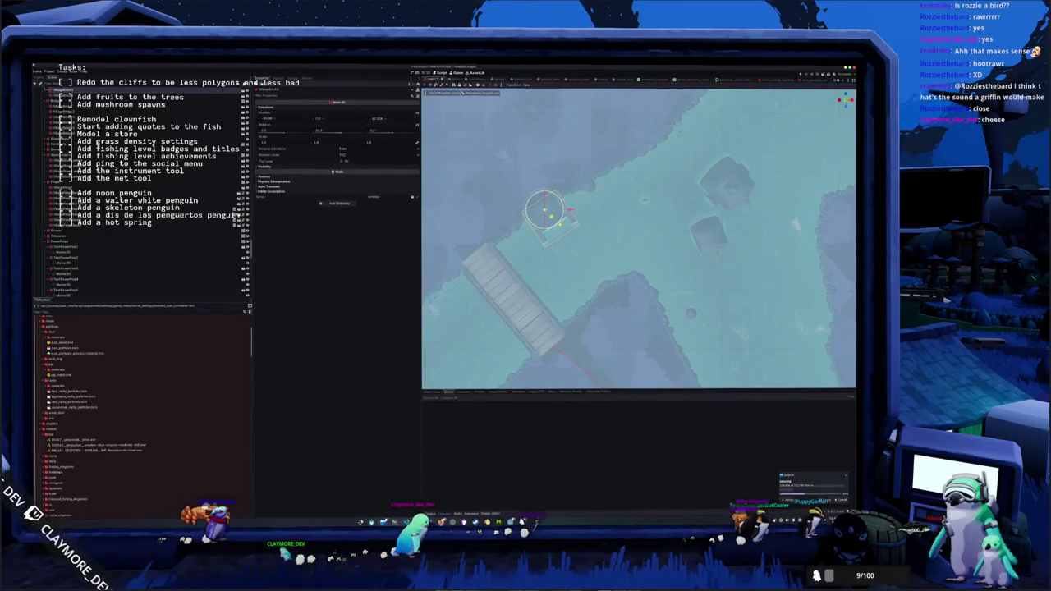
mouse_move(559, 222)
left_mouse_down()
mouse_move(625, 177)
mouse_move(570, 211)
left_mouse_up()
scroll(571, 211, "down", 3)
scroll(612, 279, "down", 2)
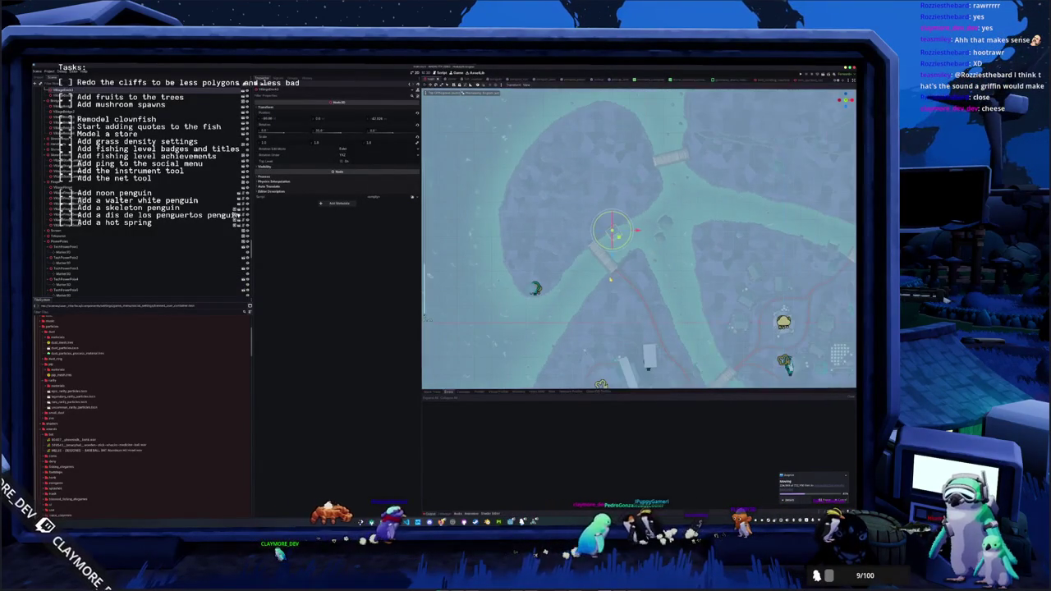
scroll(624, 271, "down", 2)
scroll(639, 239, "down", 3)
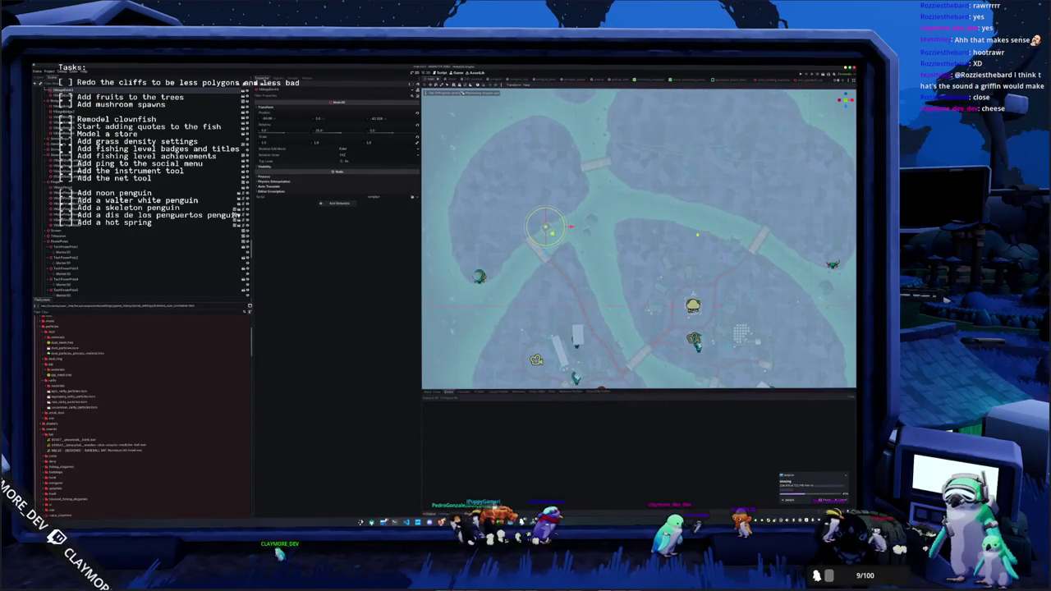
- Step down through the next nodes in the Scene dock and frame the last one
left_click(98, 93)
left_click(99, 100)
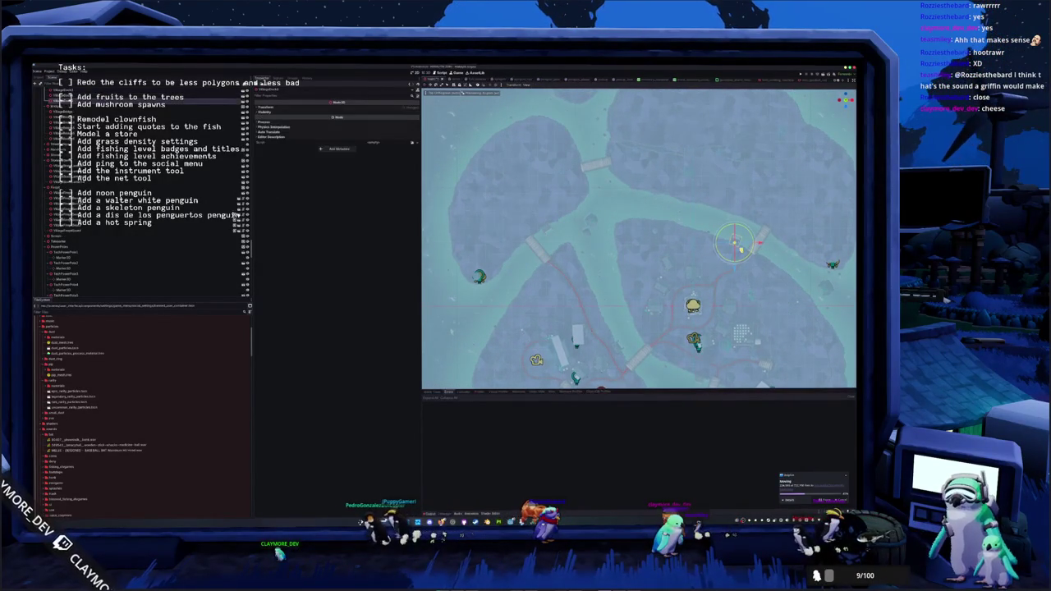
left_click(99, 106)
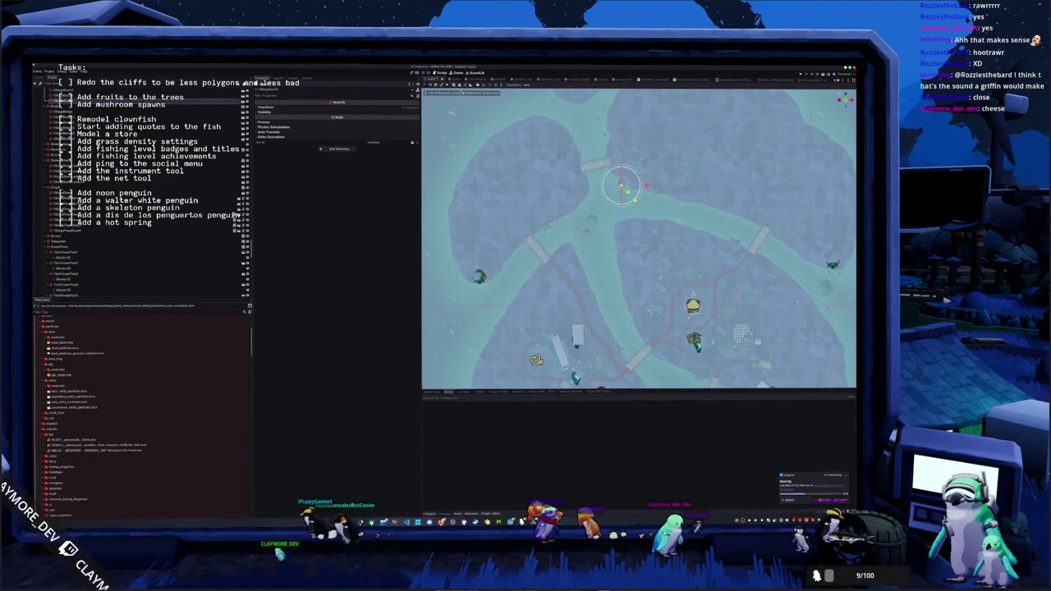
key("f")
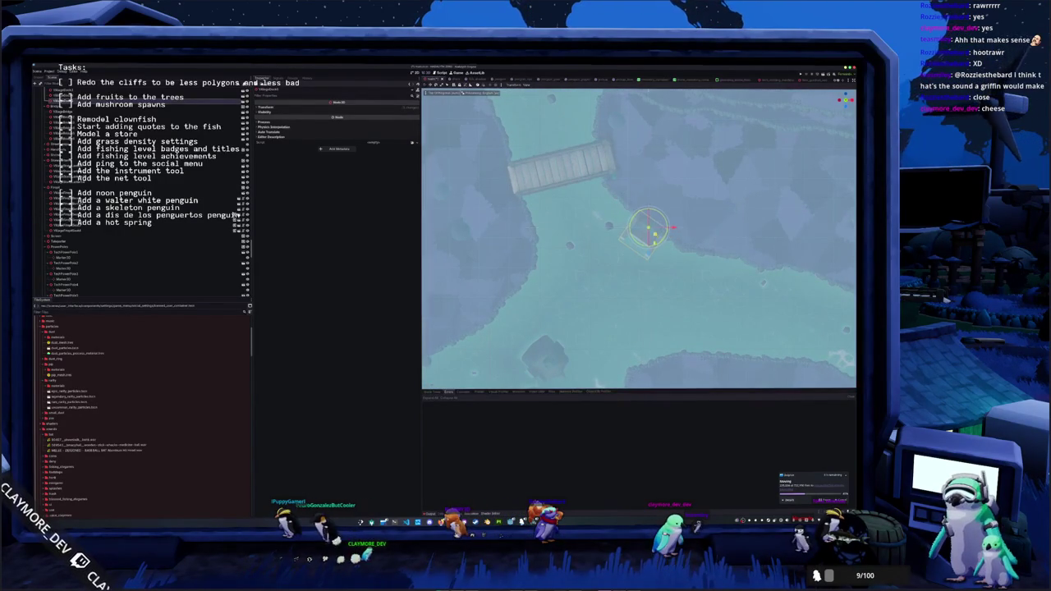
- Rotate the rock piece beside the bridge in perspective view and frame it
key("KP_5")
scroll(639, 239, "up", 2)
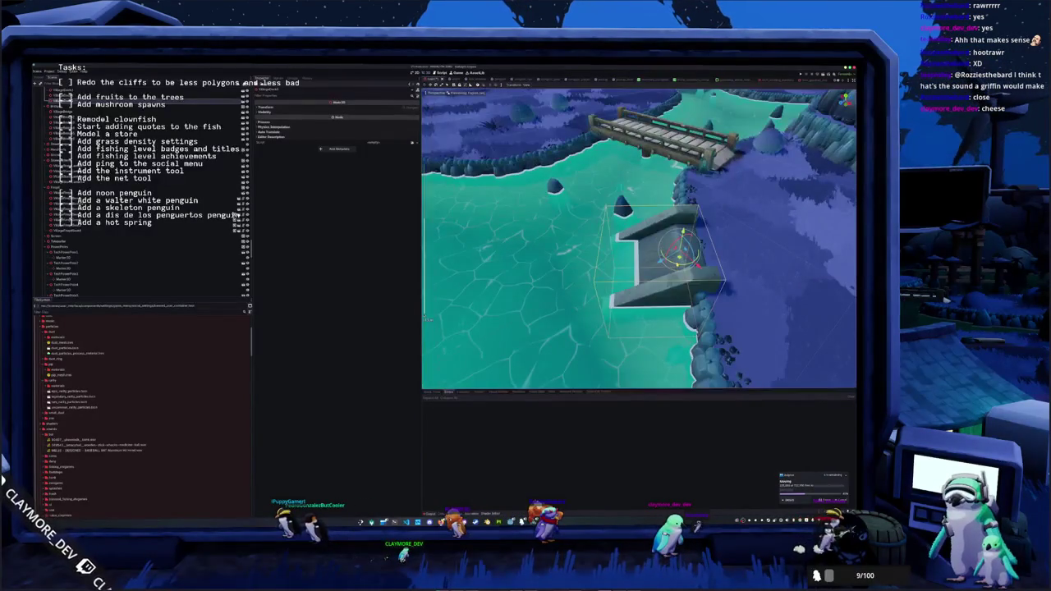
mouse_move(695, 260)
left_mouse_down()
mouse_move(425, 316)
mouse_move(424, 296)
mouse_move(574, 275)
left_mouse_up()
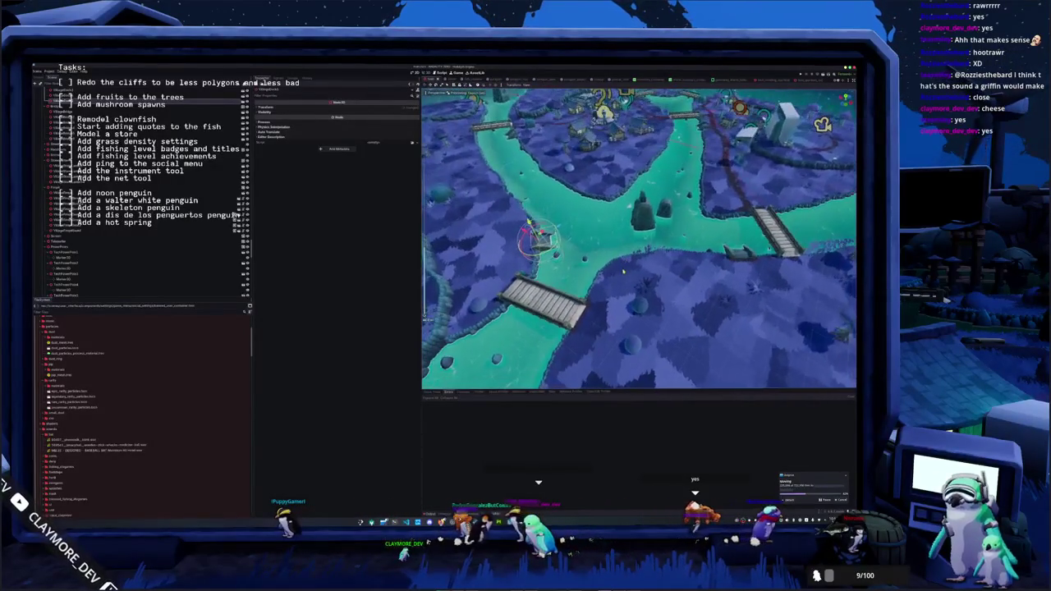
scroll(621, 271, "down", 5)
scroll(622, 271, "up", 2)
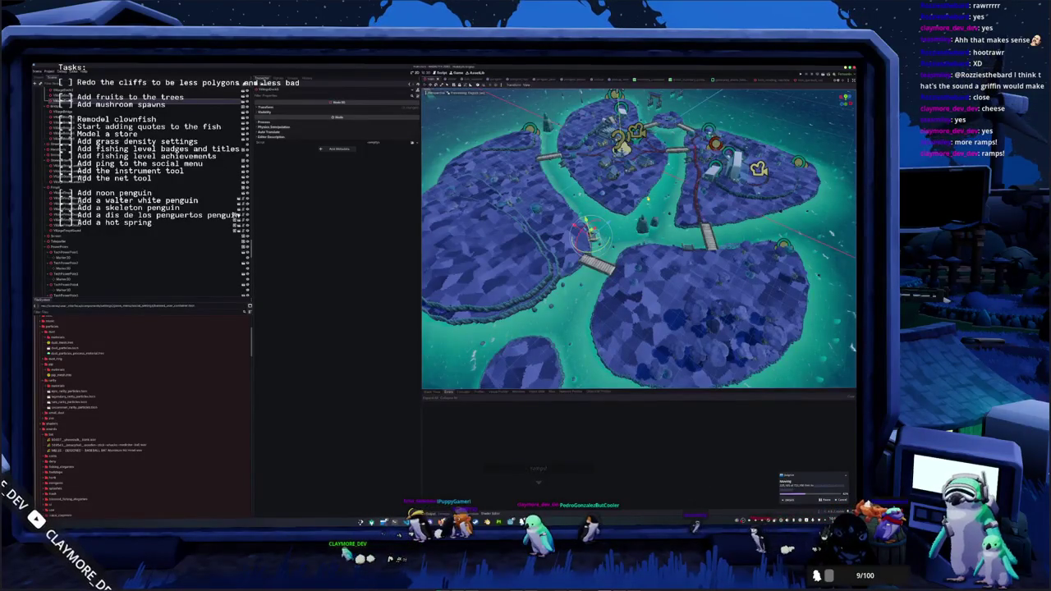
key("f")
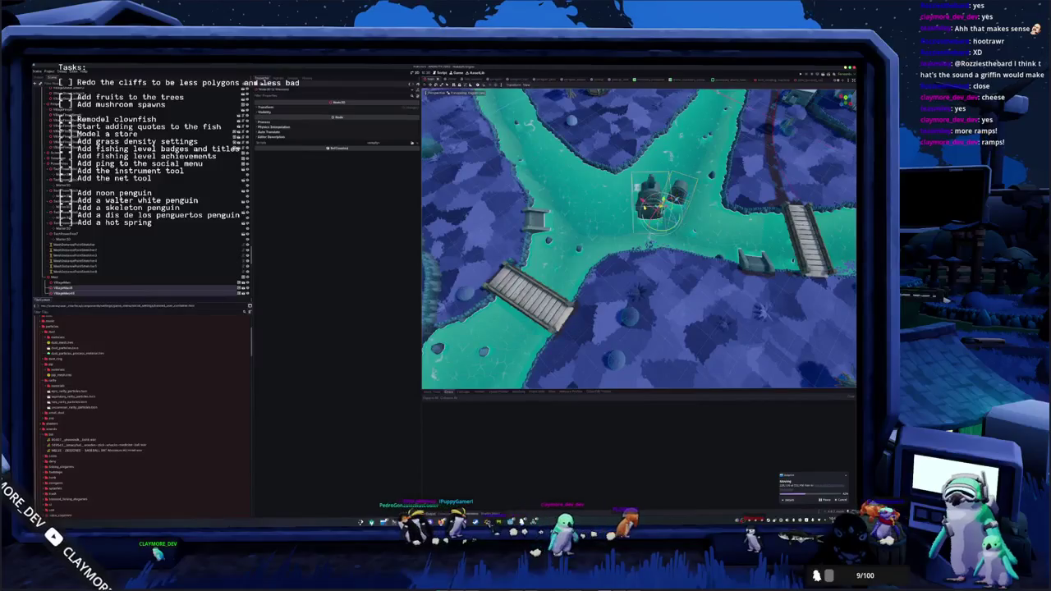
- Inspect the bridge ramp and a cliff mesh piece, framing each and flying over the water
scroll(639, 238, "down", 2)
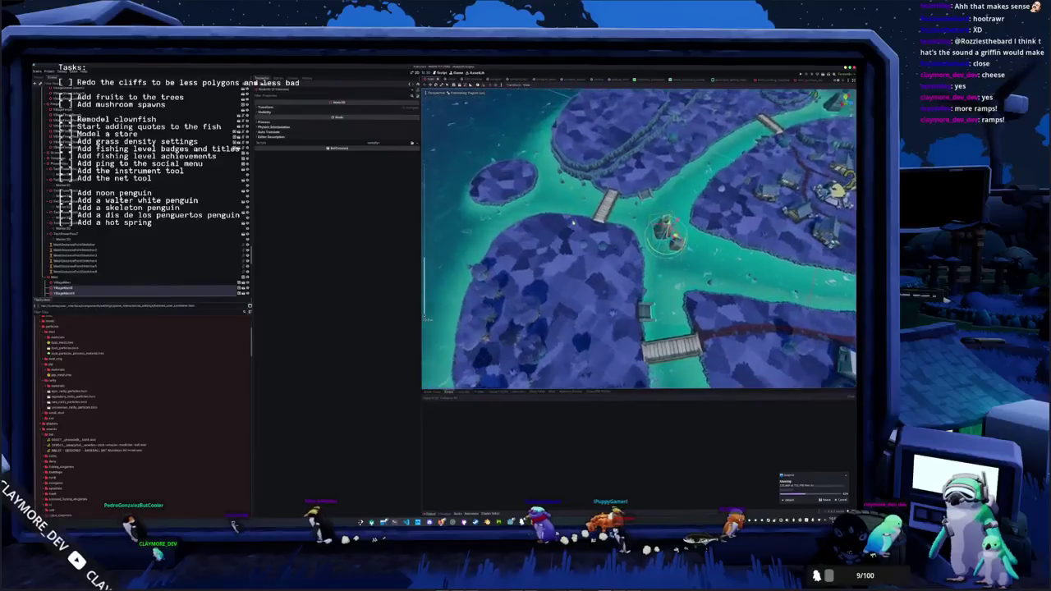
scroll(639, 238, "down", 5)
scroll(639, 238, "up", 2)
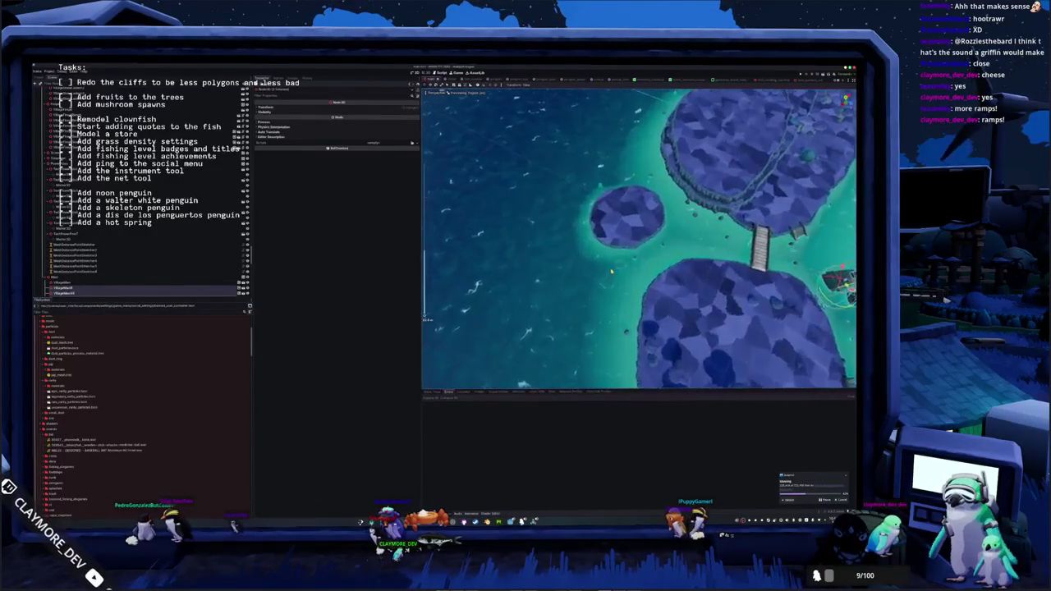
left_click(737, 250)
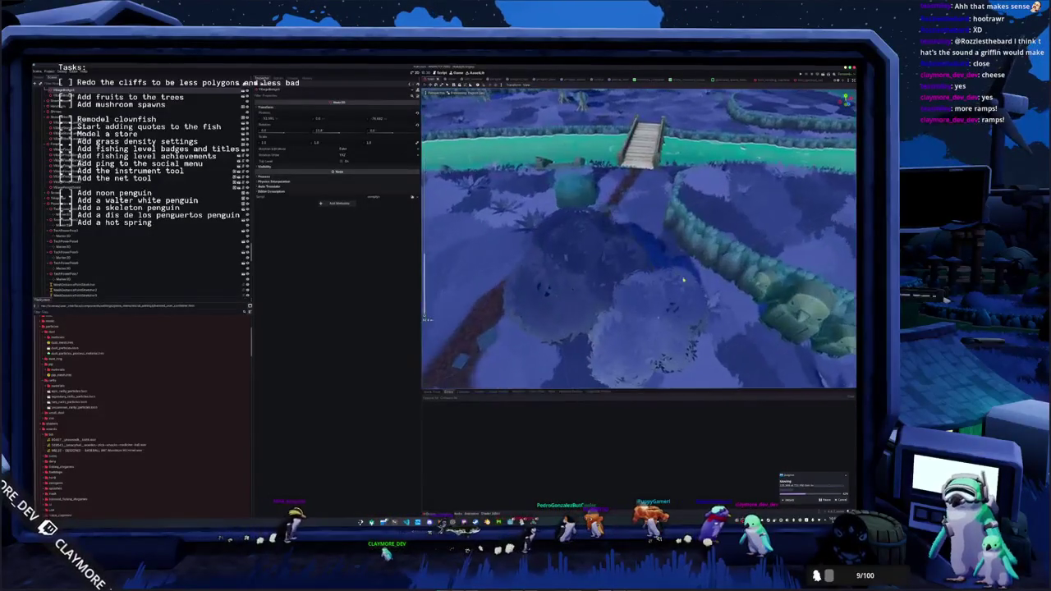
left_click(723, 283)
left_click(612, 263)
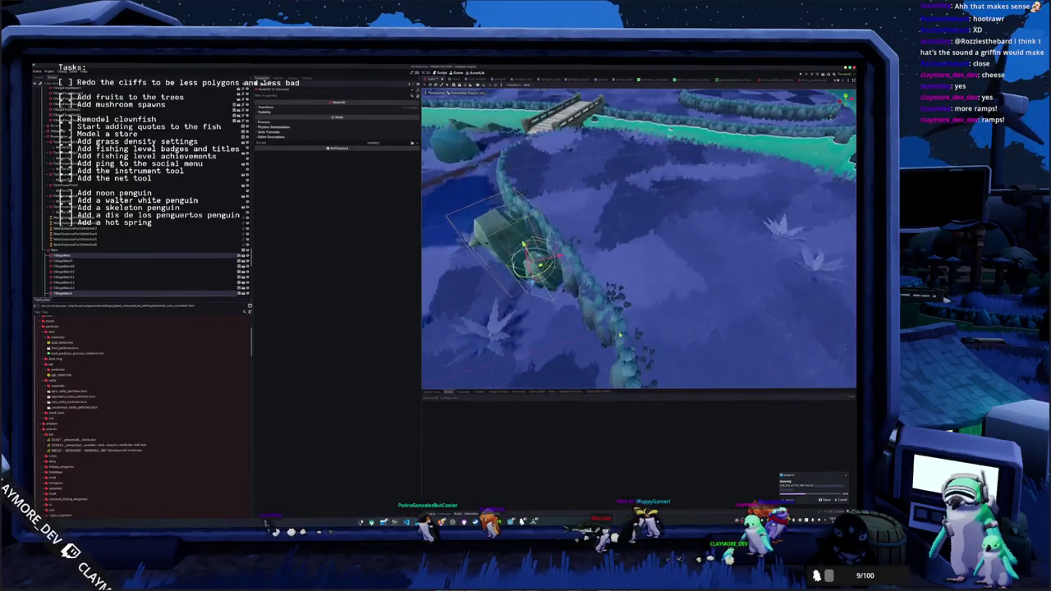
key("f")
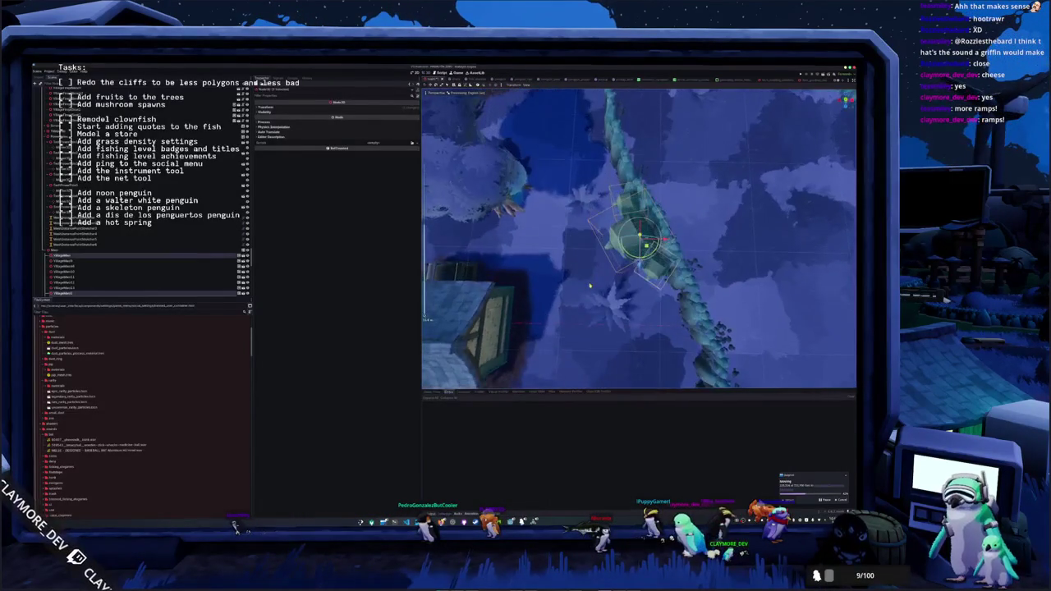
left_click_drag(641, 273, 605, 346)
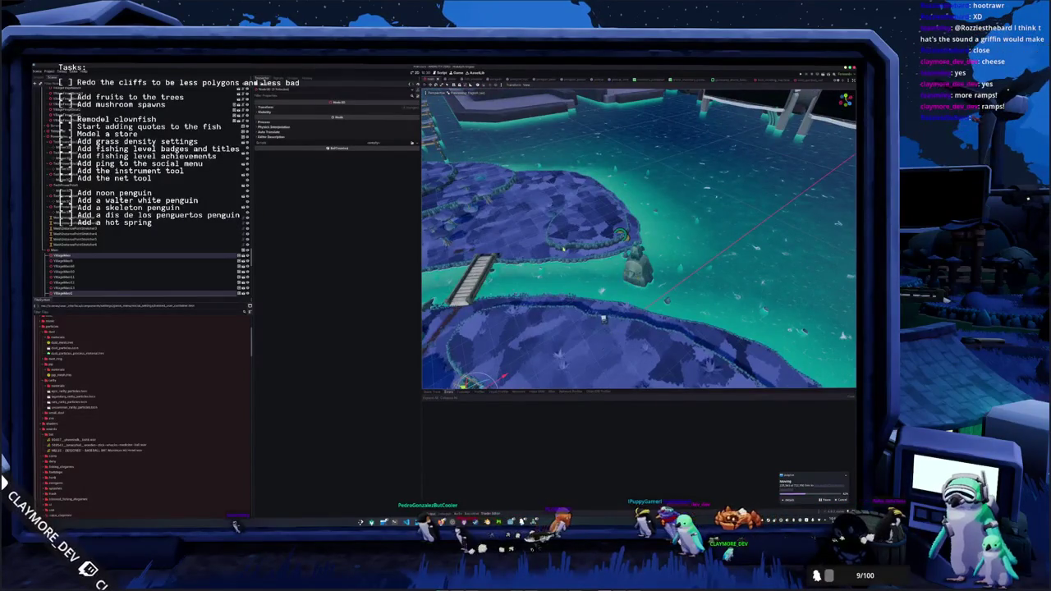
key("f")
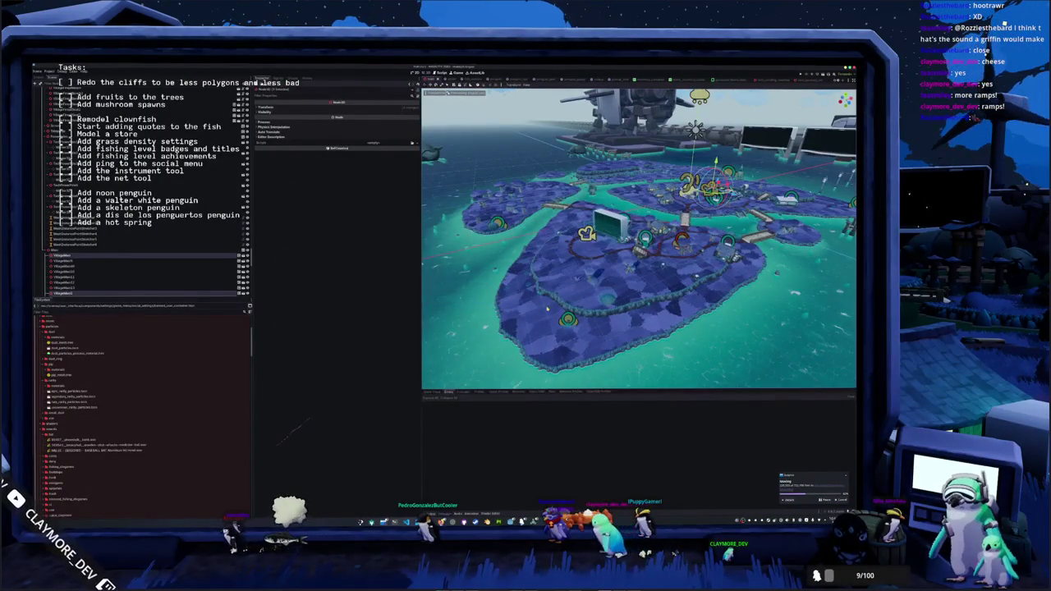
- Select the whole block of CollisionShape nodes in the Scene dock and delete them, confirming the prompt
left_click(530, 286)
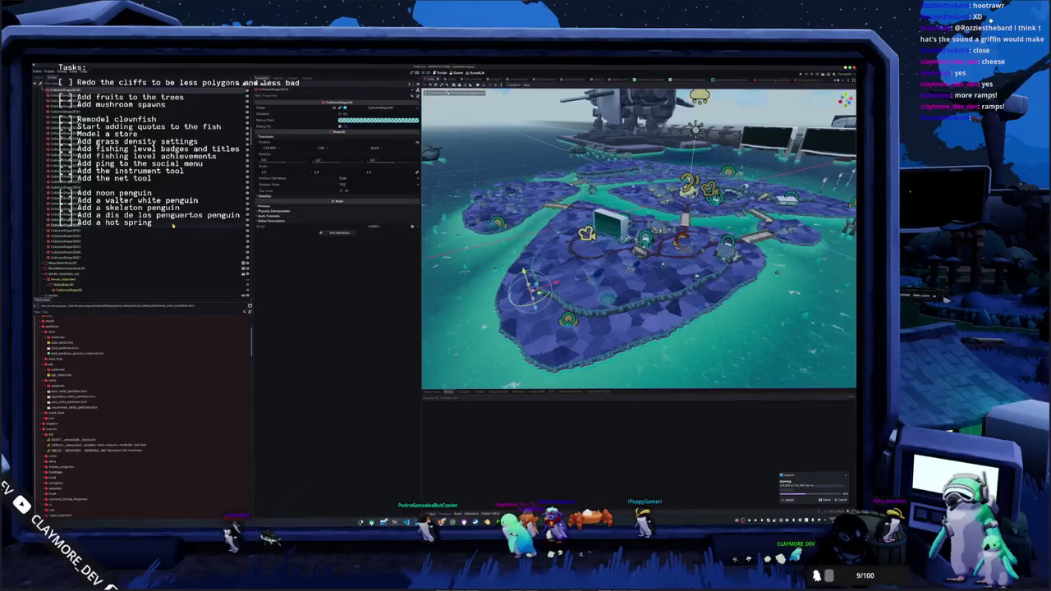
left_click(73, 257)
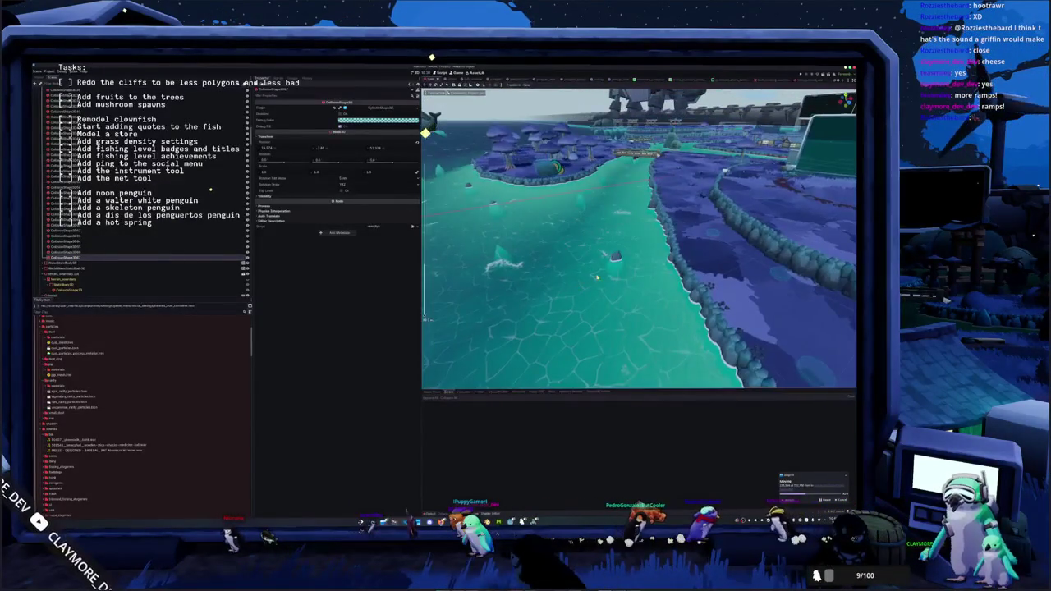
scroll(139, 189, "up", 3)
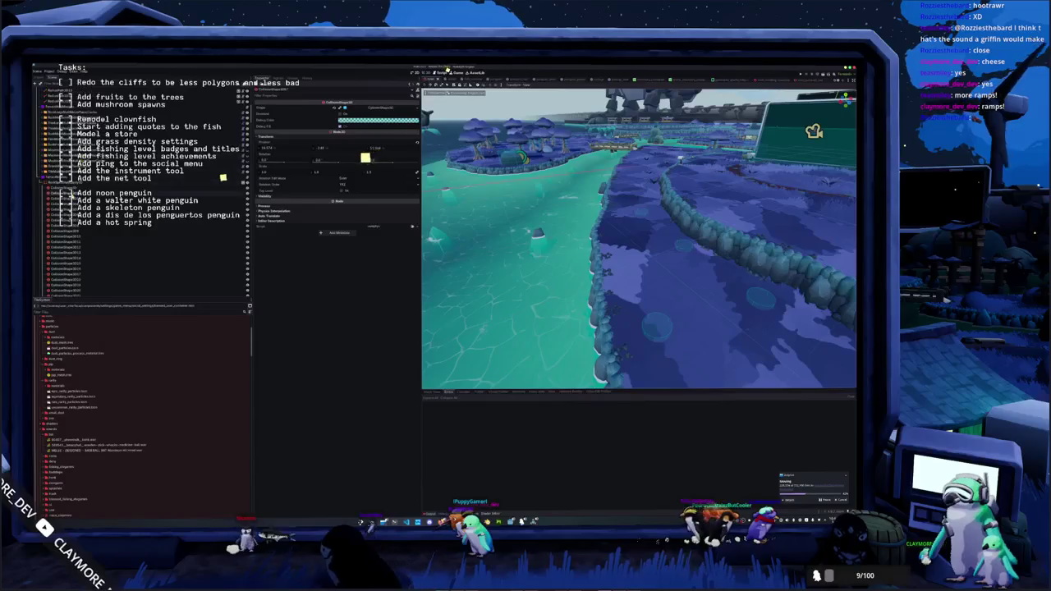
left_click(66, 191, "shift")
key("Delete")
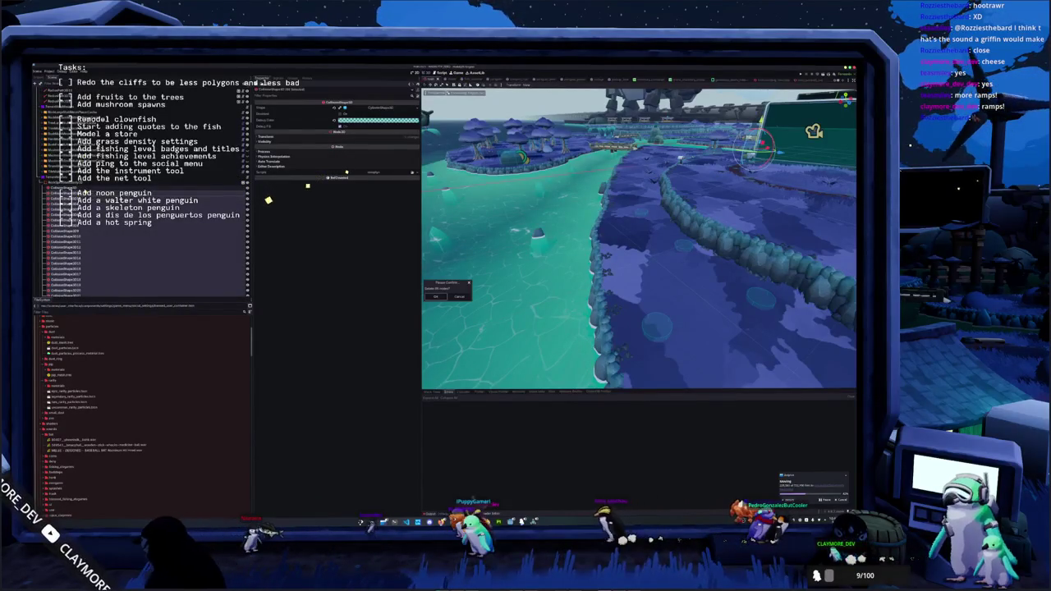
key("Return")
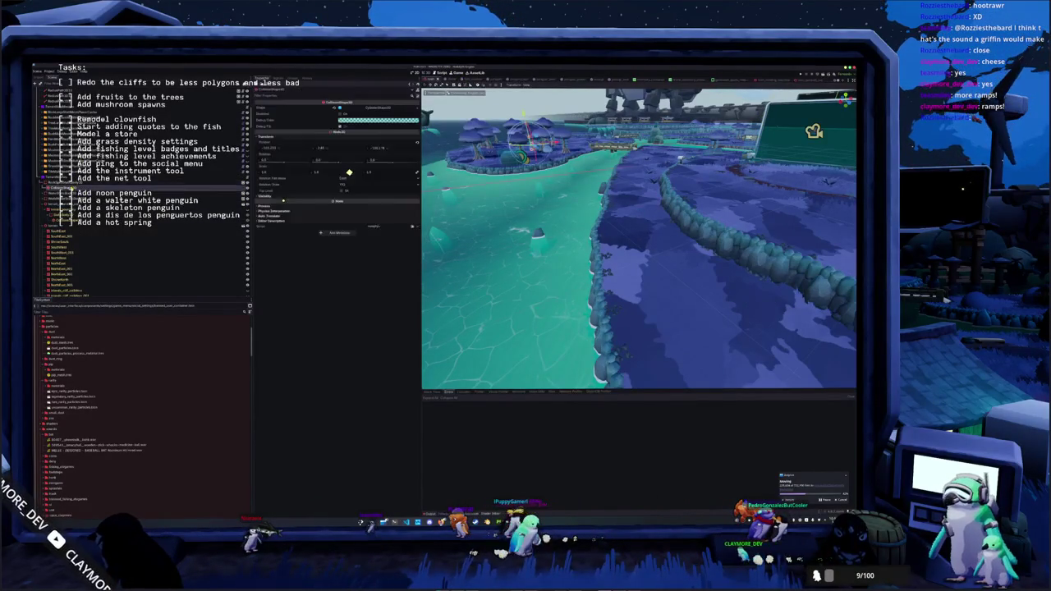
key("KP_7")
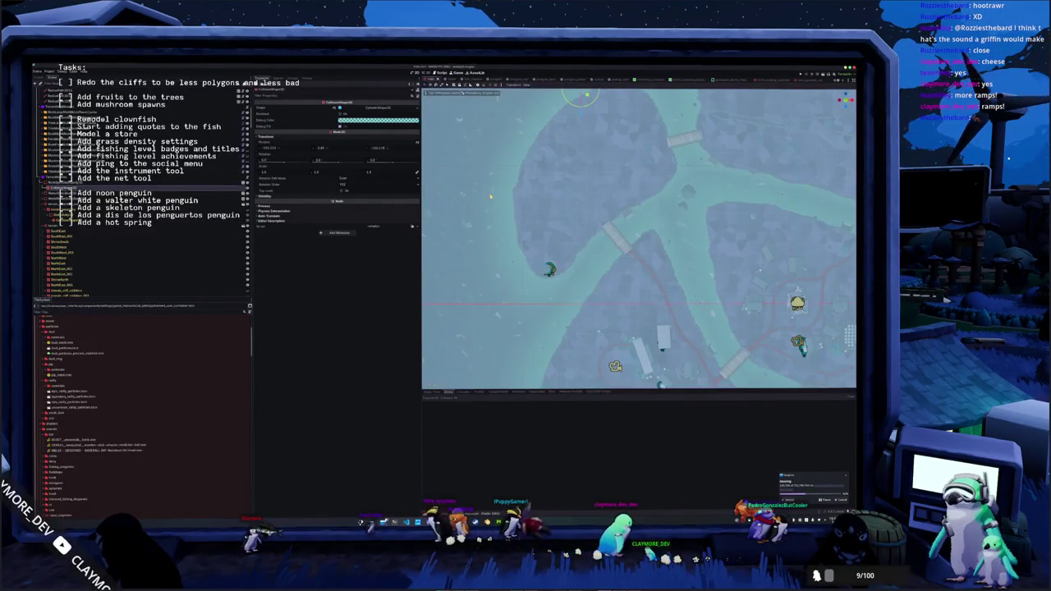
- In top view, move two collision shapes into place near the bridge, then duplicate one with Ctrl+D
scroll(639, 238, "up", 5)
scroll(639, 238, "up", 2)
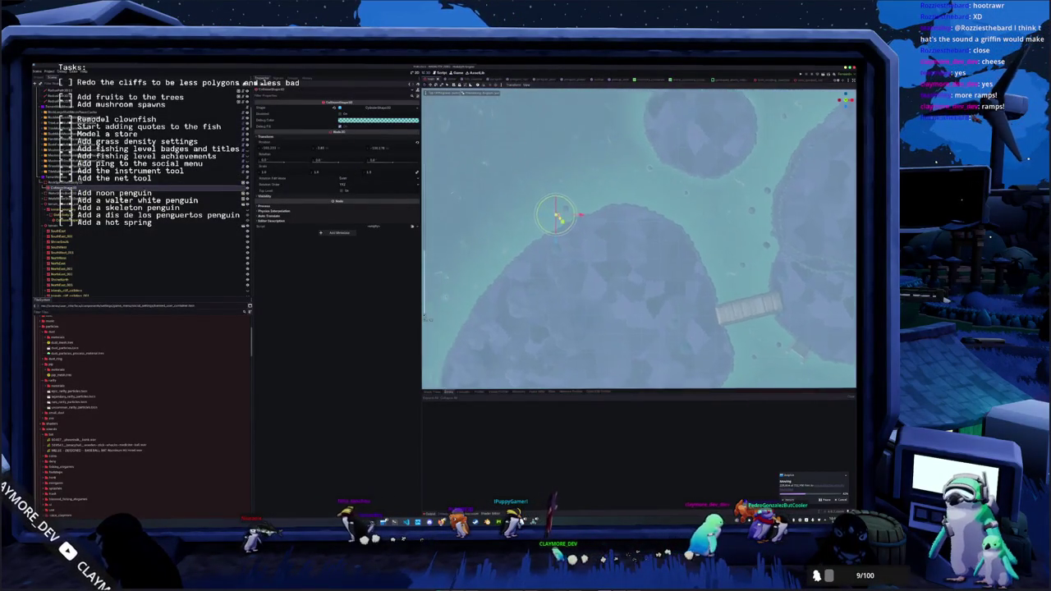
scroll(639, 238, "up", 2)
mouse_move(515, 218)
left_mouse_down()
mouse_move(534, 206)
mouse_move(555, 234)
mouse_move(522, 229)
mouse_move(680, 161)
left_mouse_up()
scroll(587, 291, "down", 3)
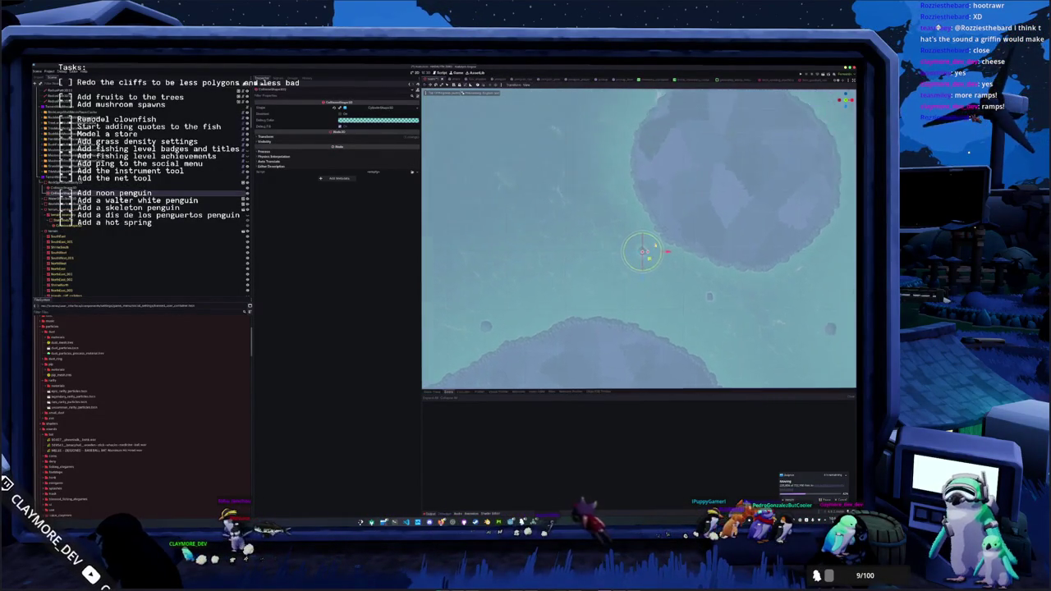
scroll(586, 291, "down", 2)
left_click(562, 327)
mouse_move(603, 352)
left_mouse_down()
mouse_move(612, 359)
mouse_move(747, 259)
left_mouse_up()
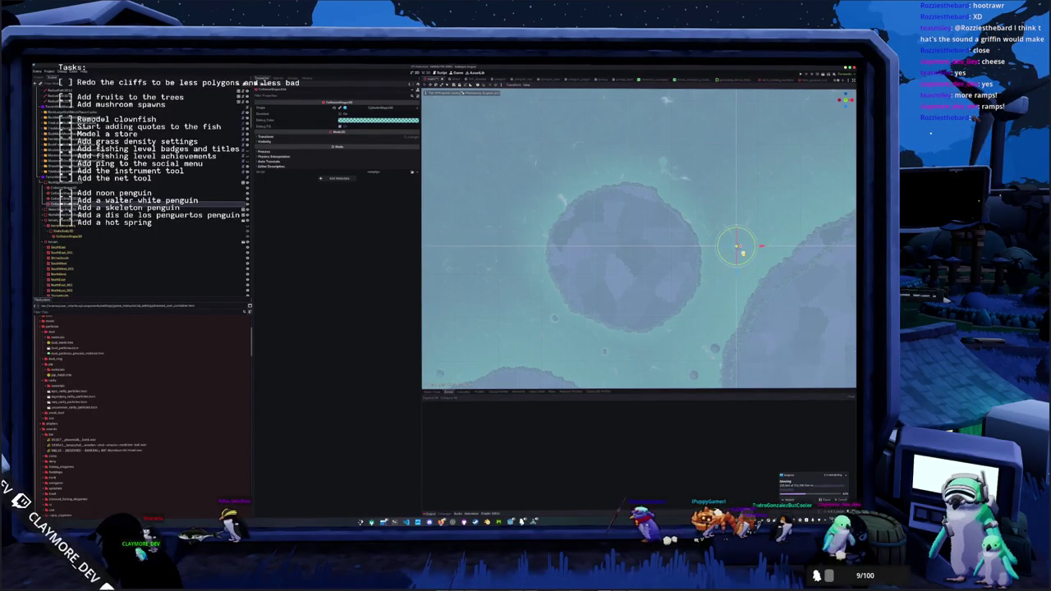
mouse_move(745, 253)
left_mouse_down()
mouse_move(721, 349)
mouse_move(715, 284)
mouse_move(697, 307)
mouse_move(718, 355)
mouse_move(709, 279)
mouse_move(677, 305)
mouse_move(669, 249)
mouse_move(639, 220)
mouse_move(678, 302)
mouse_move(657, 311)
left_mouse_up()
key("ctrl+d")
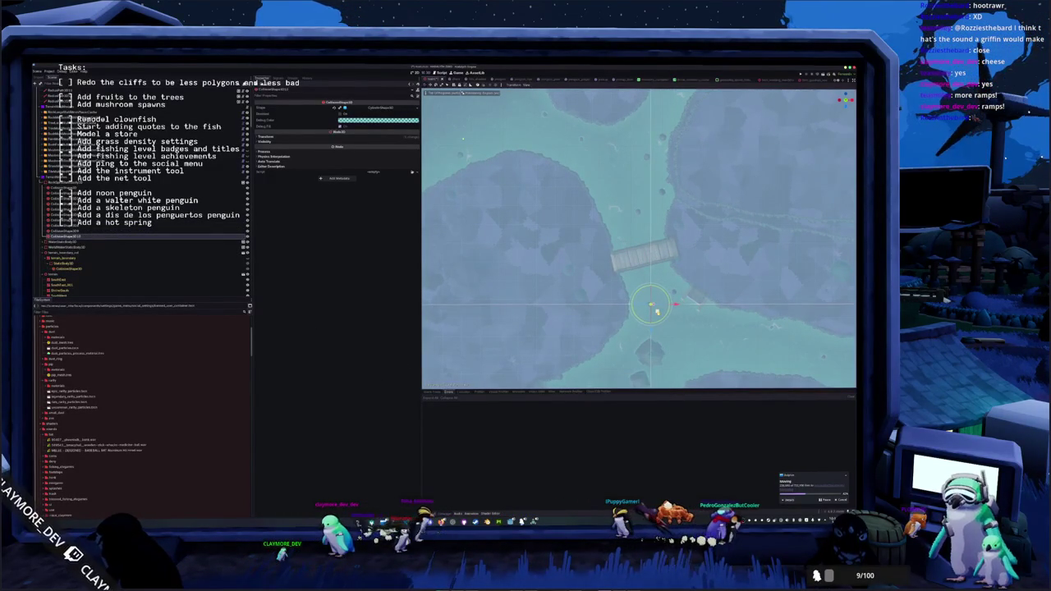
key("KP_5")
- Select a group of collision shape nodes in the Scene dock and delete them, confirming the prompt
key("KP_2")
left_click(216, 188, "shift")
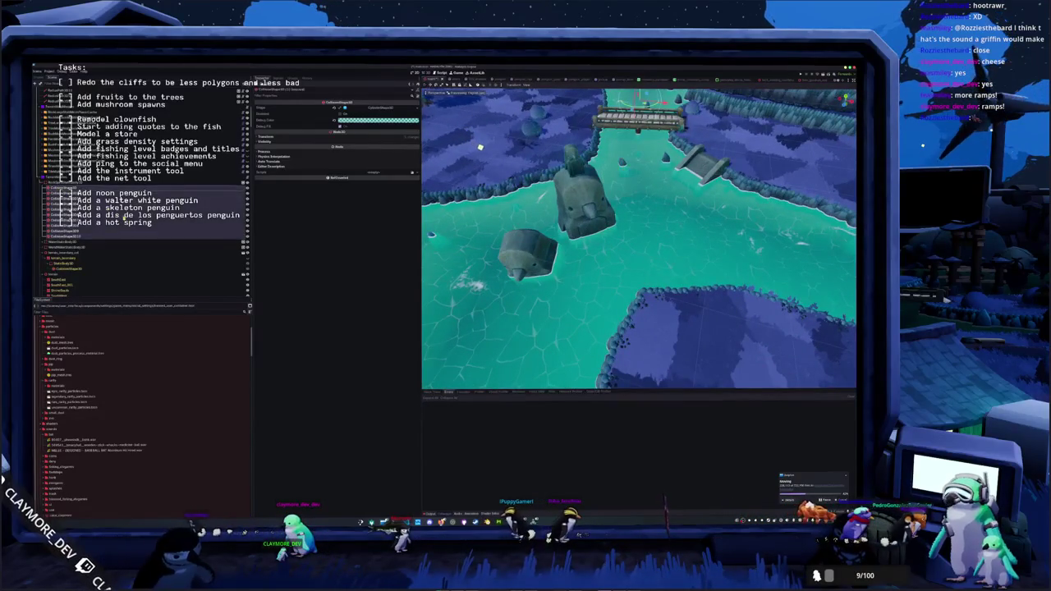
key("Delete")
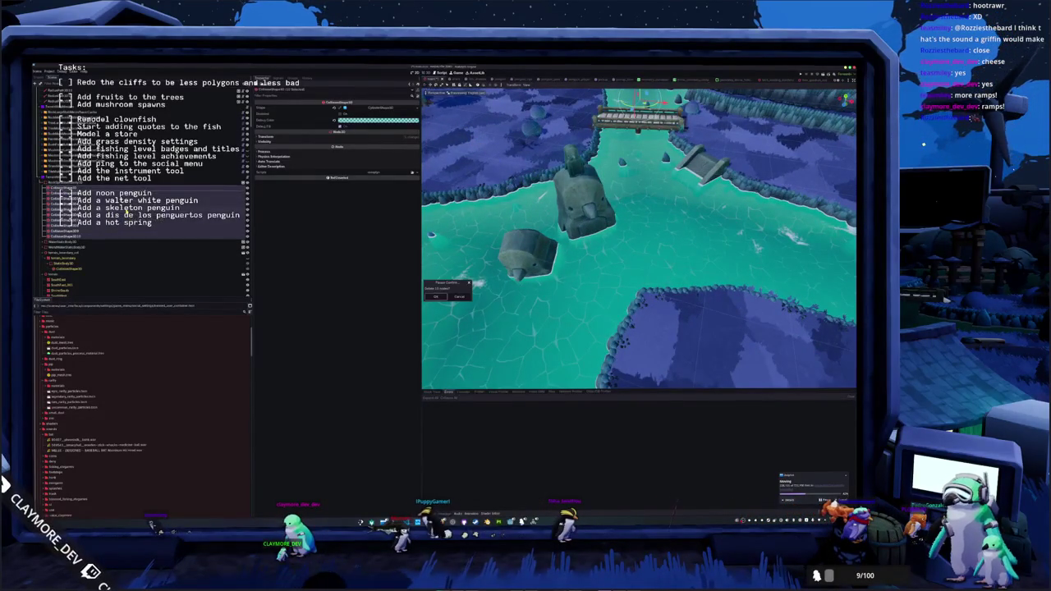
key("Return")
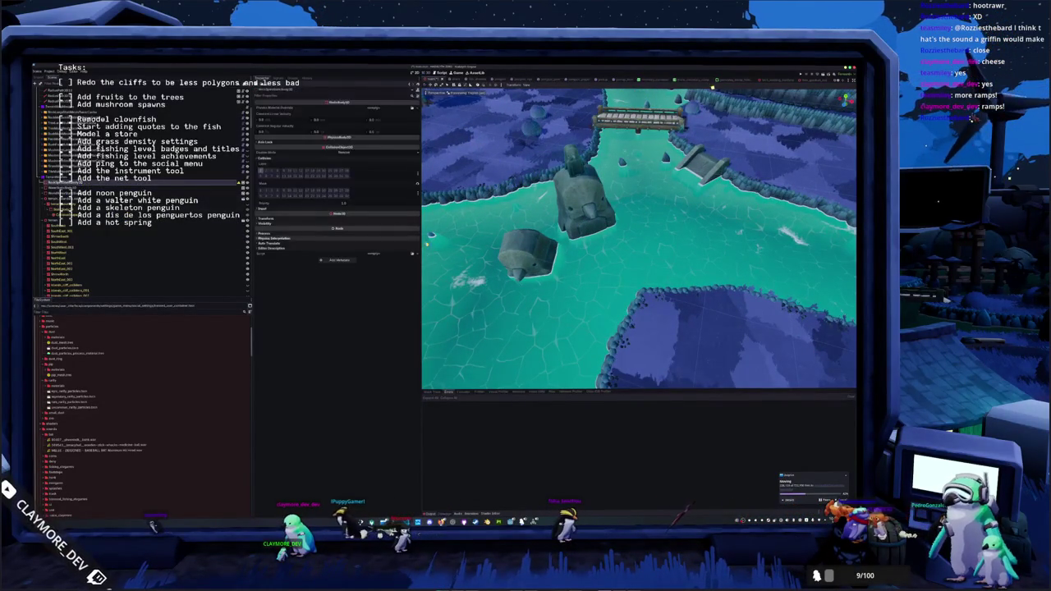
scroll(639, 238, "down", 8)
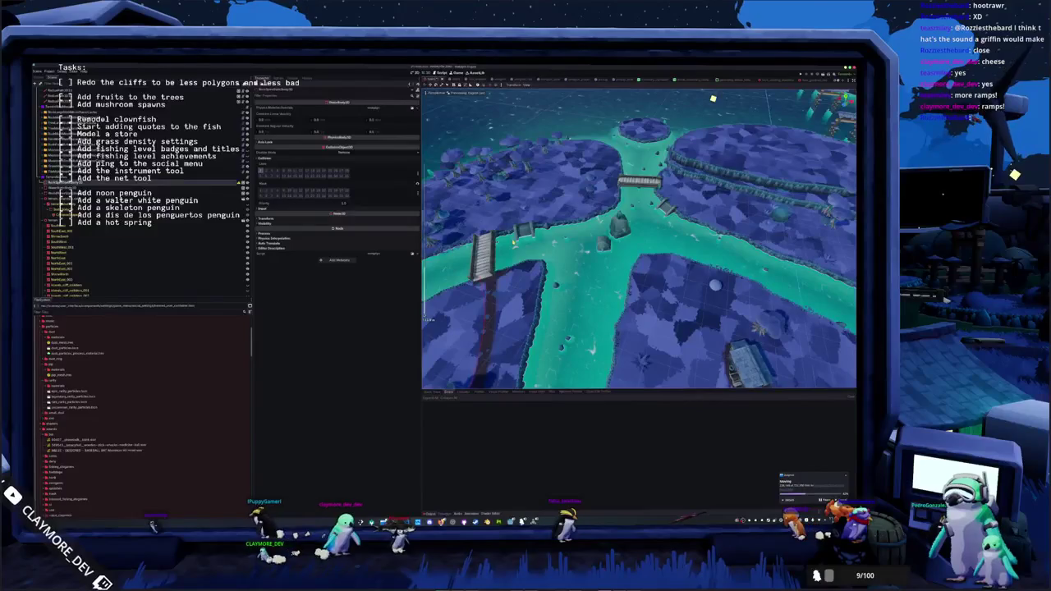
key("alt+Tab")
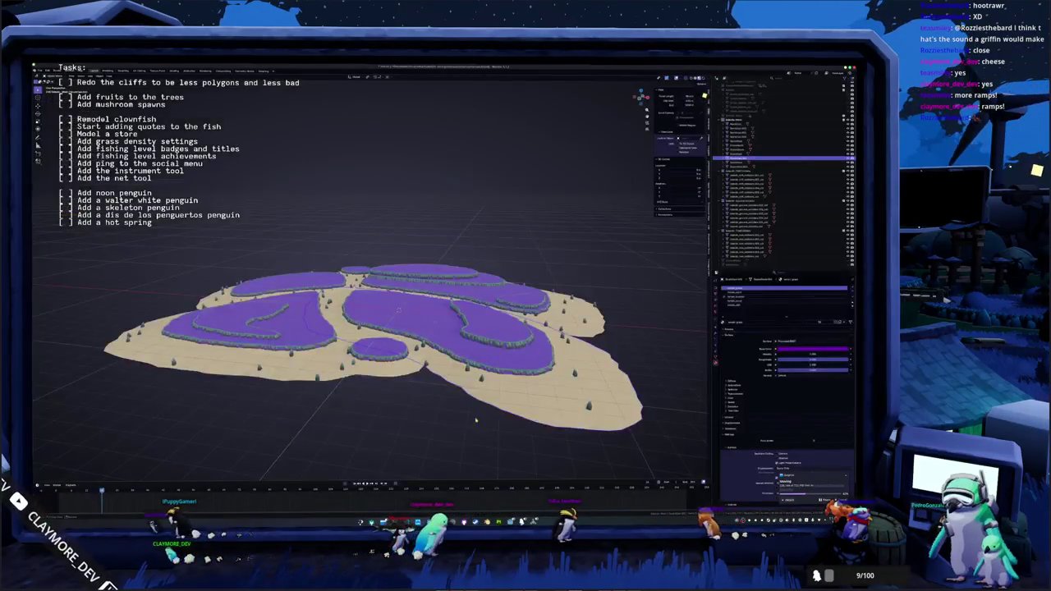
- In Blender's Outliner, collapse unneeded collections, then expand and select the cliffs collection
left_click(739, 158)
left_click(400, 371)
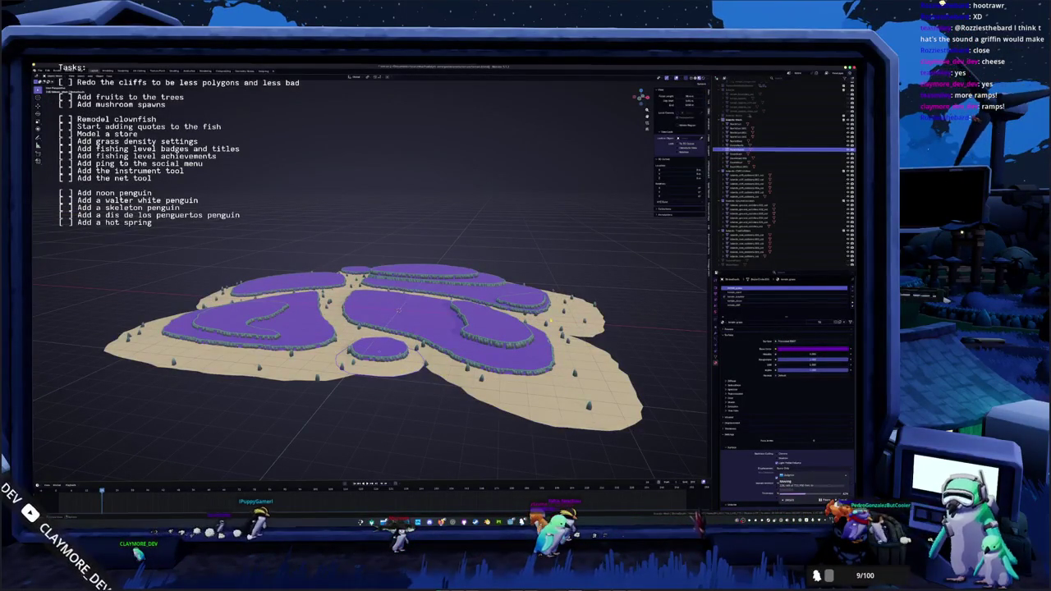
left_click(719, 119)
left_click(718, 196)
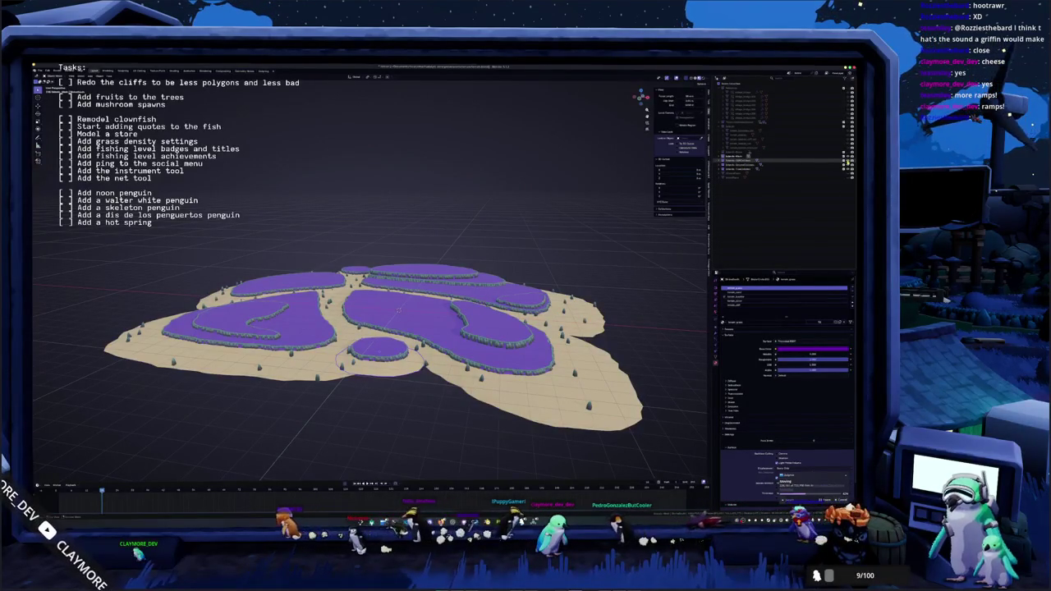
left_click(749, 156)
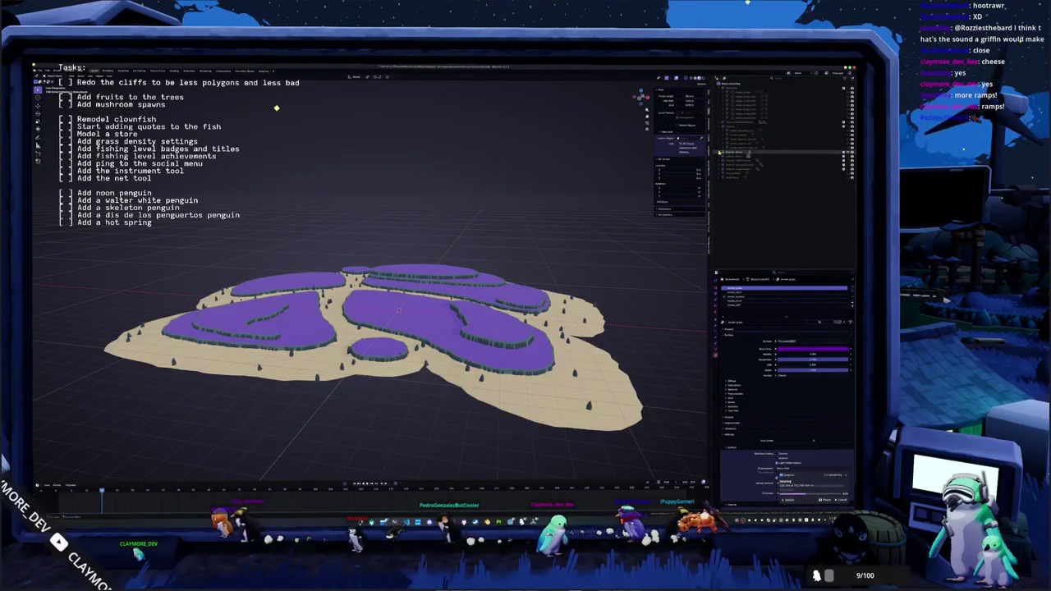
left_click(727, 156)
left_click(739, 155)
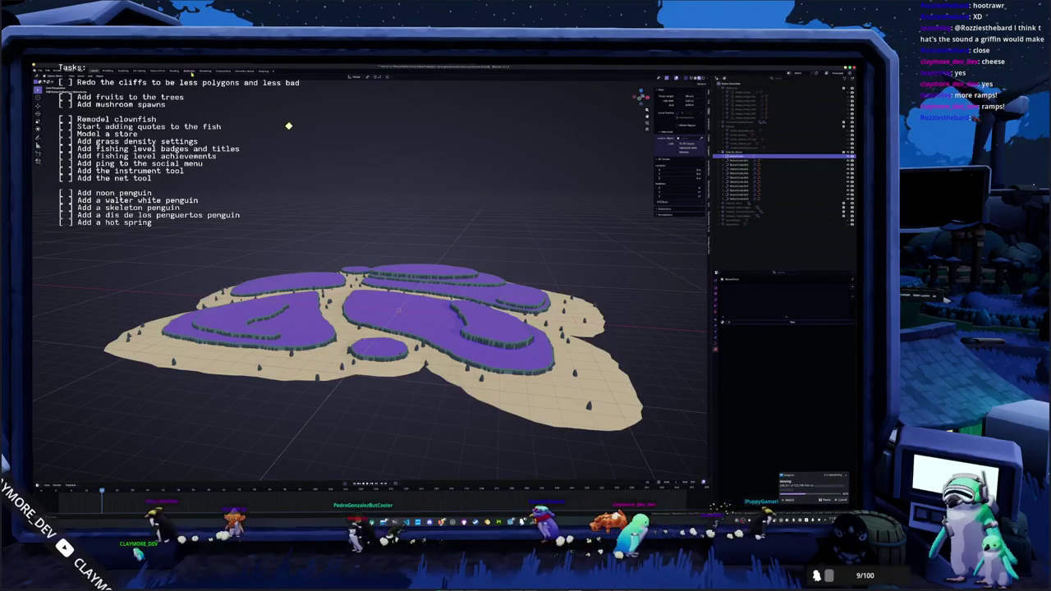
- Switch to the Geometry Nodes workspace and zoom and pan through the terrain's node tree
left_click(244, 72)
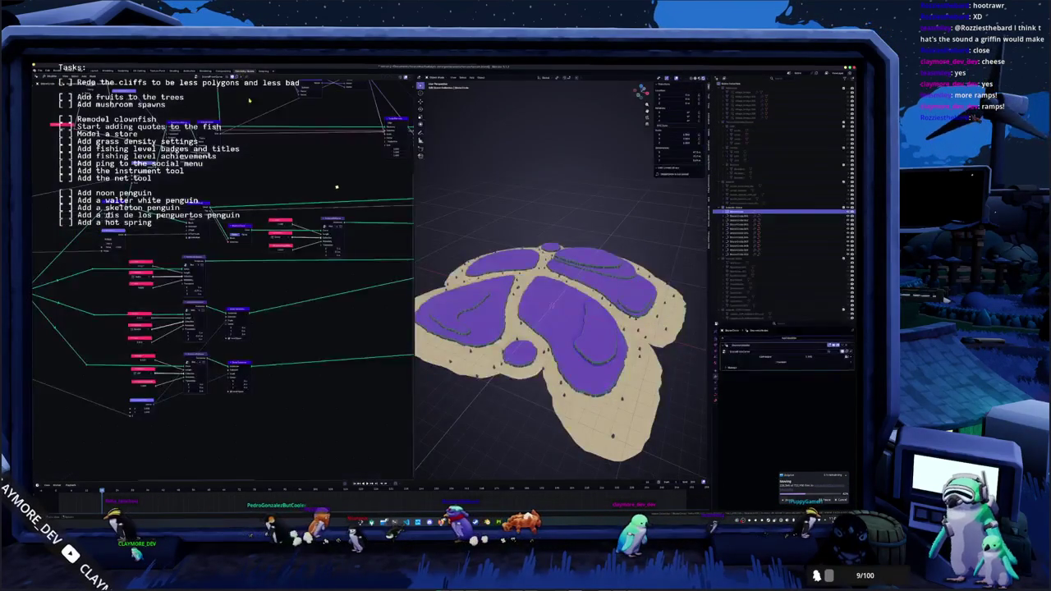
scroll(348, 212, "up", 4)
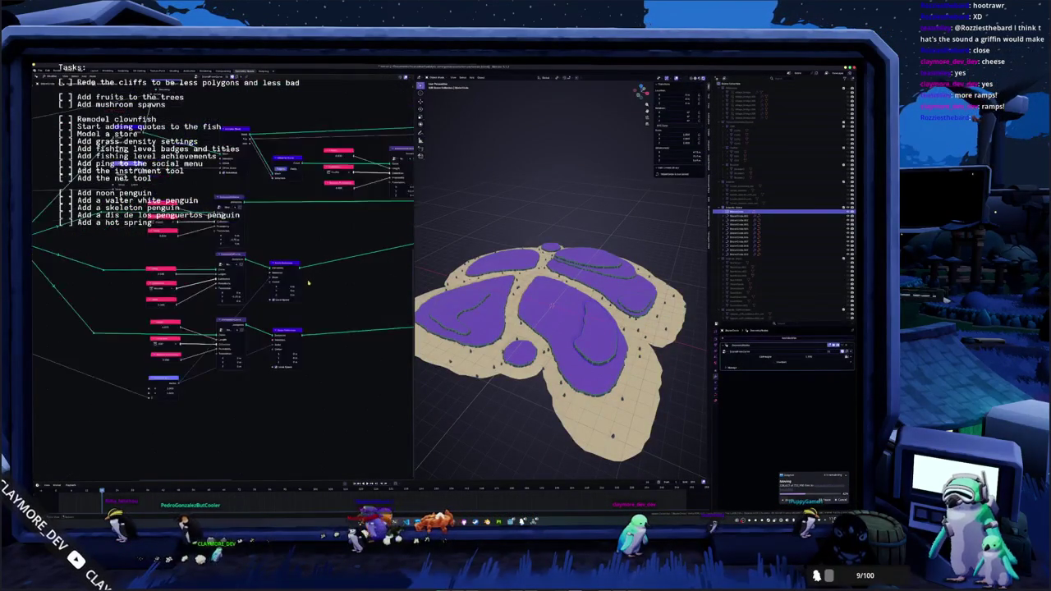
scroll(310, 207, "down", 3)
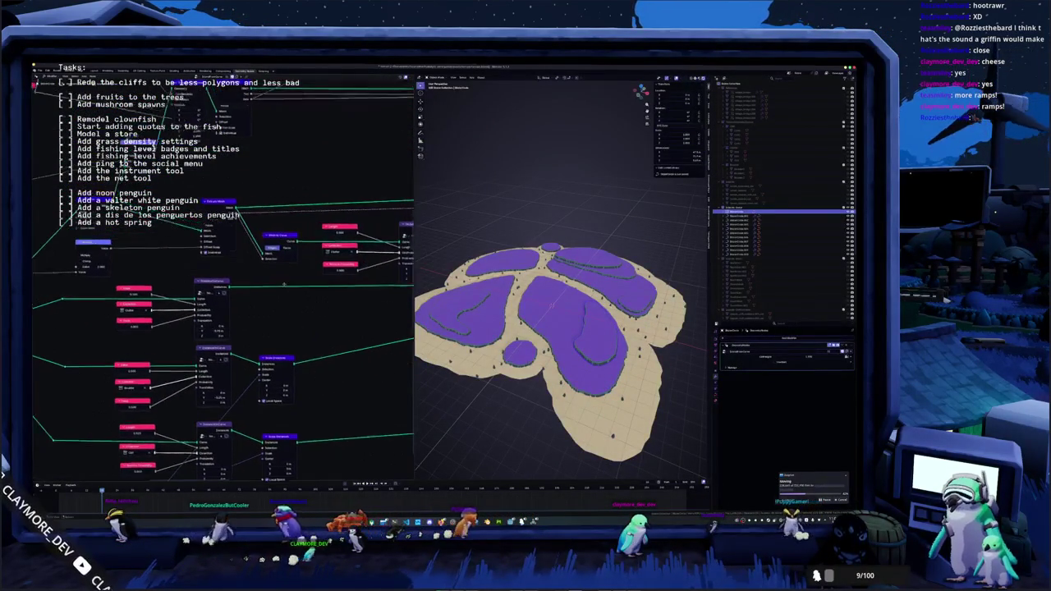
scroll(335, 246, "down", 5)
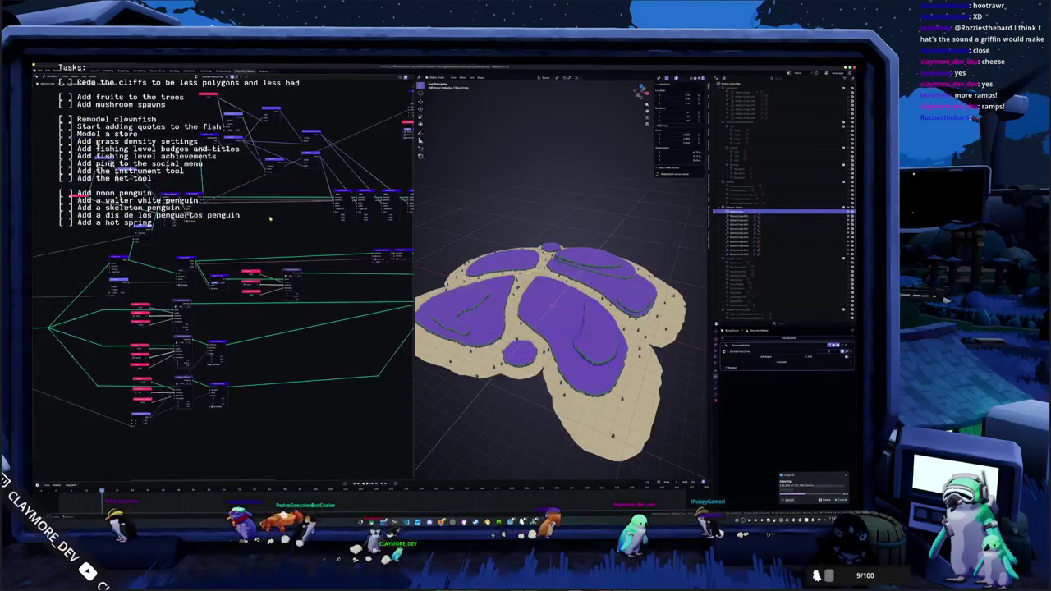
scroll(258, 255, "up", 2)
left_click_drag(254, 253, 138, 276)
scroll(205, 263, "up", 5)
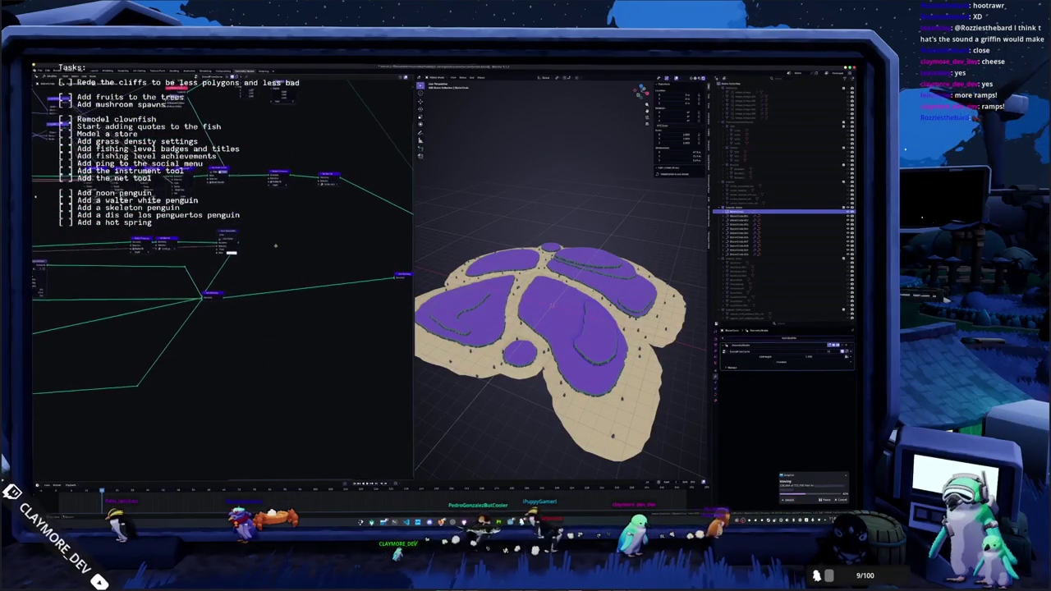
scroll(239, 331, "up", 5)
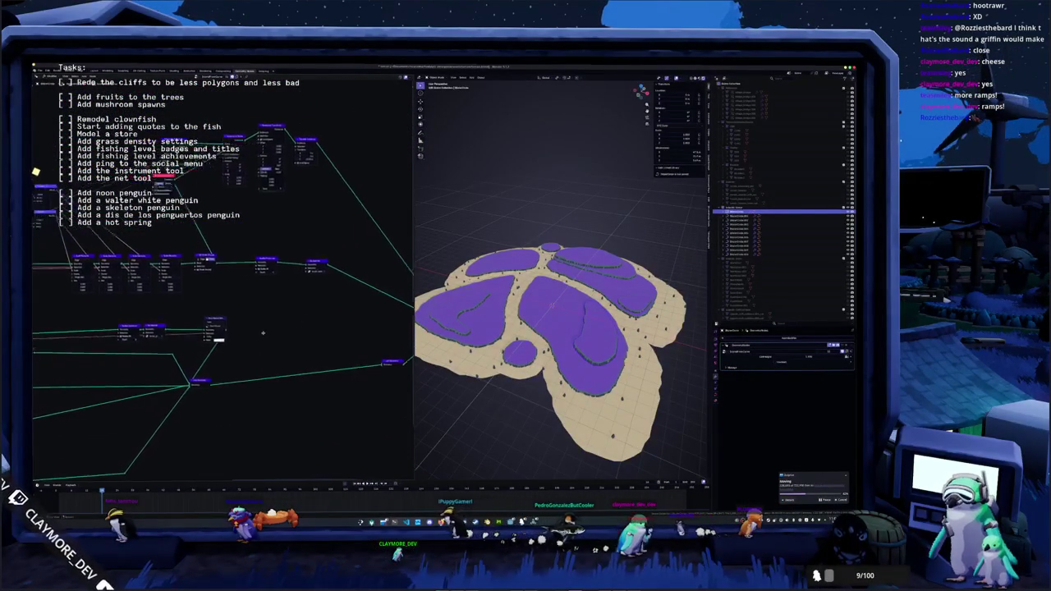
scroll(226, 194, "up", 2)
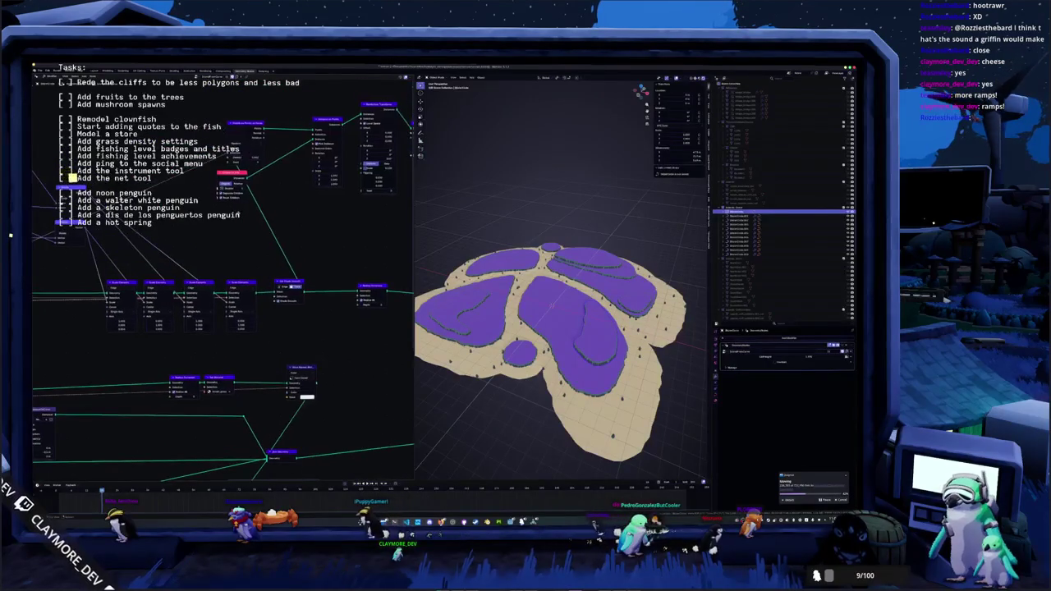
scroll(165, 189, "up", 3)
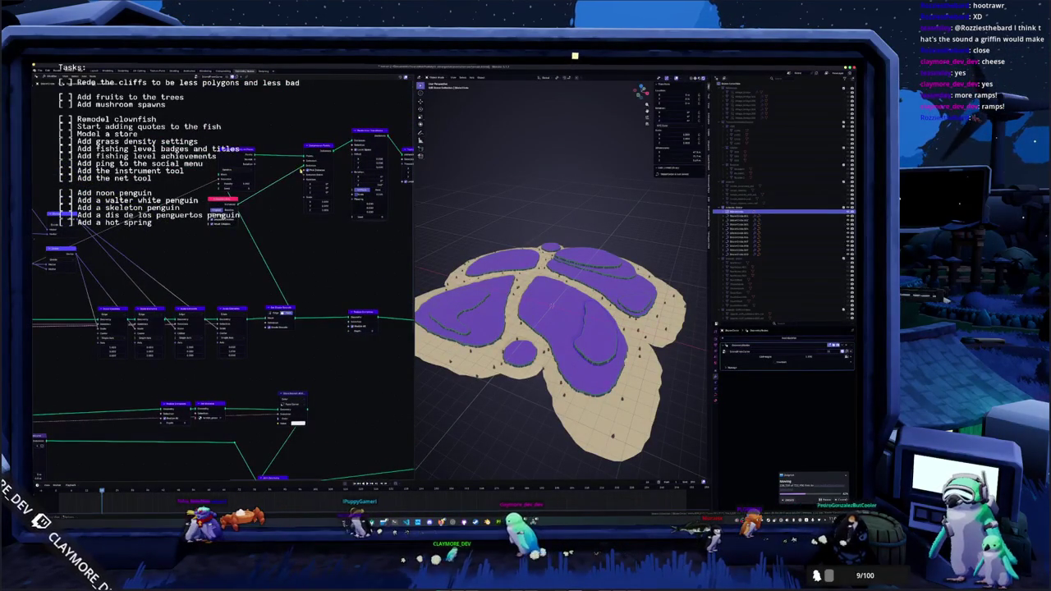
left_click_drag(224, 200, 259, 197)
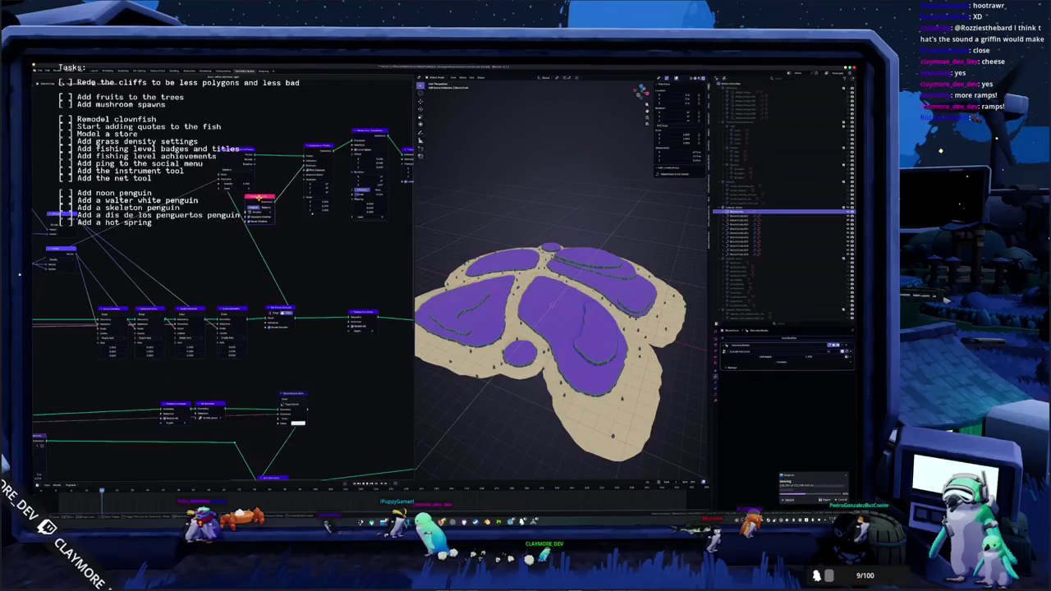
scroll(521, 237, "up", 6)
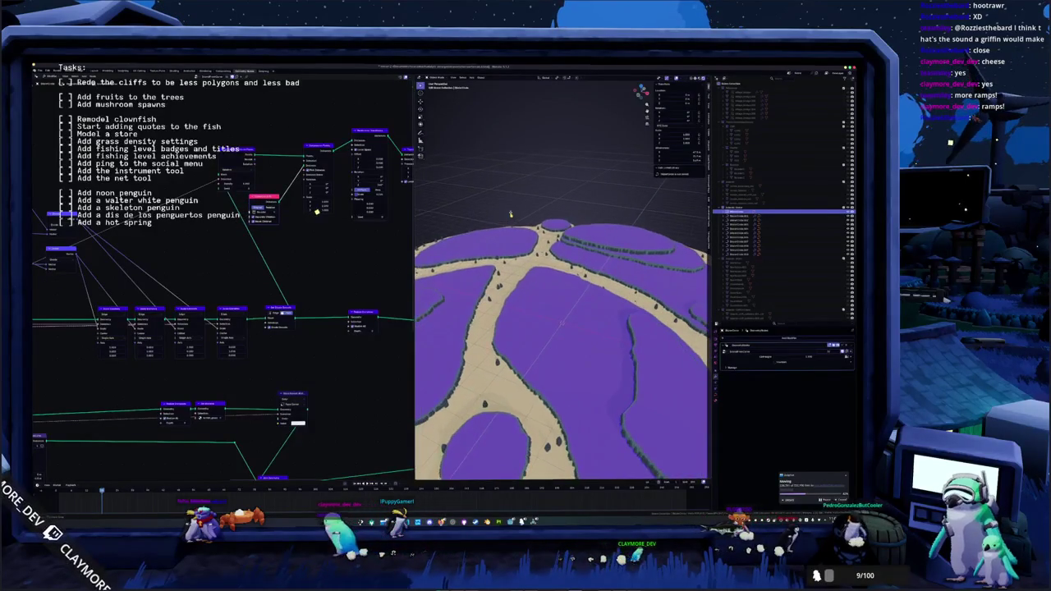
- Add a cylinder mesh, frame it, then select and frame the rock piece from the Outliner
key("shift+a")
mouse_move(506, 222)
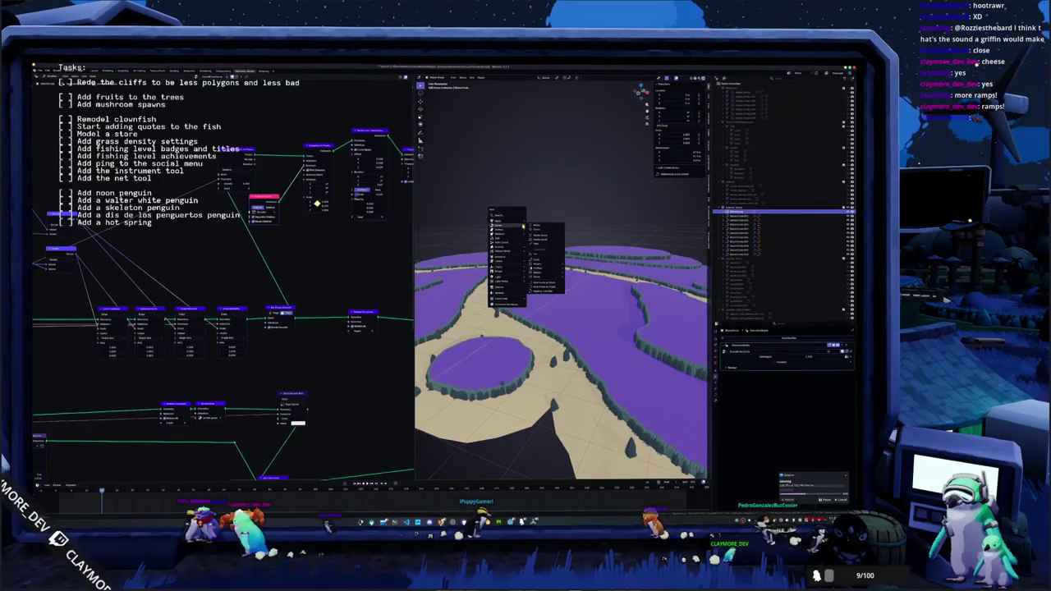
left_click(539, 243)
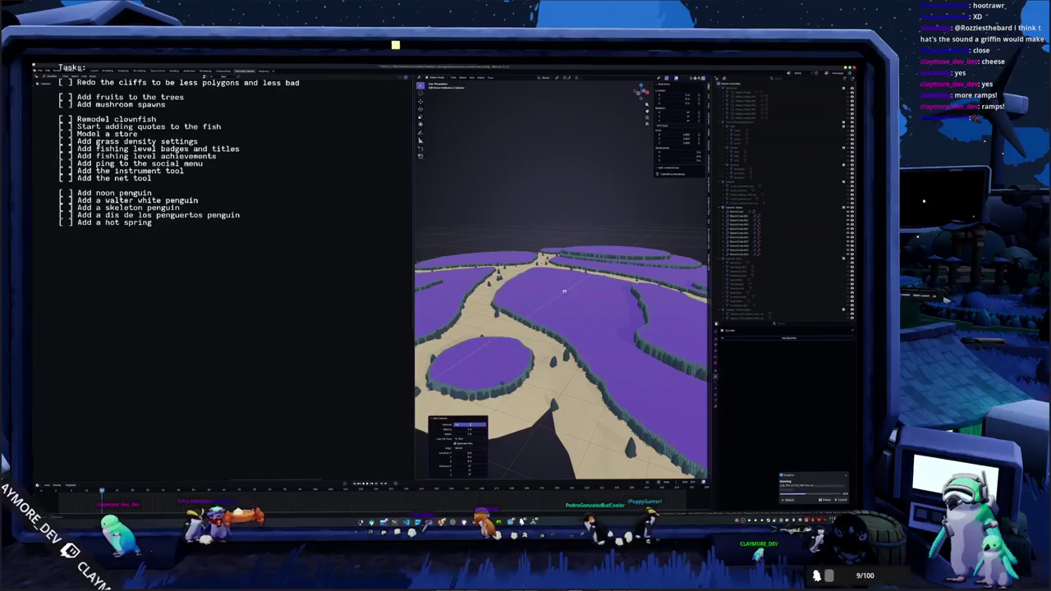
key("KP_Decimal")
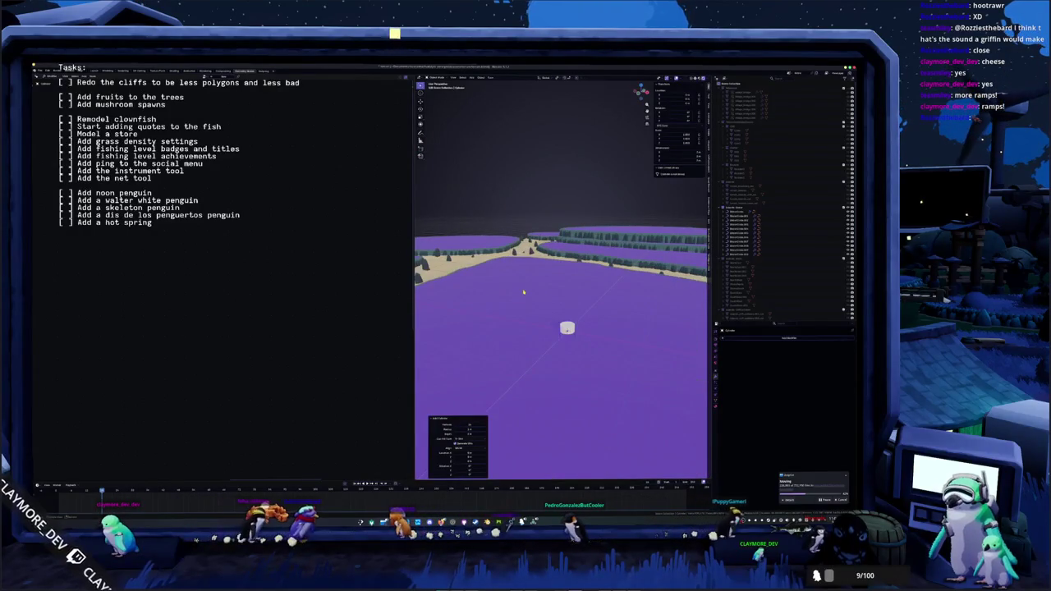
scroll(523, 307, "down", 3)
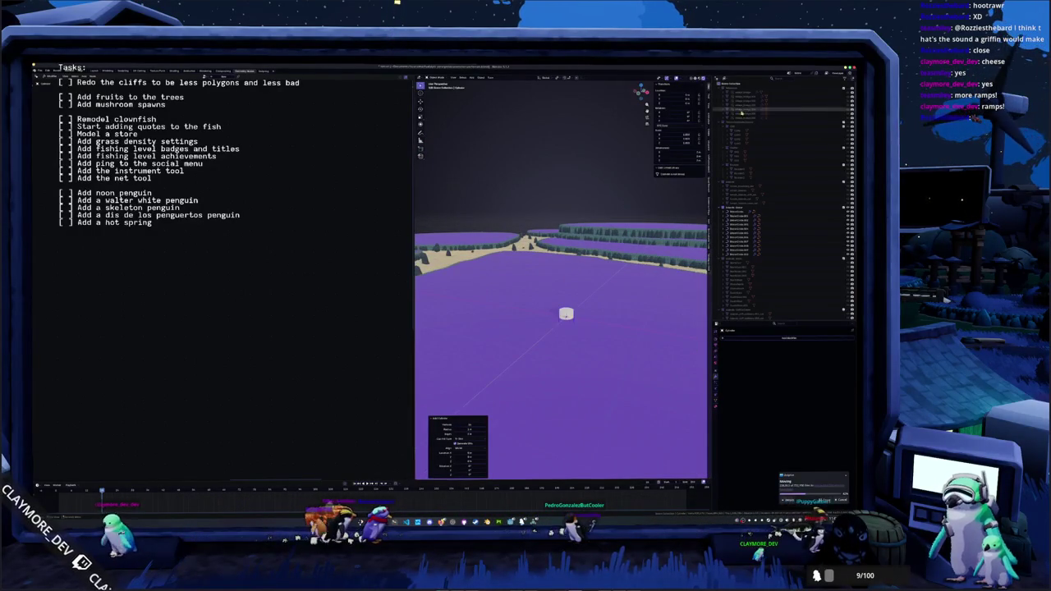
left_click(789, 166)
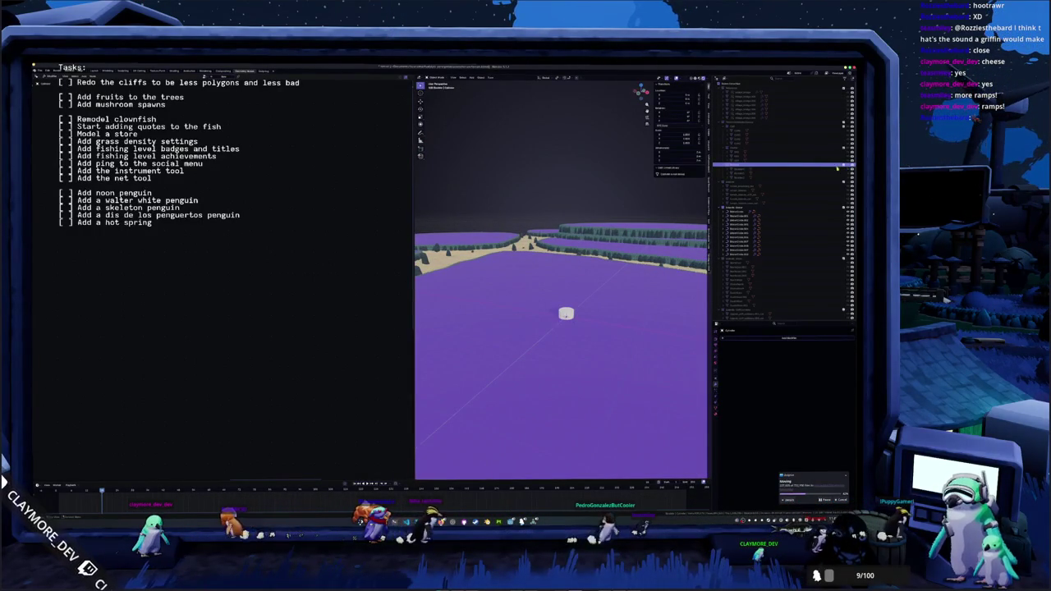
key("KP_Decimal")
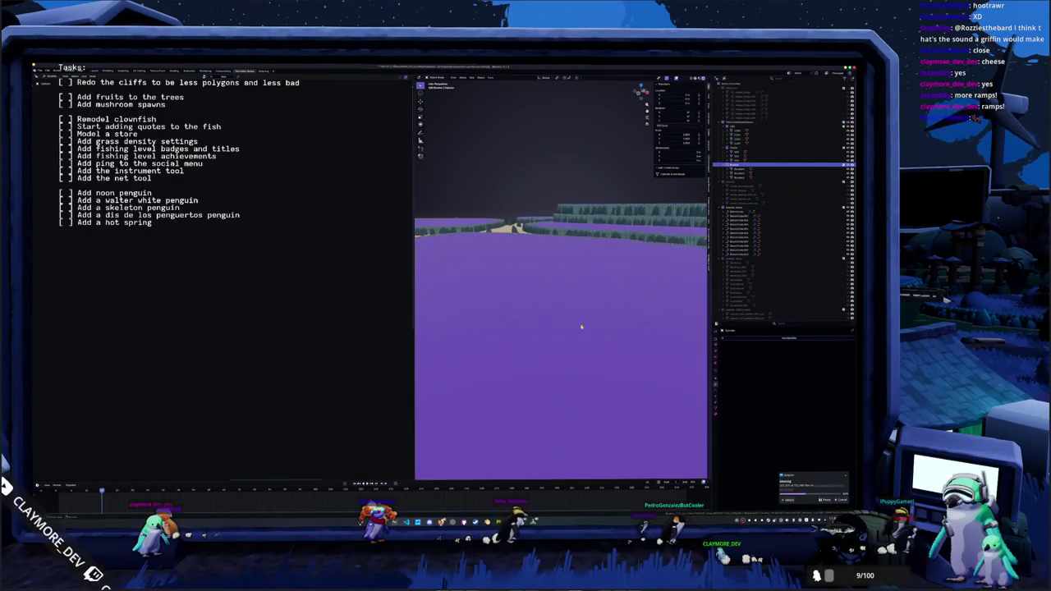
scroll(611, 404, "down", 3)
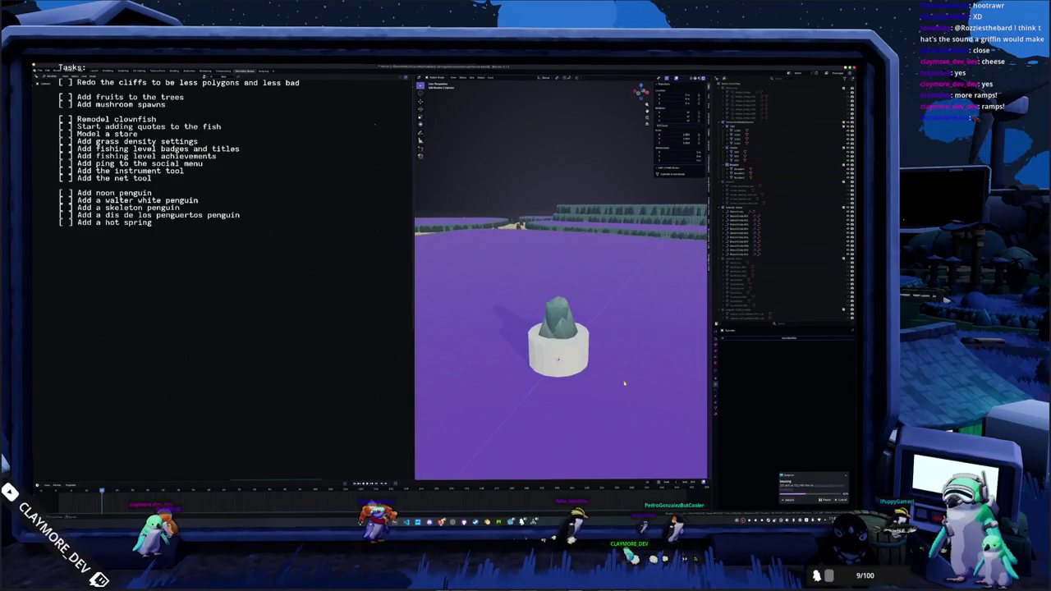
- Scale the cylinder up and taller around the rock, then apply its transforms
key("s")
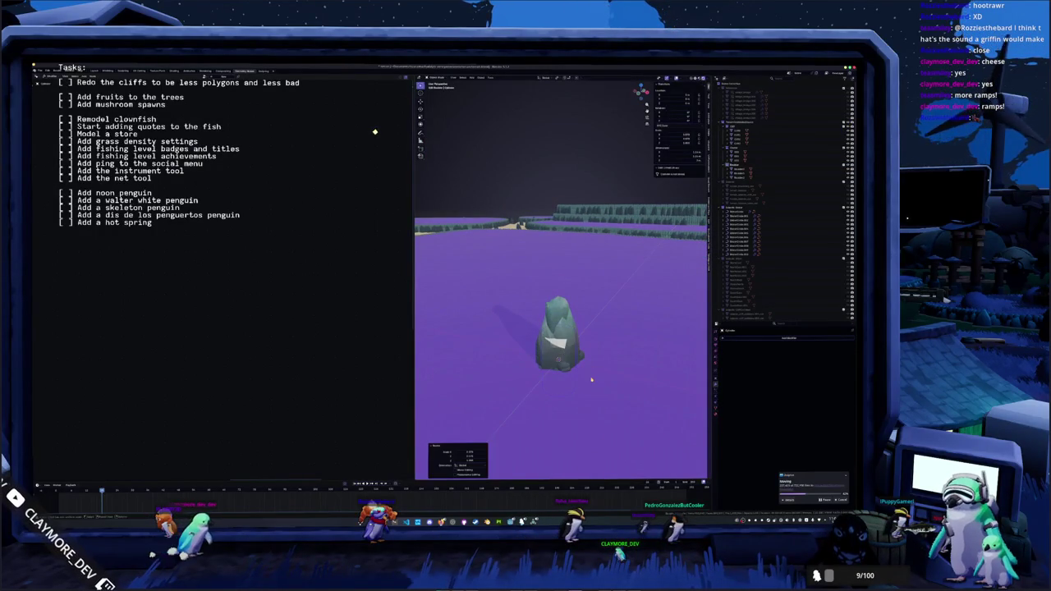
key("z")
mouse_move(598, 350)
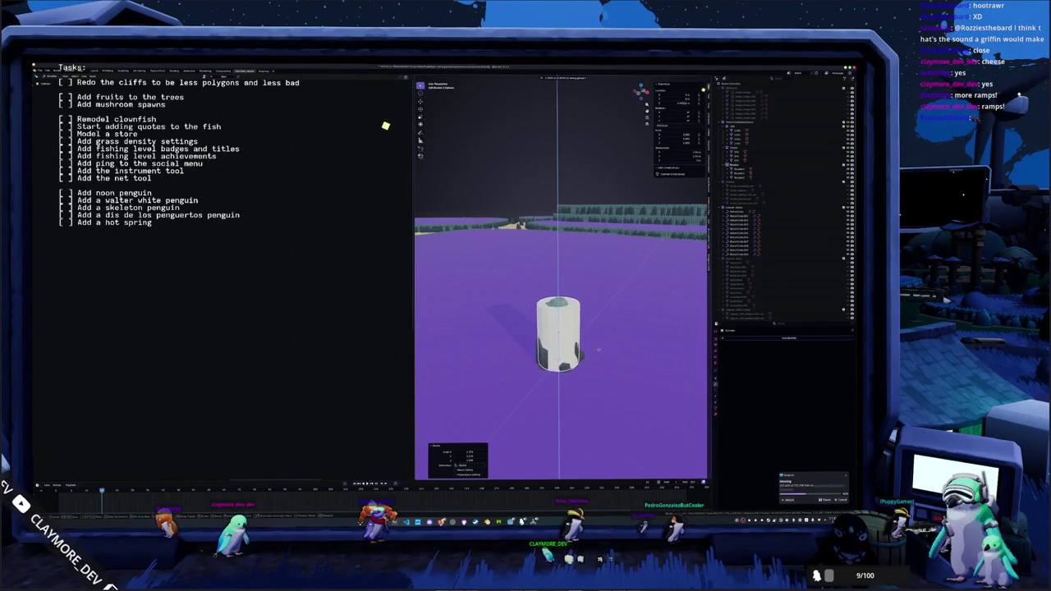
key("Tab")
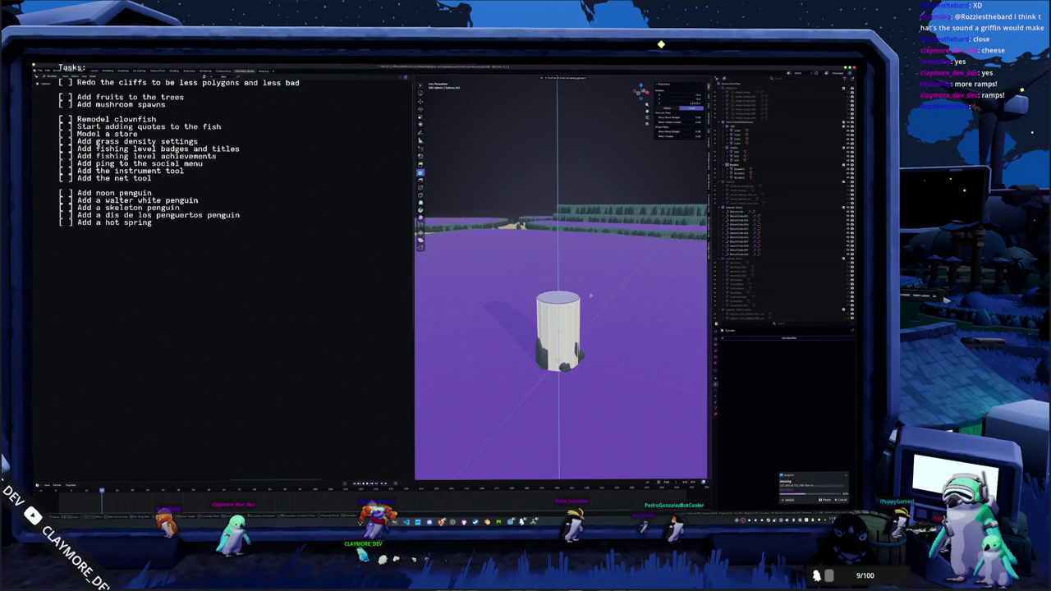
key("Tab")
key("ctrl+a")
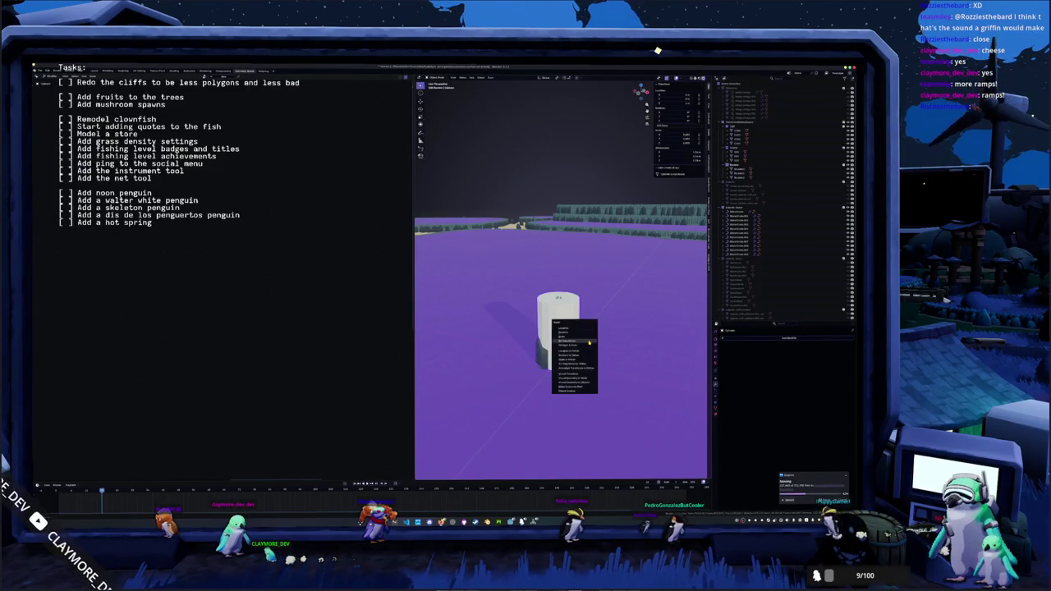
left_click(589, 343)
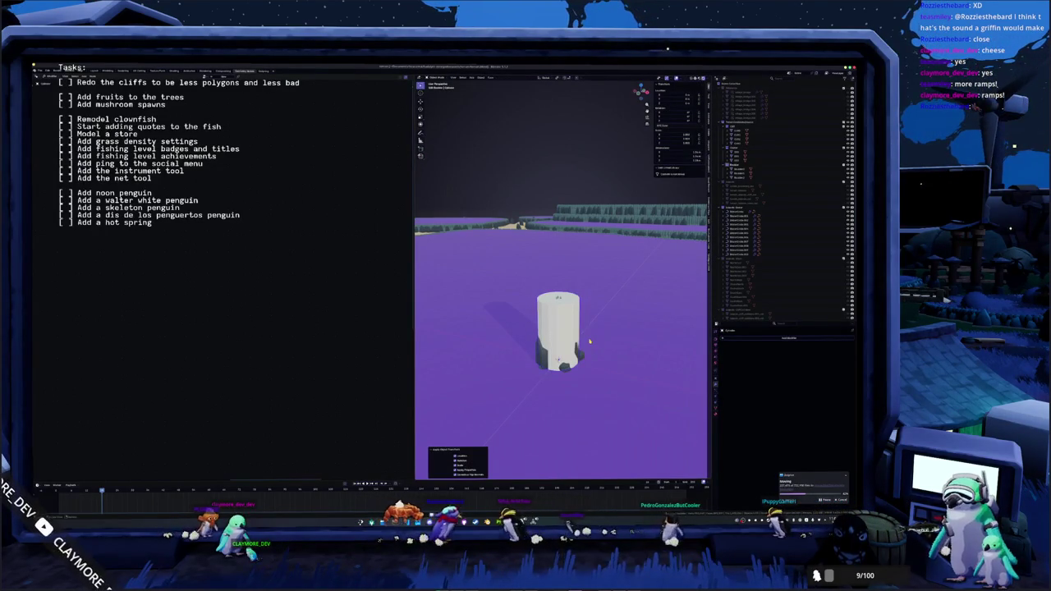
- Drag the pillar into the instanced collection and select the cliff geometry-nodes object
left_click(748, 190)
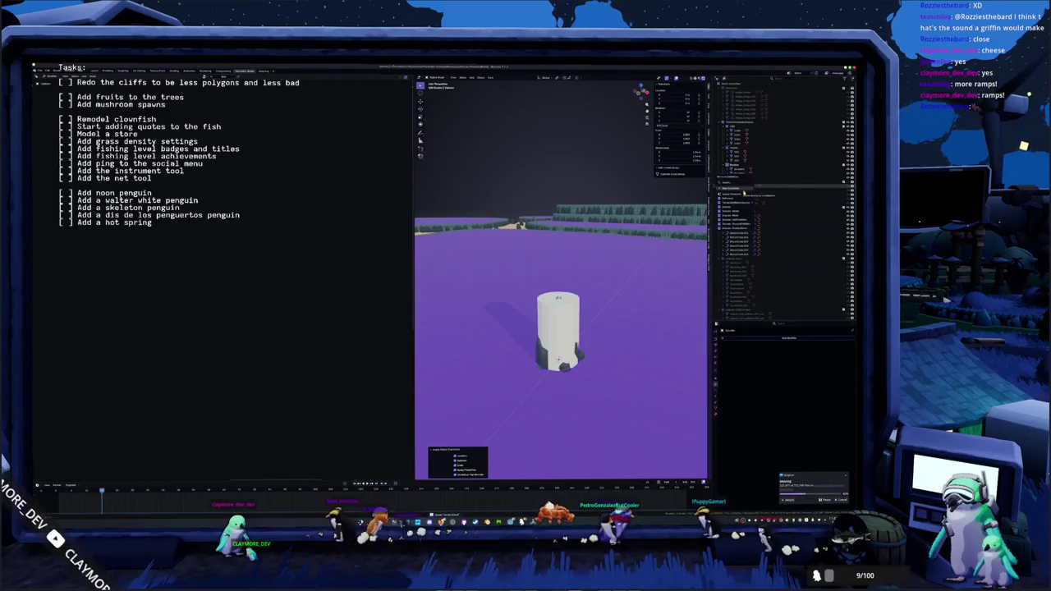
left_click_drag(740, 200, 767, 218)
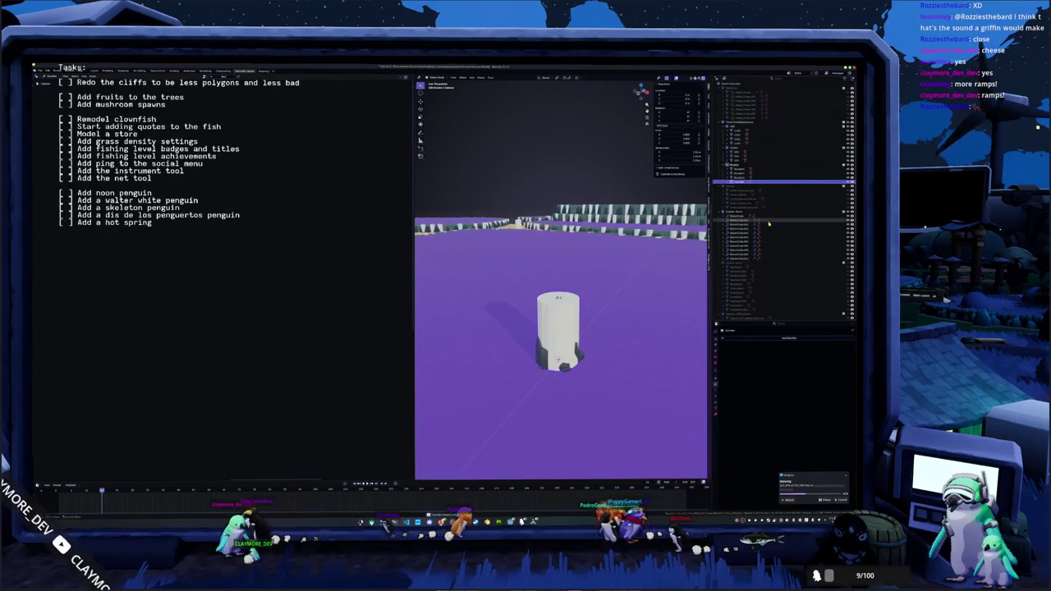
left_click(739, 174)
left_click(739, 173)
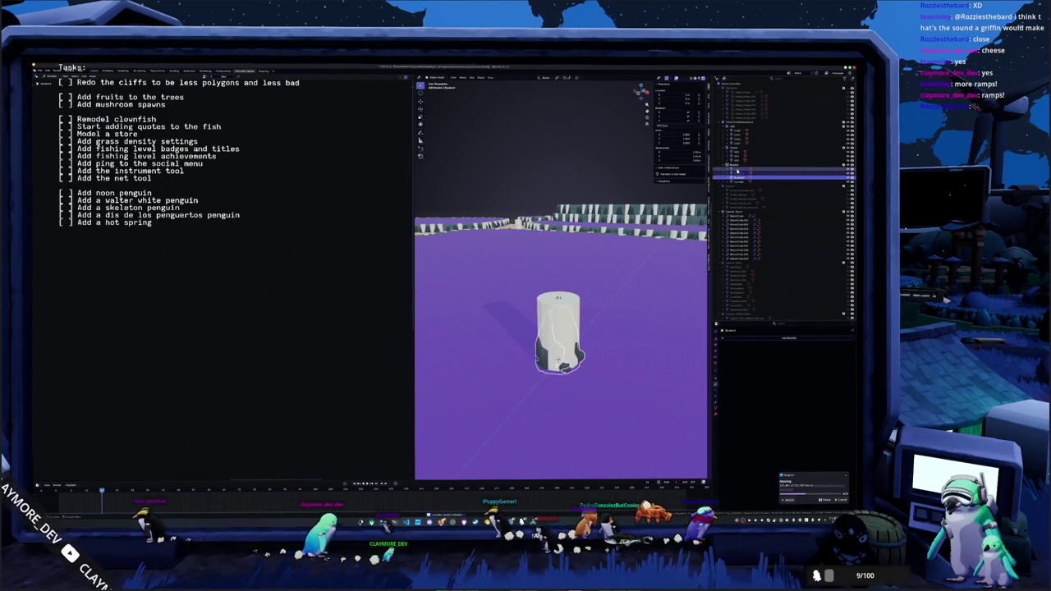
left_click(742, 121)
key("KP_Decimal")
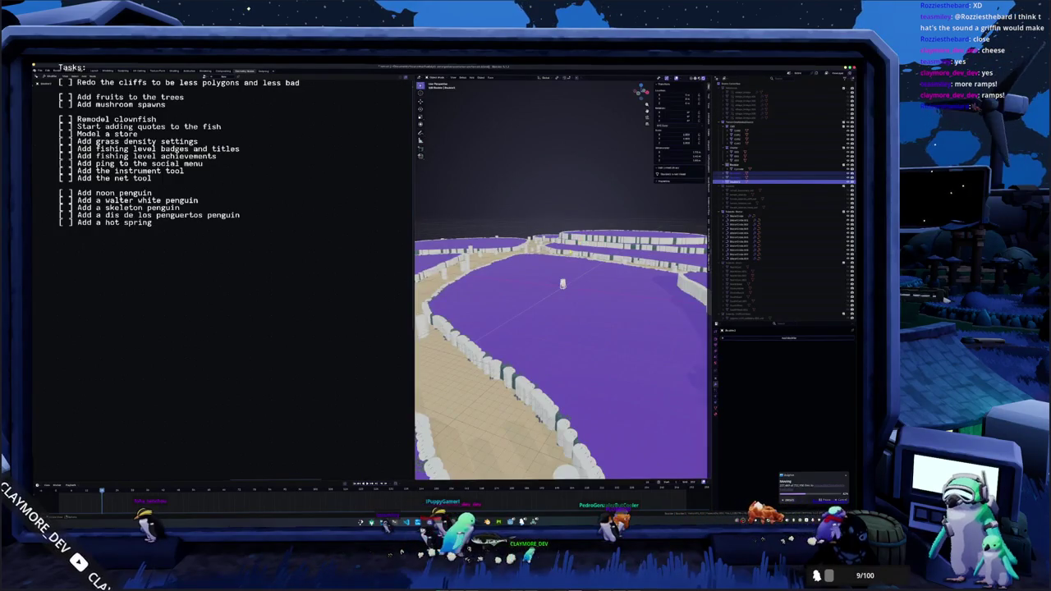
left_click(739, 224)
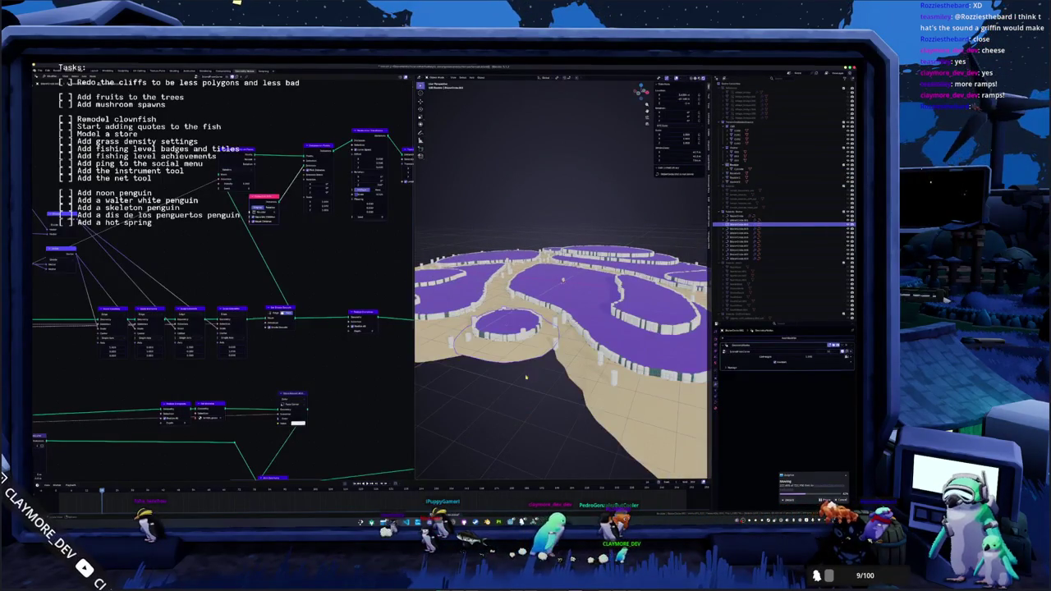
- Duplicate the range of cliff objects in place and move the copies into a new collection
key("Down")
key("Down")
key("Down")
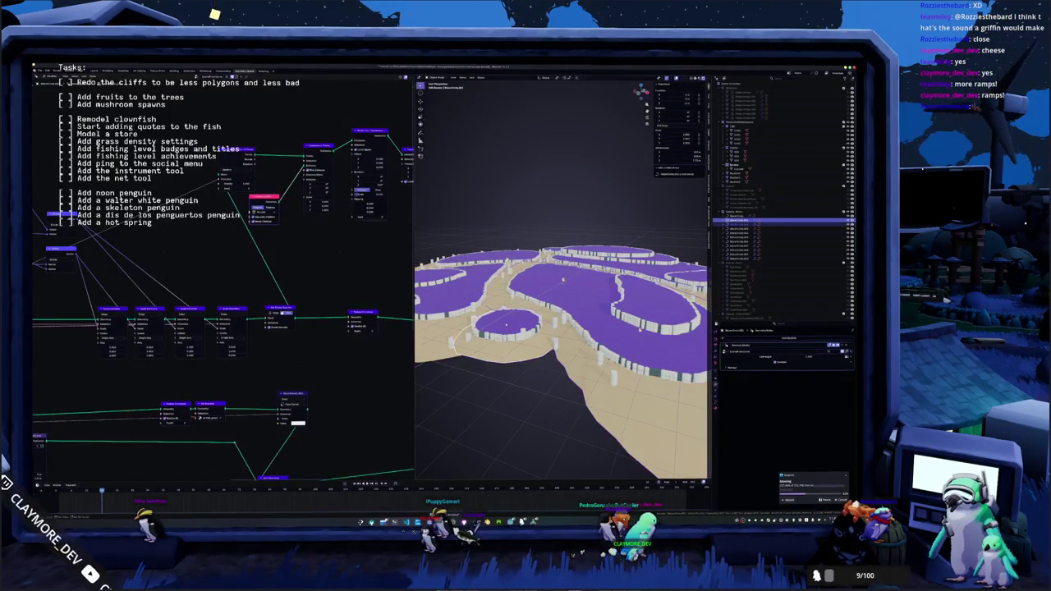
left_click(744, 216, "shift")
key("shift+d")
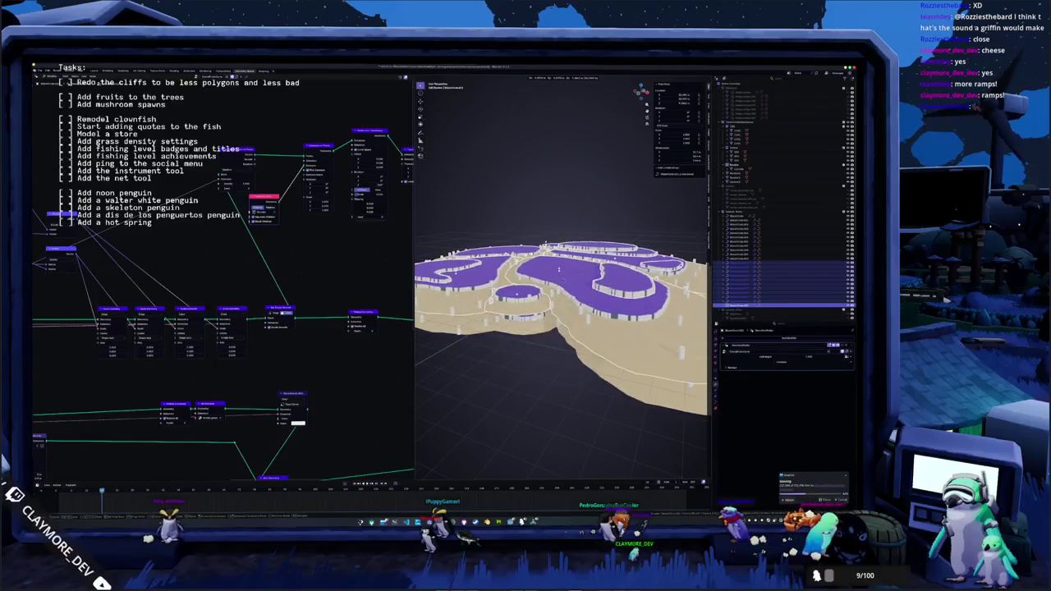
key("Escape")
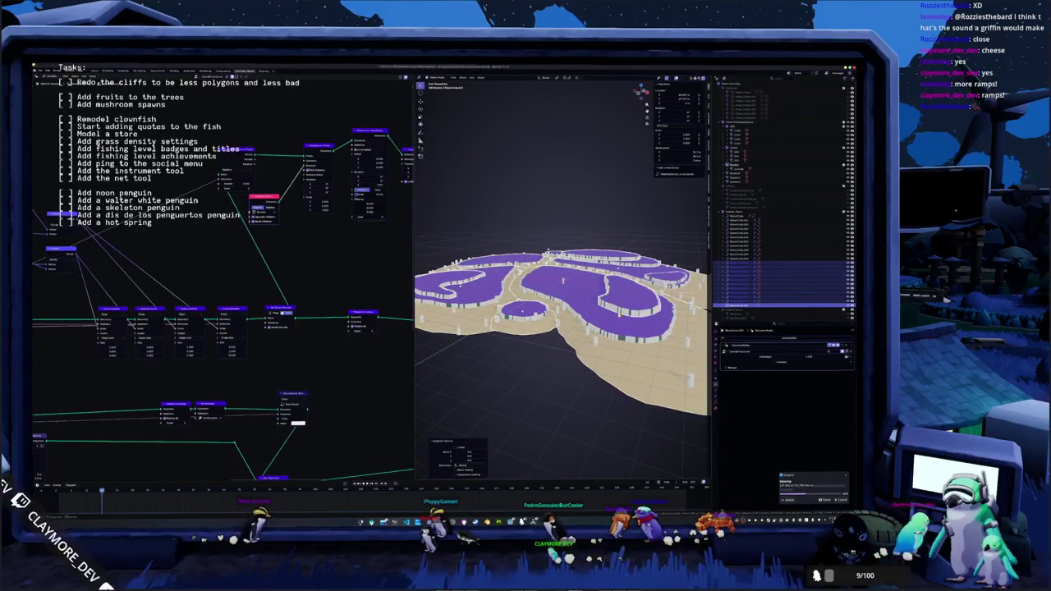
key("m")
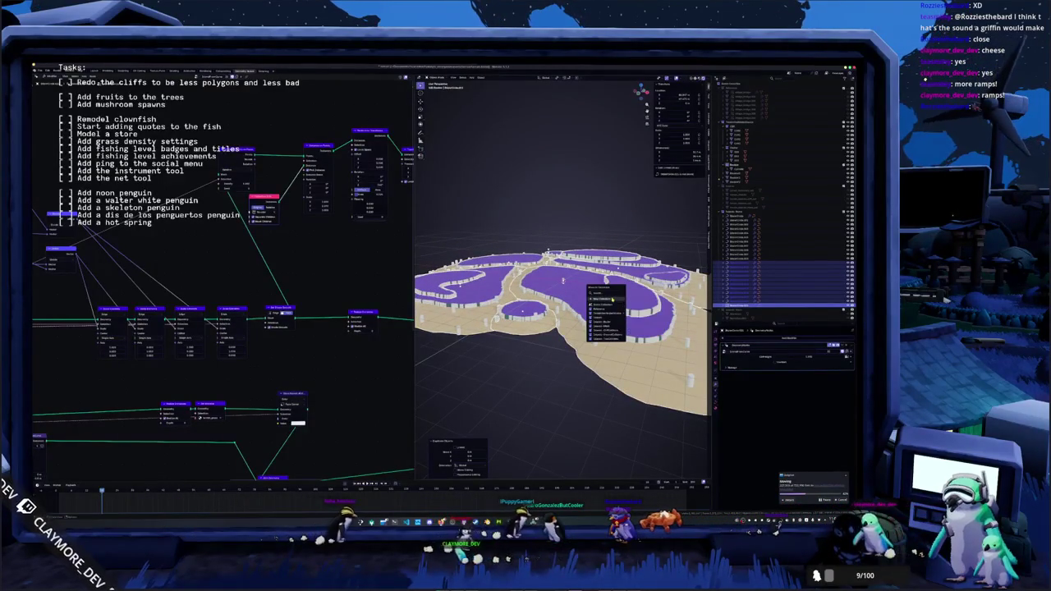
left_click(639, 312)
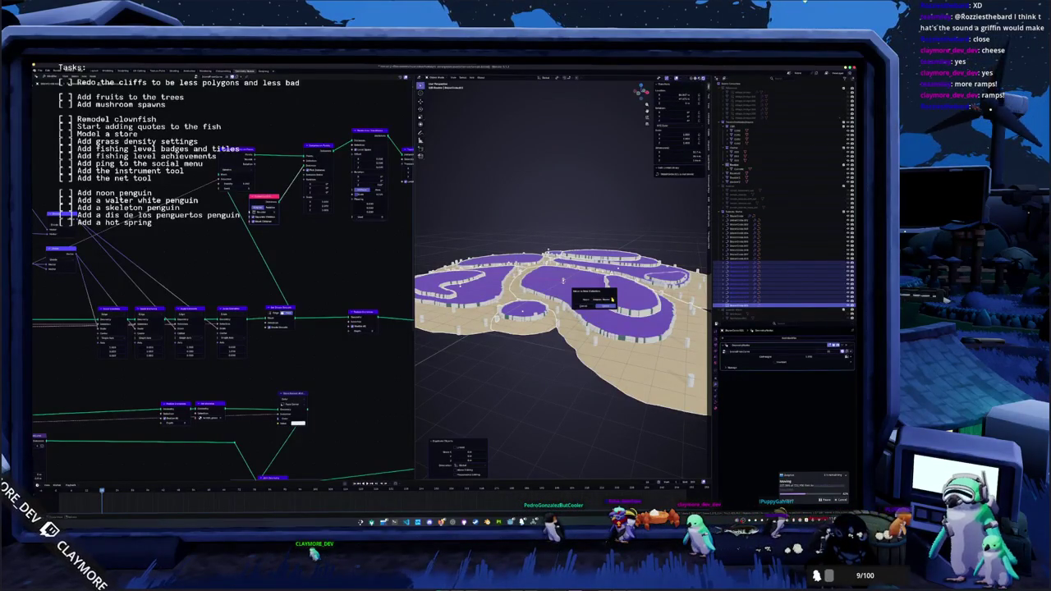
key("Return")
scroll(562, 328, "up", 3)
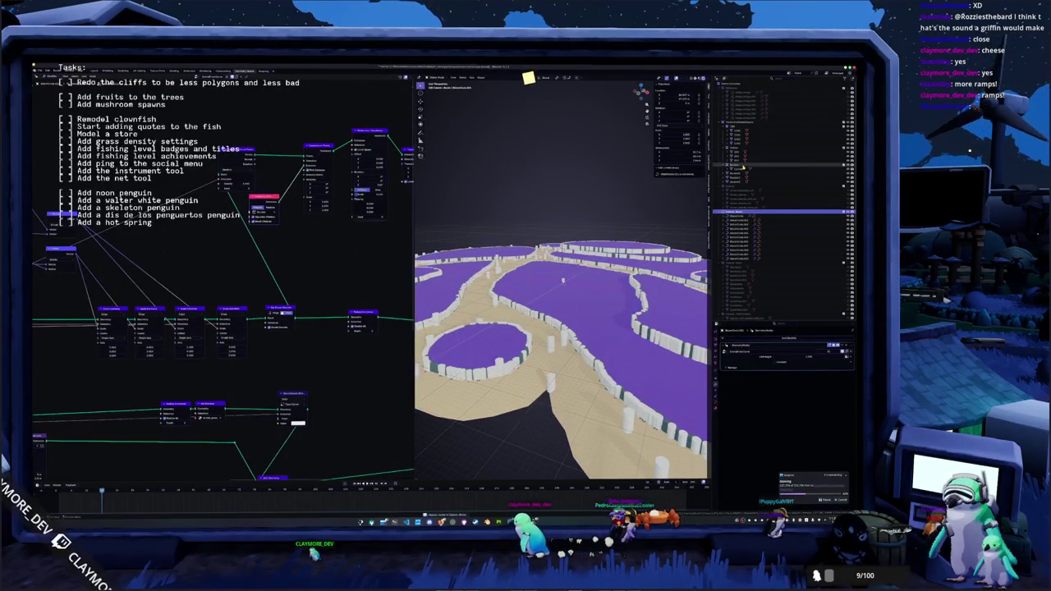
left_click(736, 178)
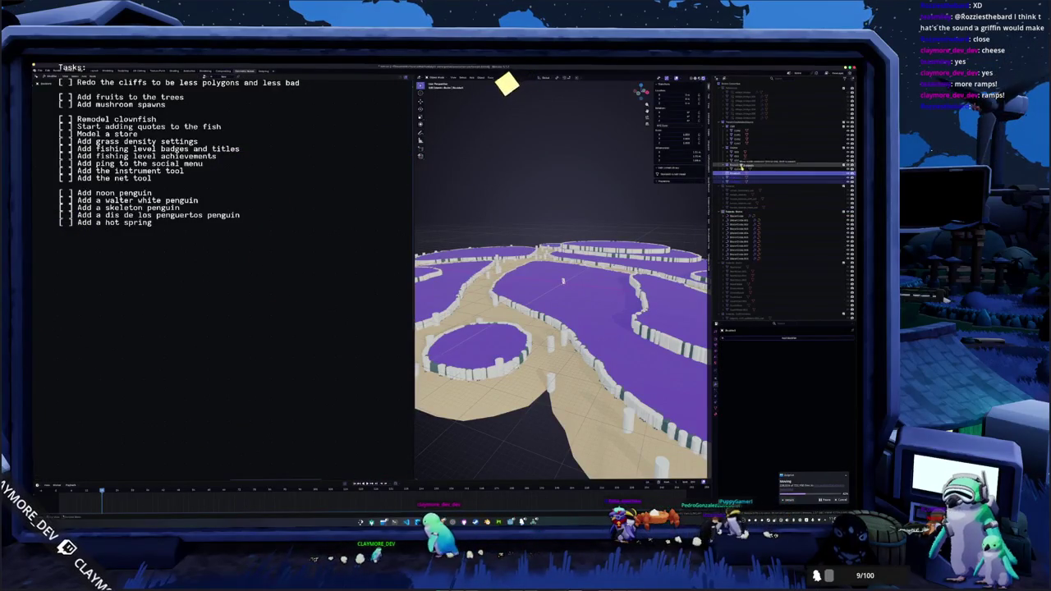
left_click(738, 177)
left_click(780, 183)
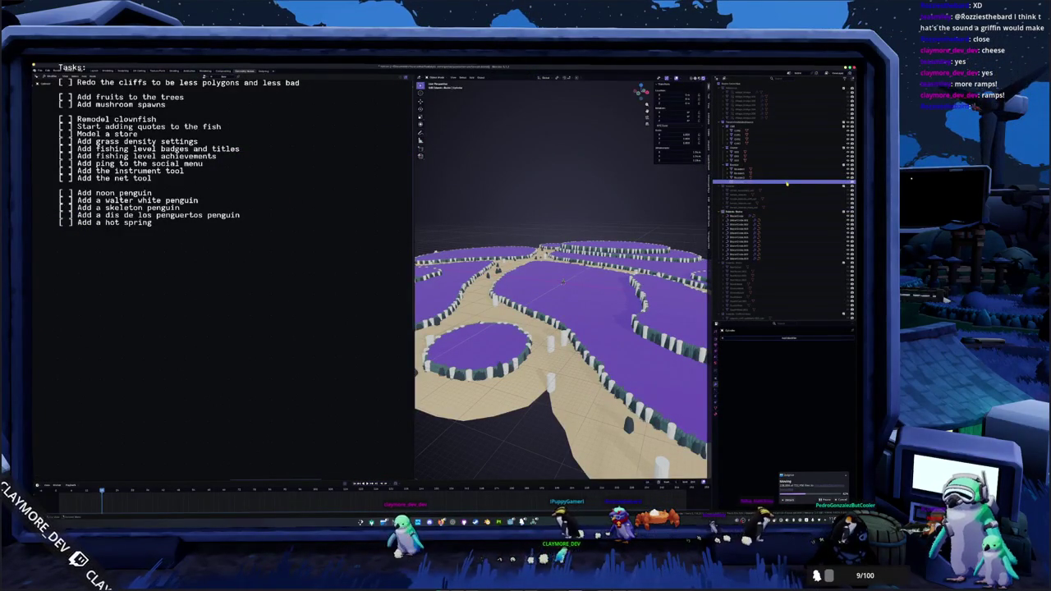
key("h")
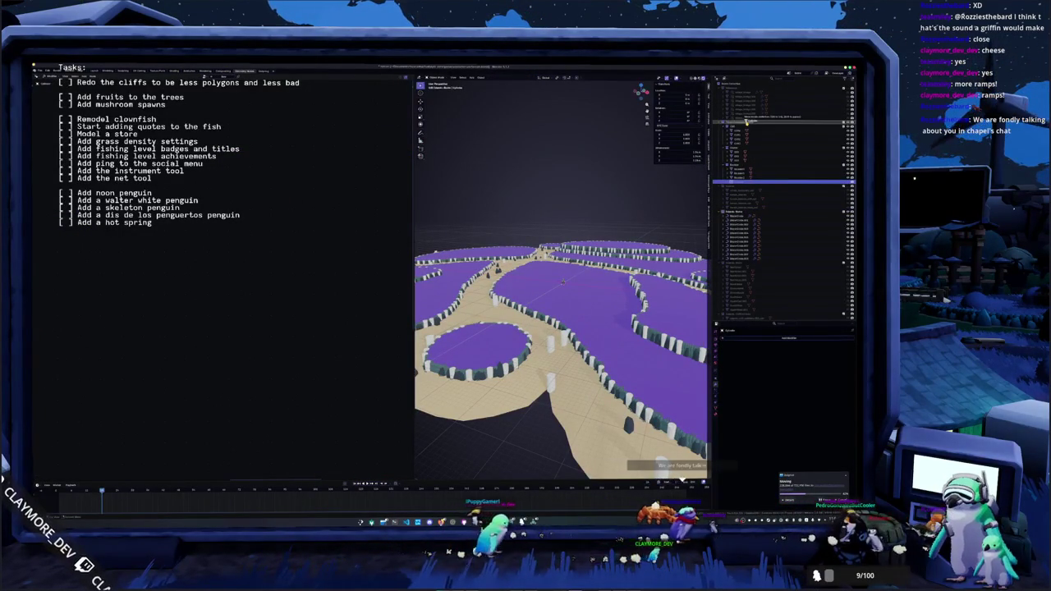
left_click_drag(569, 247, 569, 204)
scroll(748, 250, "down", 4)
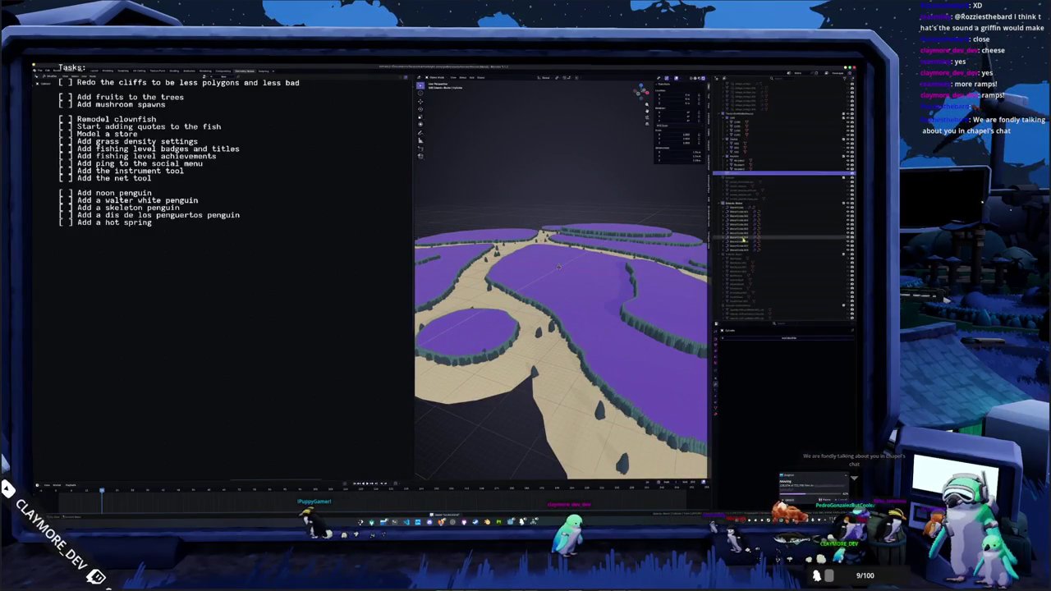
scroll(748, 250, "up", 3)
left_click(742, 265)
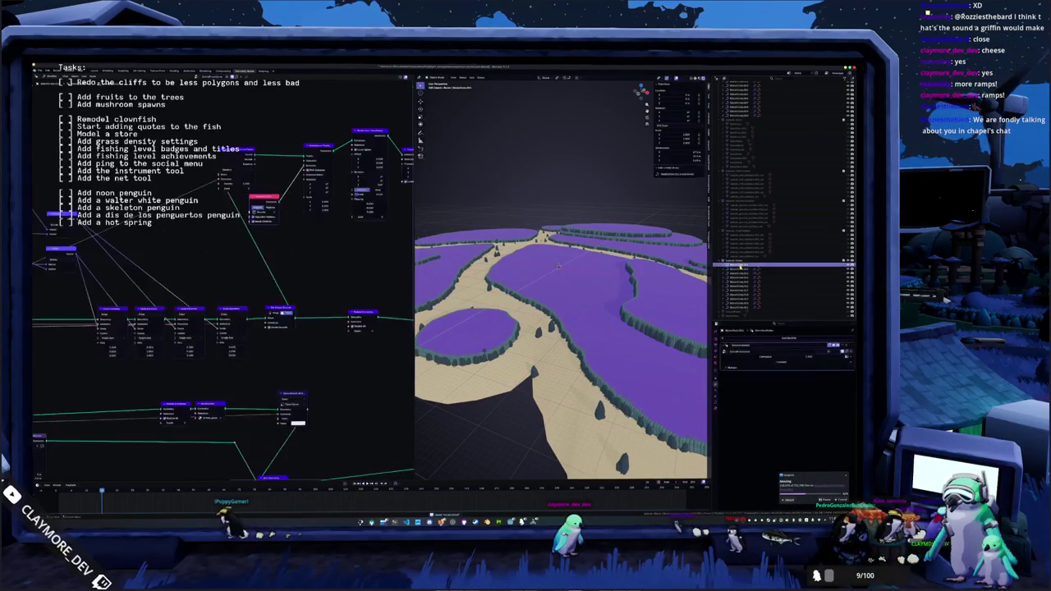
left_click(741, 307, "shift")
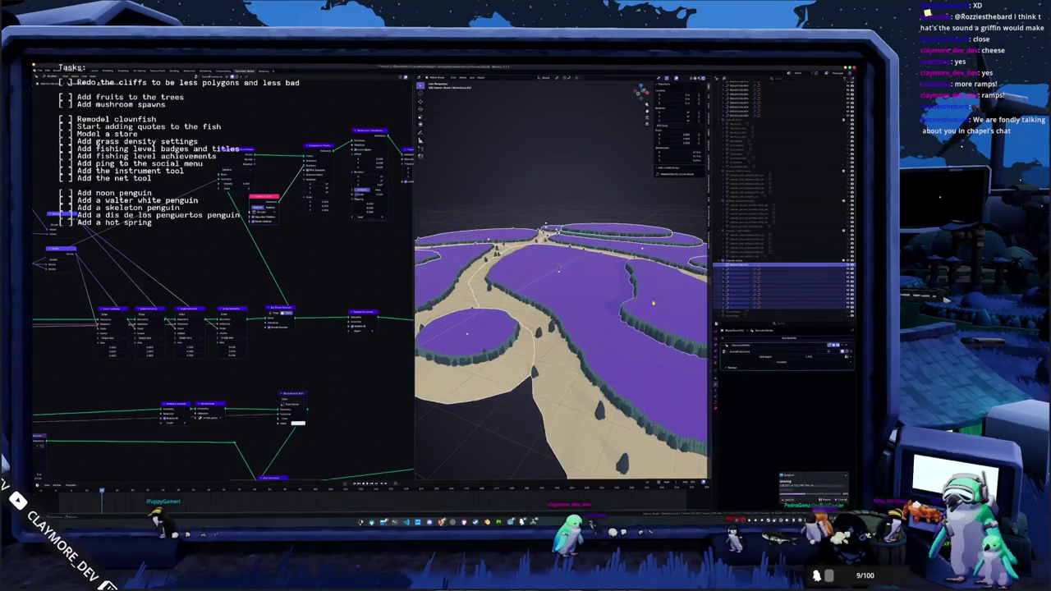
left_click(652, 291)
scroll(726, 235, "up", 8)
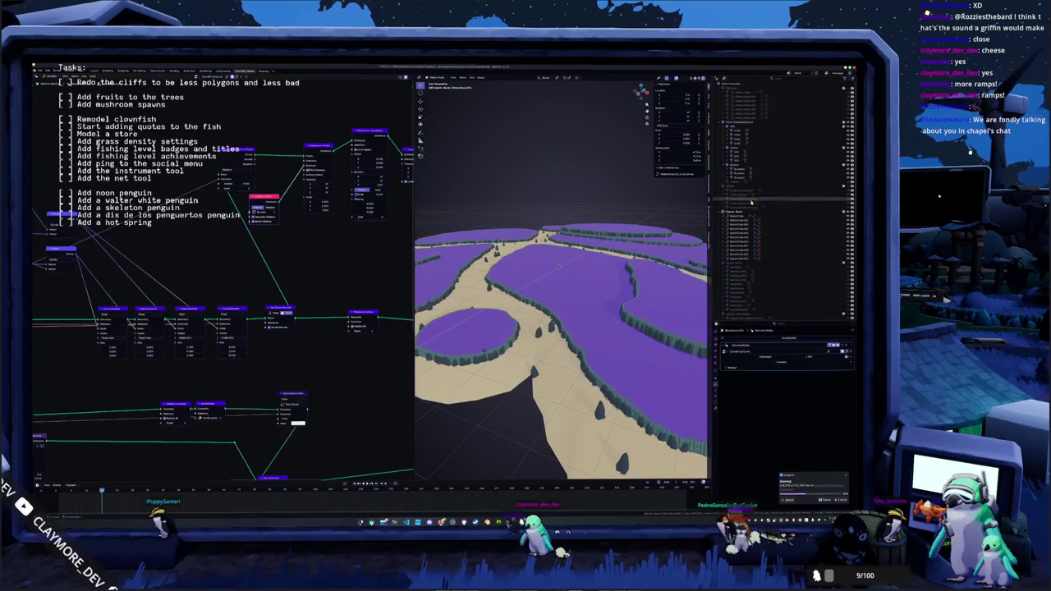
left_click(735, 170)
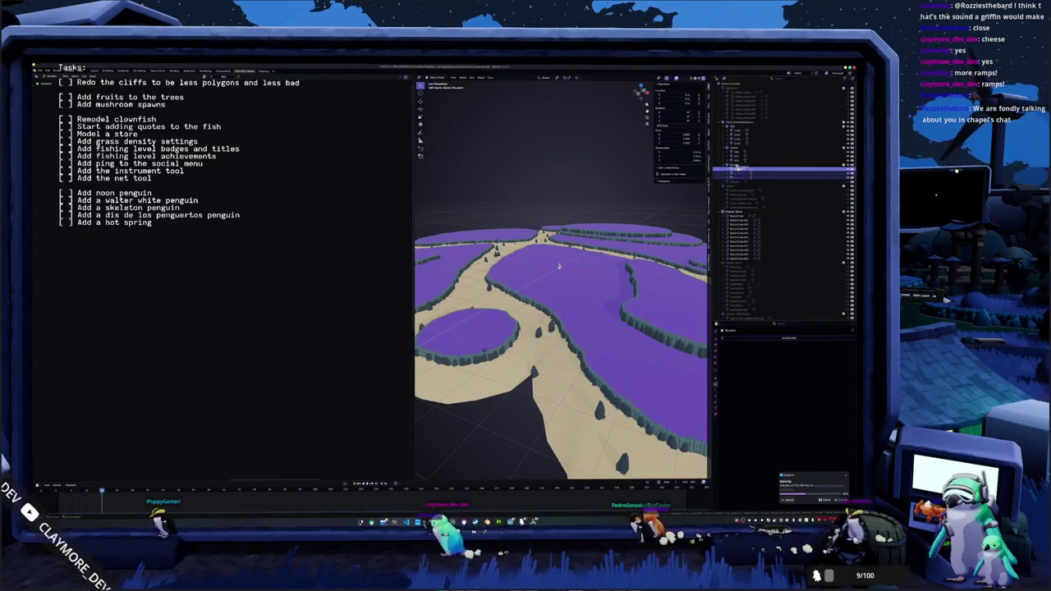
left_click(734, 131)
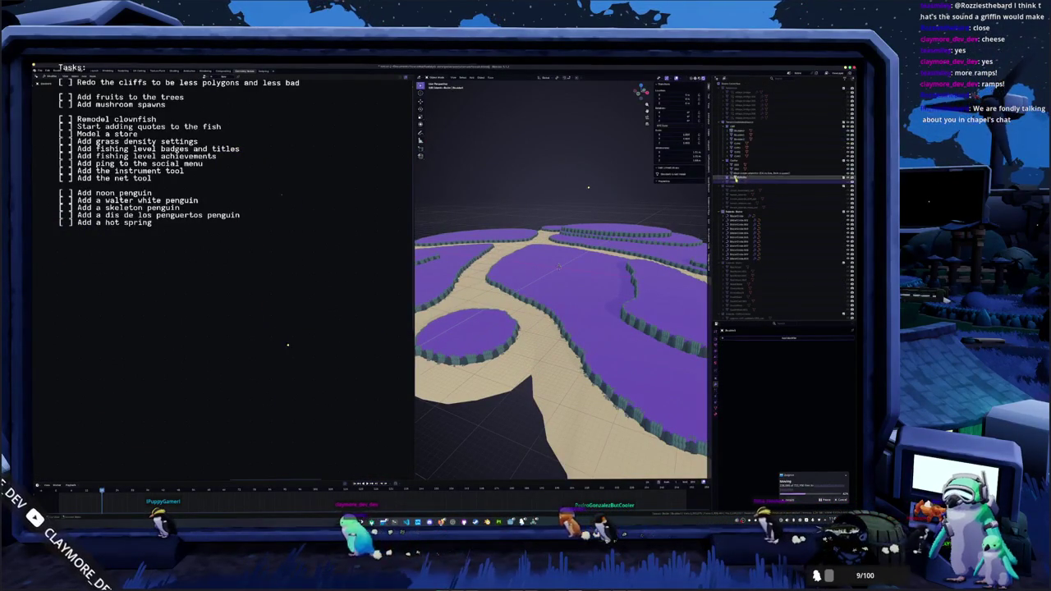
scroll(558, 266, "down", 2)
left_click(738, 218)
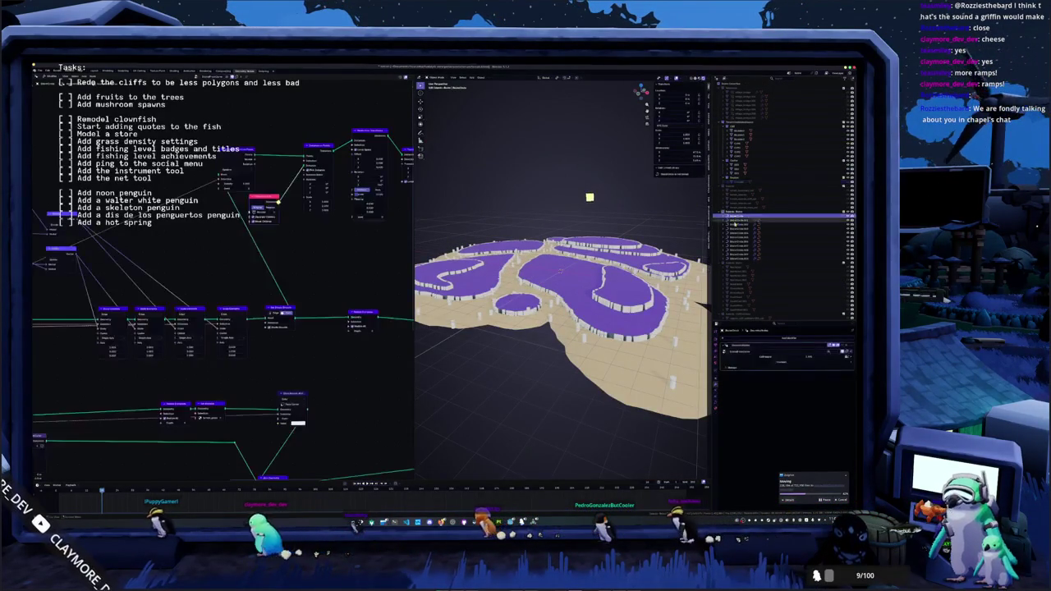
- Select the block of duplicated cliff objects in the Outliner and delete them
left_click(739, 265)
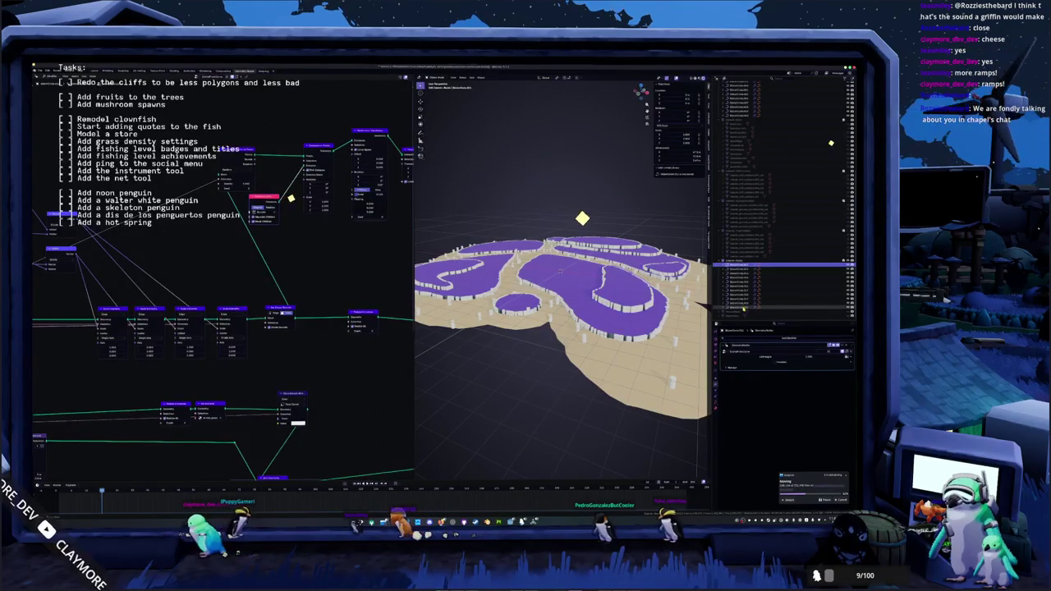
left_click(739, 309, "shift")
right_click(567, 226)
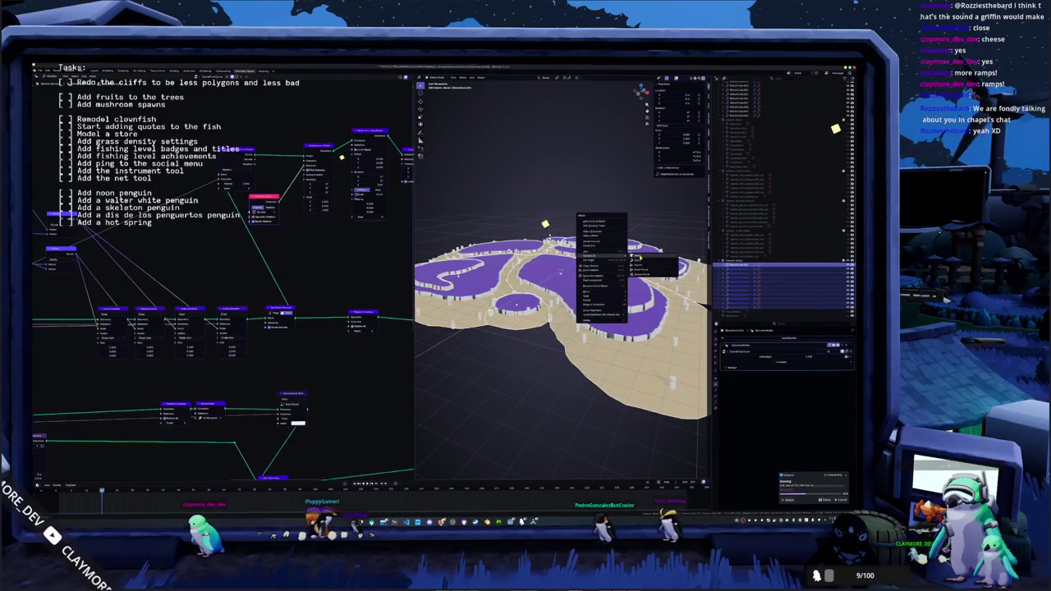
left_click(592, 317)
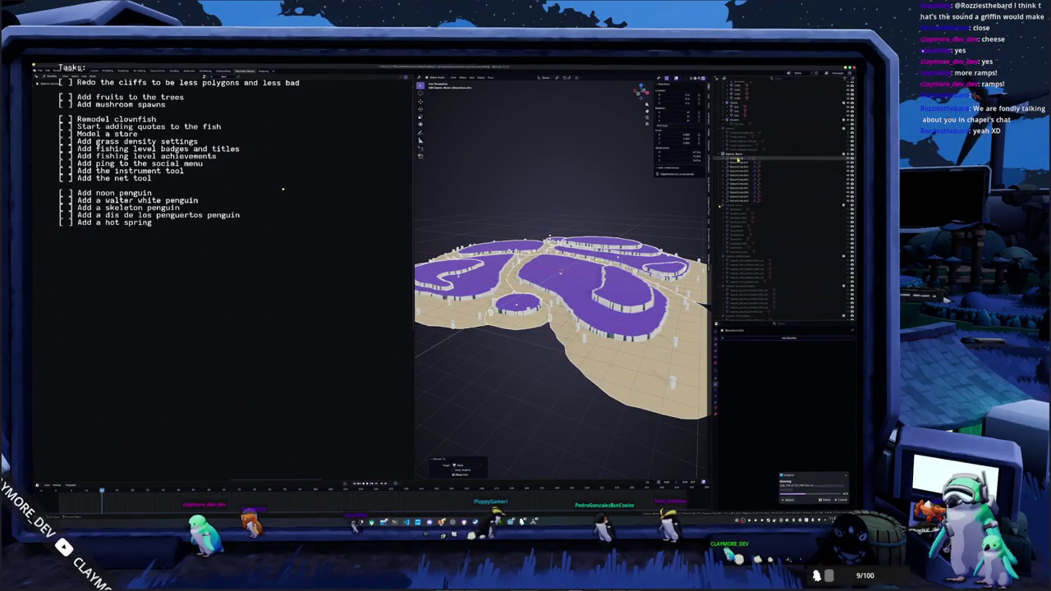
- Move an object into a different collection in the Outliner
scroll(739, 164, "up", 1)
left_click(735, 166)
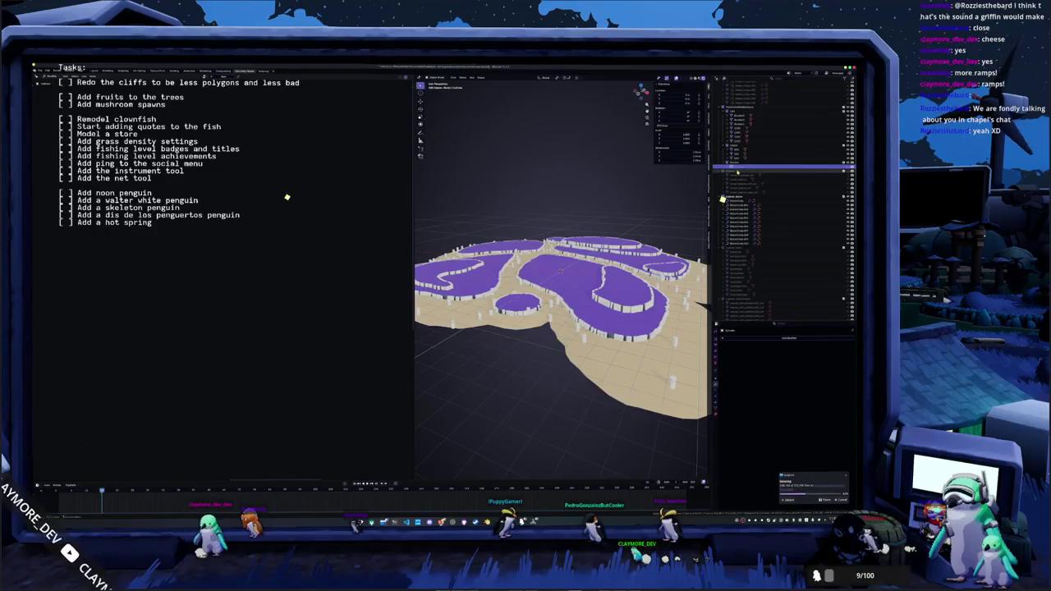
left_click(726, 194)
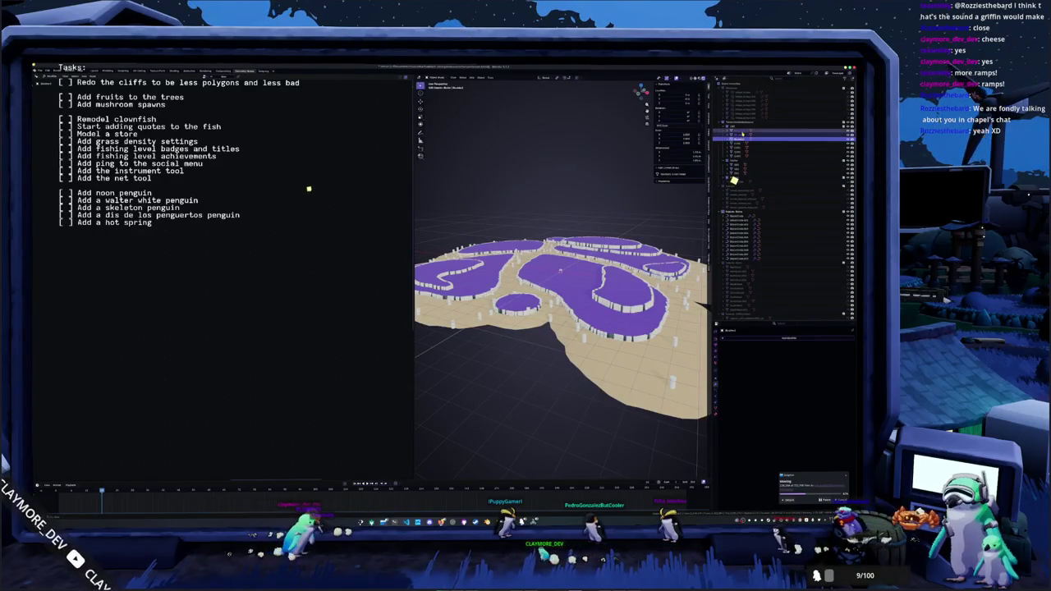
left_click_drag(751, 145, 743, 181)
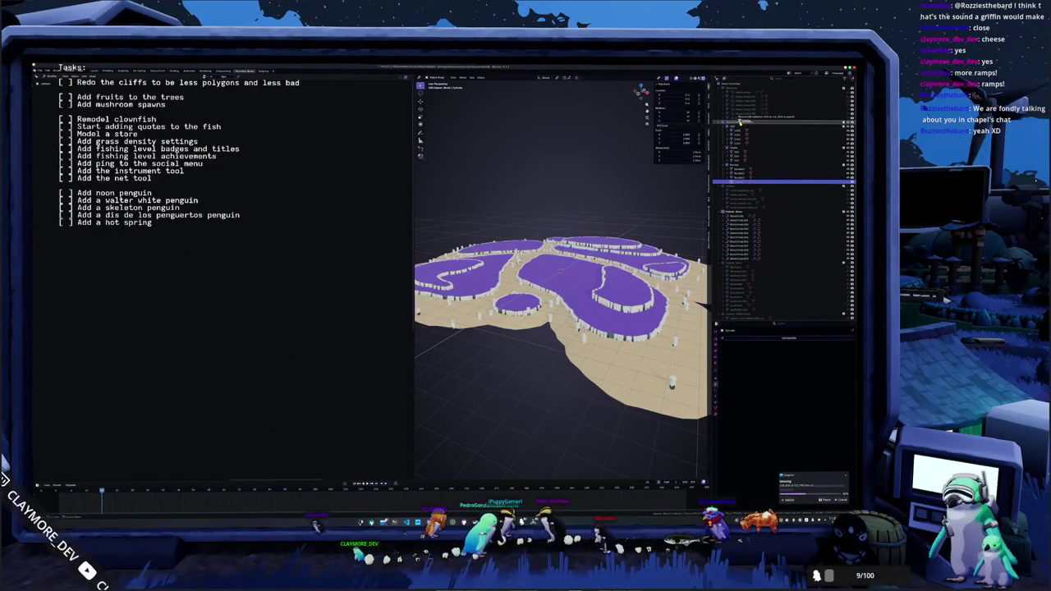
- Select the range of island cliff objects and switch to top orthographic view
scroll(764, 213, "down", 3)
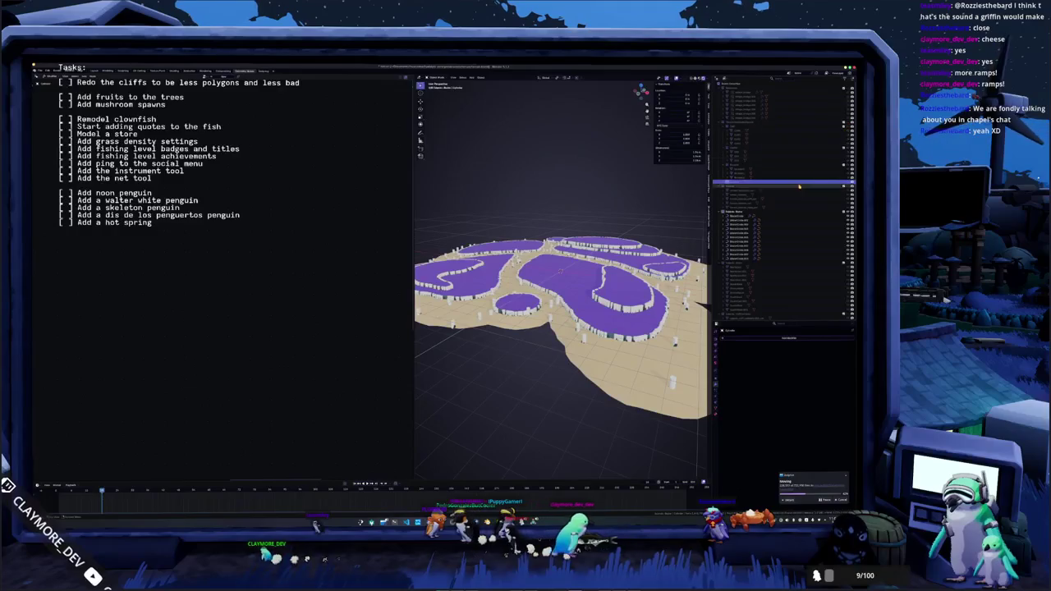
scroll(768, 235, "down", 3)
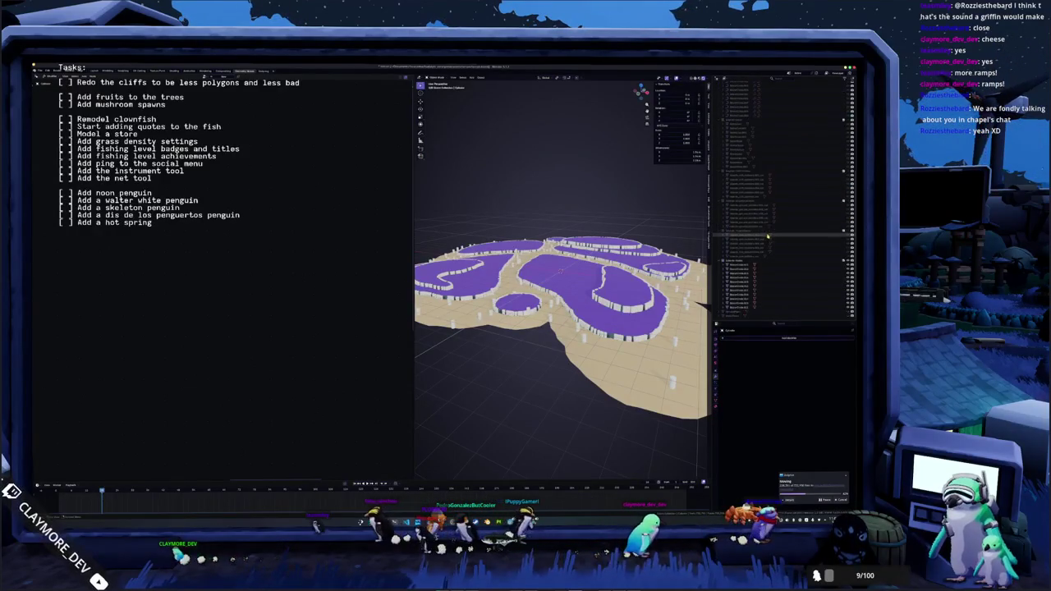
left_click(743, 264)
left_click(743, 309, "shift")
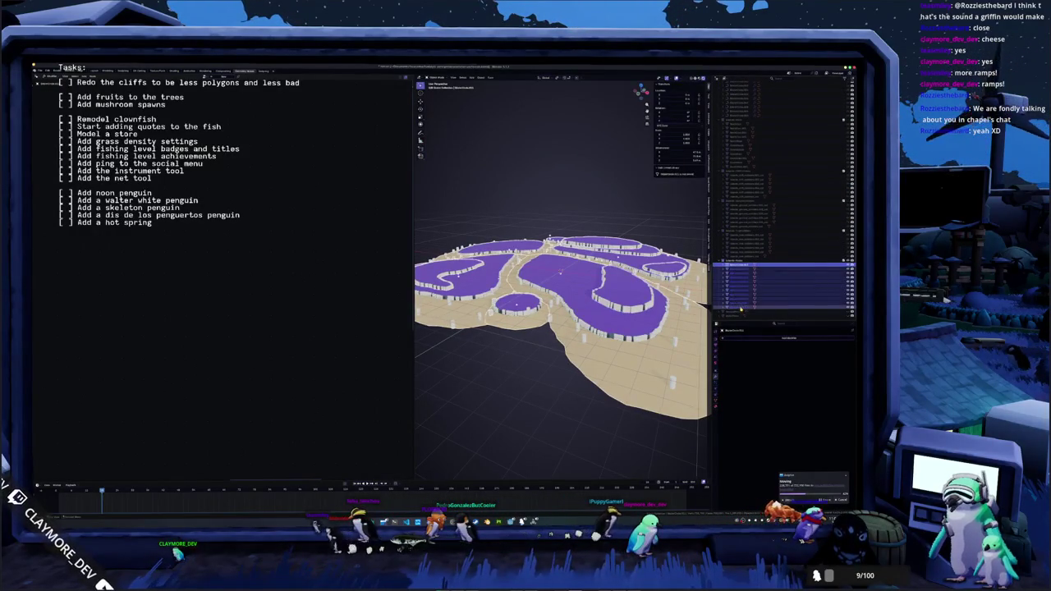
key("KP_7")
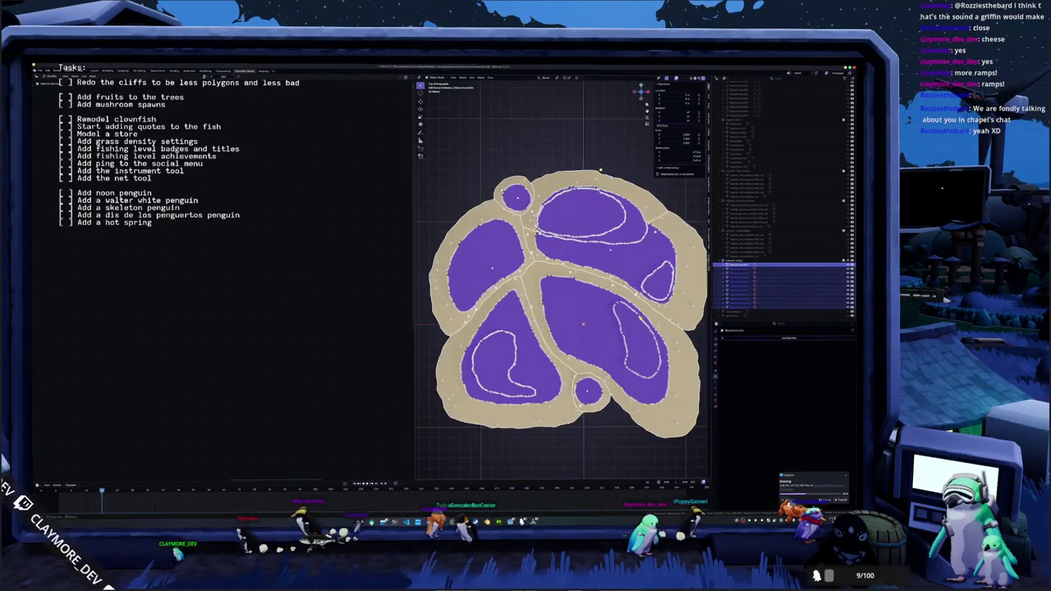
- In Edit Mode, select the island's right lobe as linked faces and delete them
key("Tab")
key("Tab")
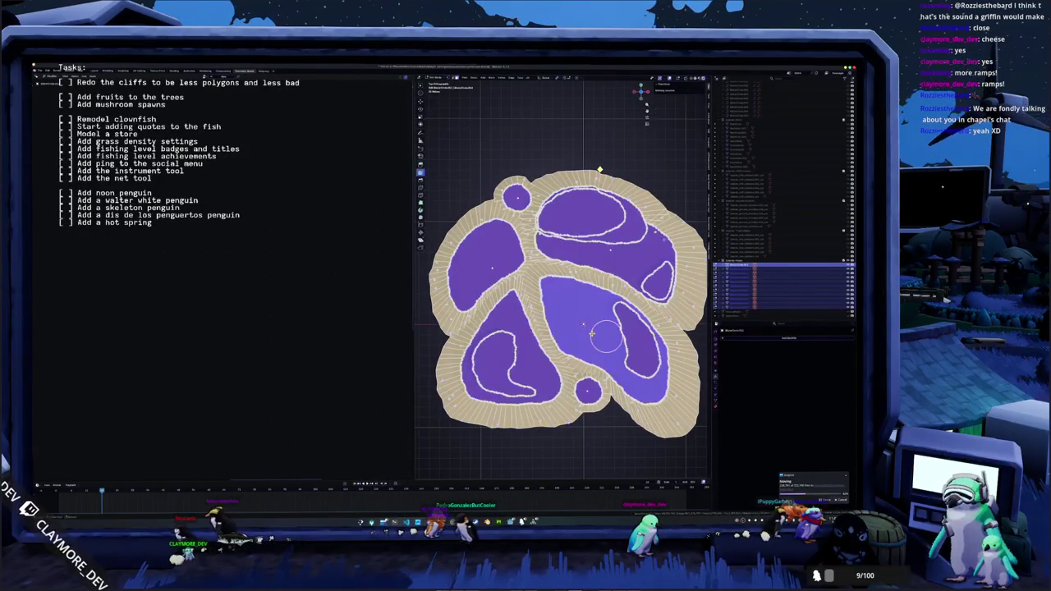
scroll(583, 320, "down", 2)
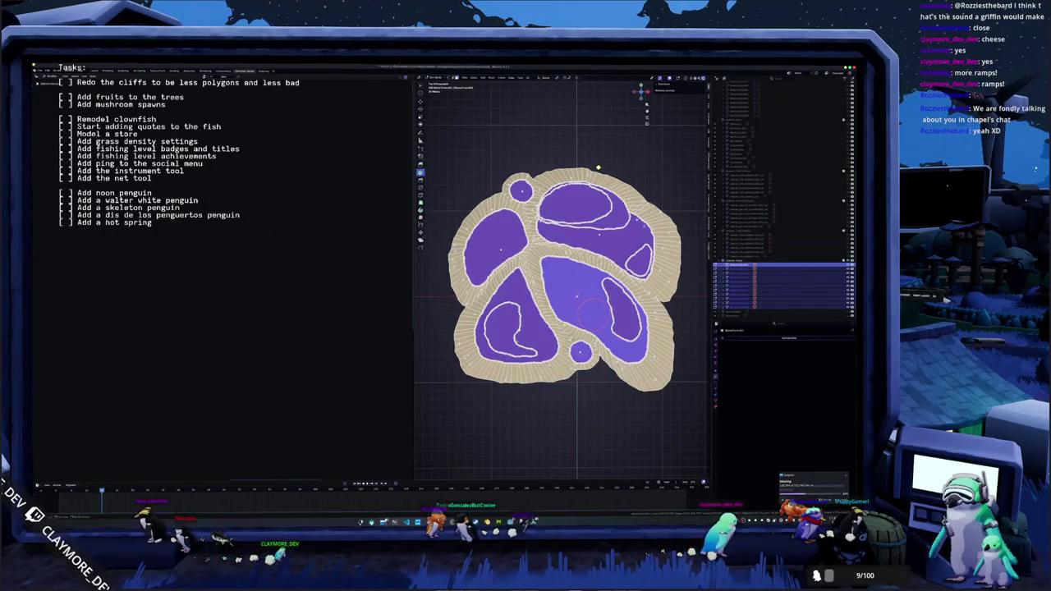
scroll(567, 329, "up", 1)
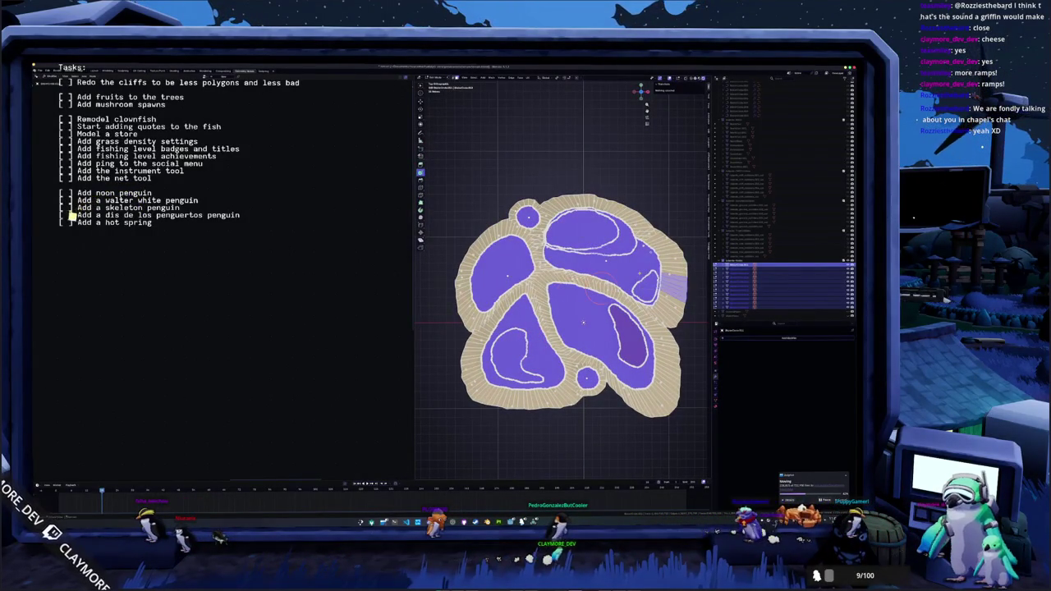
key("l")
right_click(640, 274)
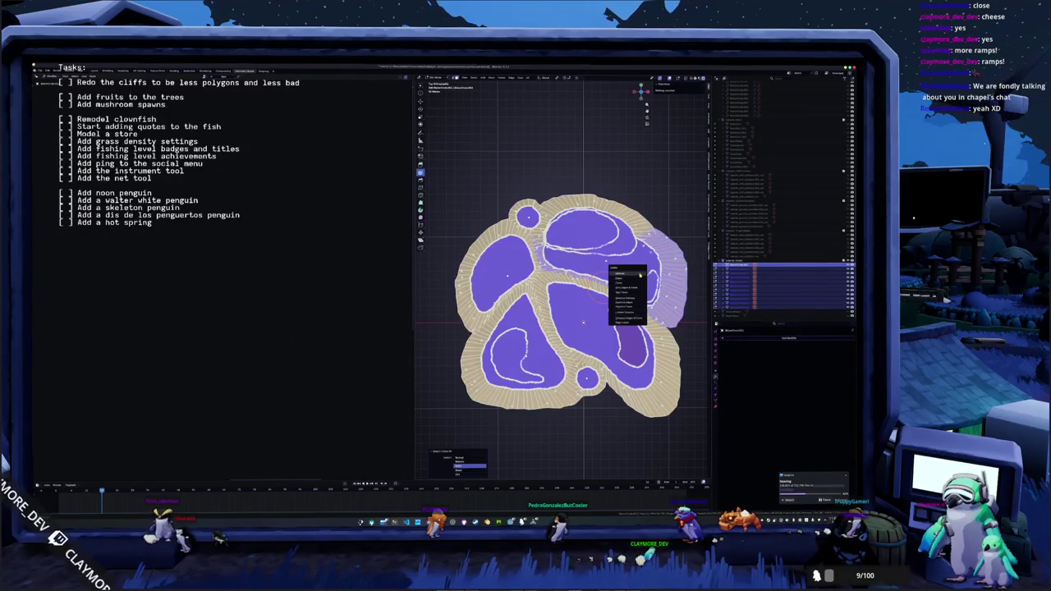
left_click(639, 276)
- Select a strip of island faces and grow it to the whole connected region
scroll(633, 270, "up", 5)
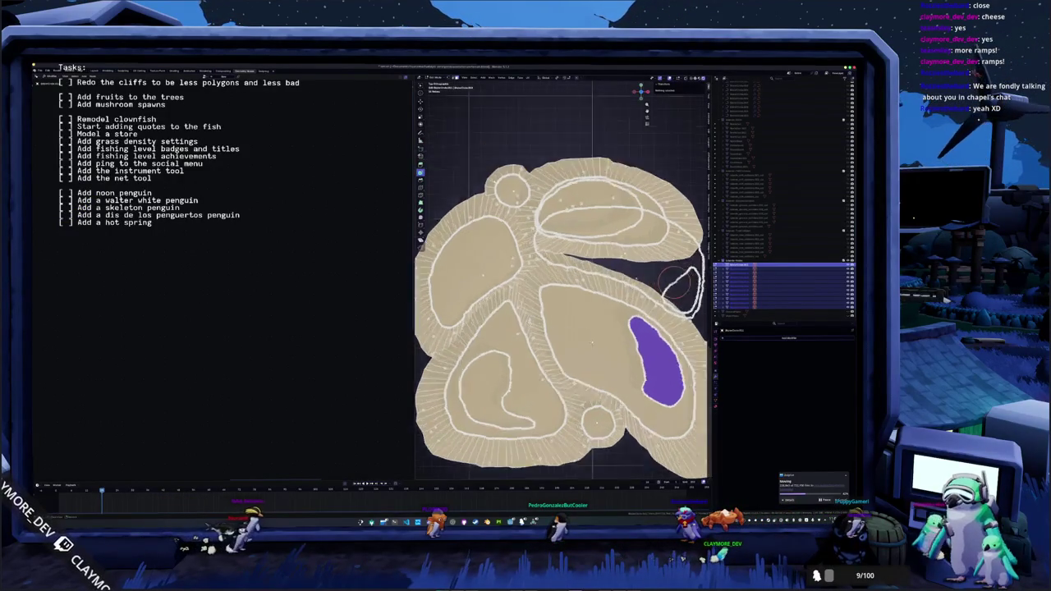
left_click(626, 280)
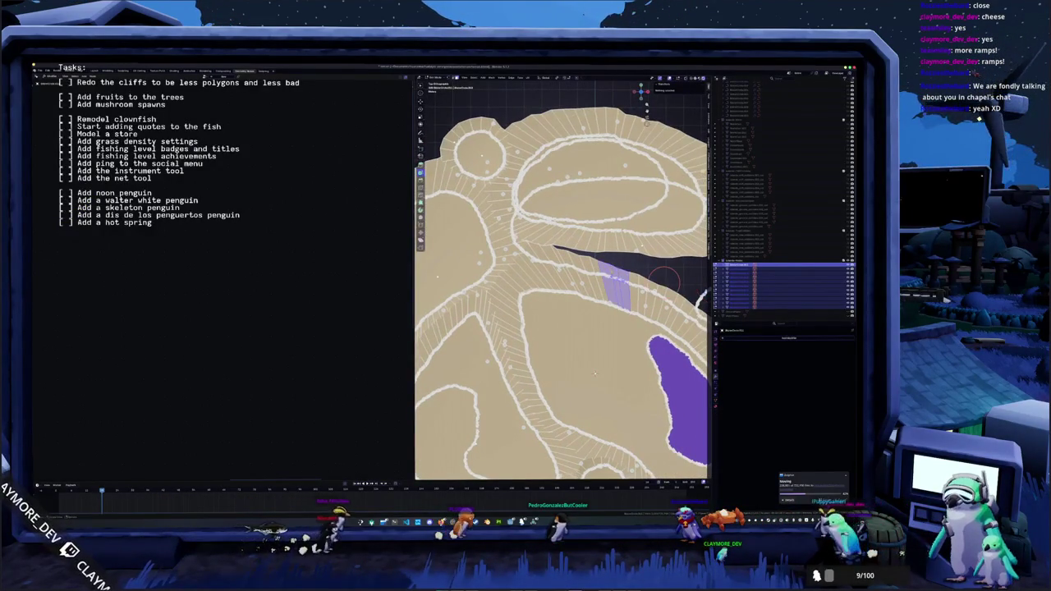
scroll(626, 280, "down", 2)
key("l")
scroll(586, 343, "up", 4)
scroll(601, 394, "up", 2)
scroll(601, 393, "down", 6)
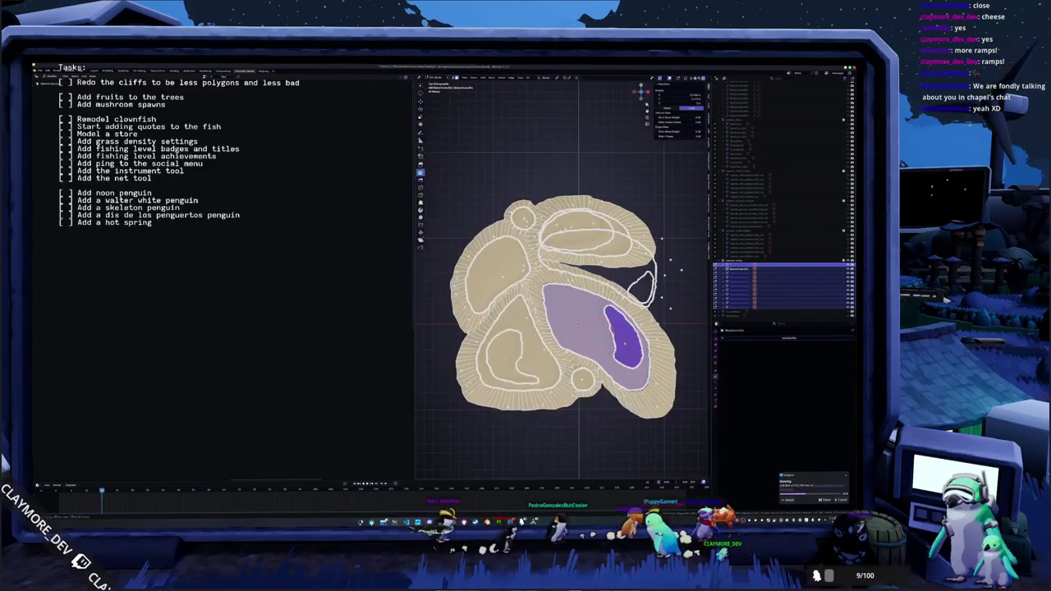
- Add the lower-left, upper-left and small round regions, then delete all selected faces
left_click_drag(617, 329, 606, 305)
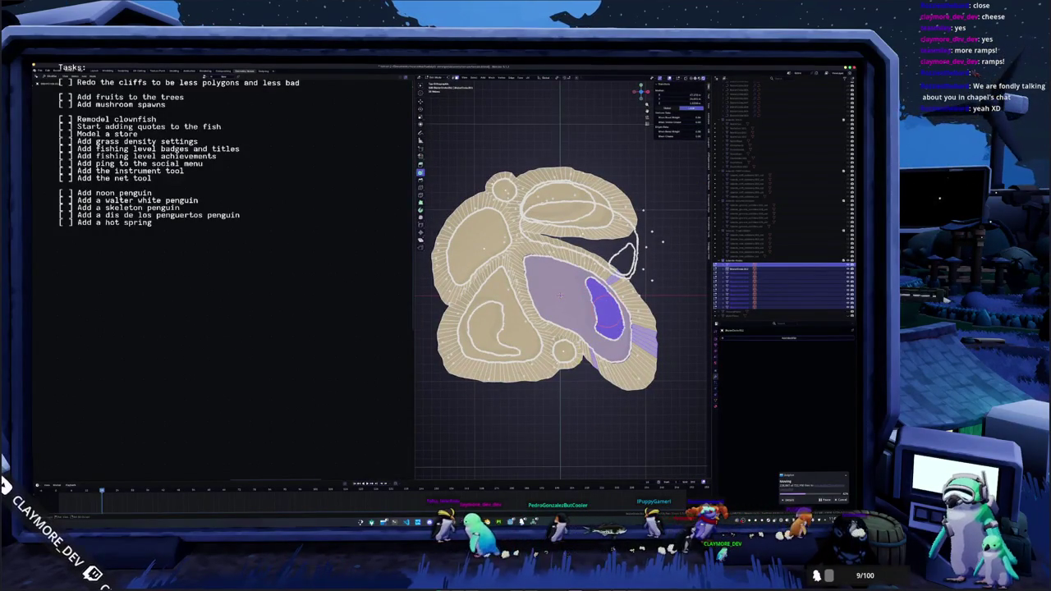
left_click_drag(575, 329, 598, 311)
key("l")
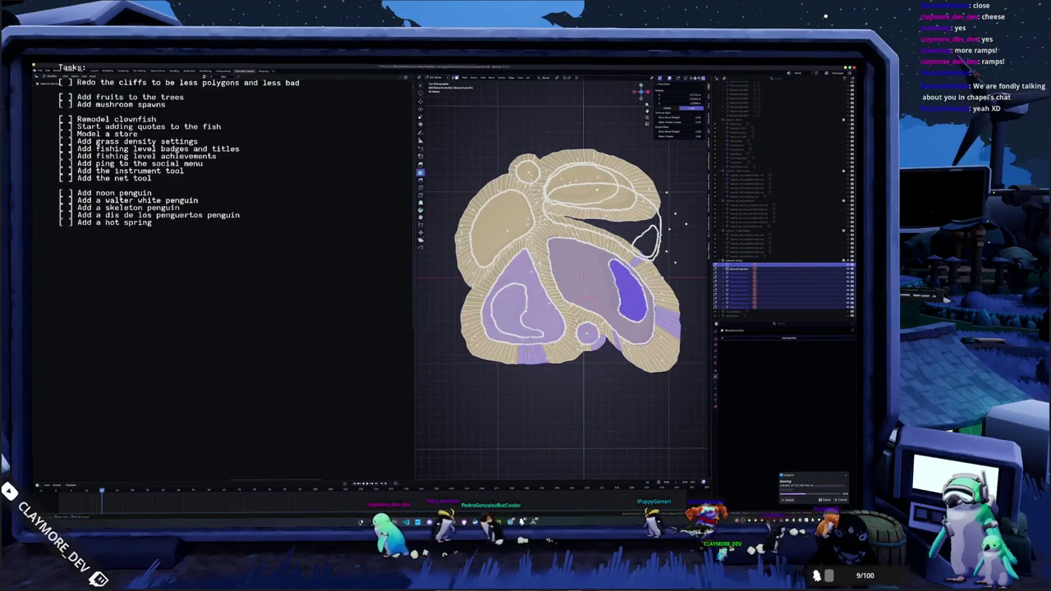
key("l")
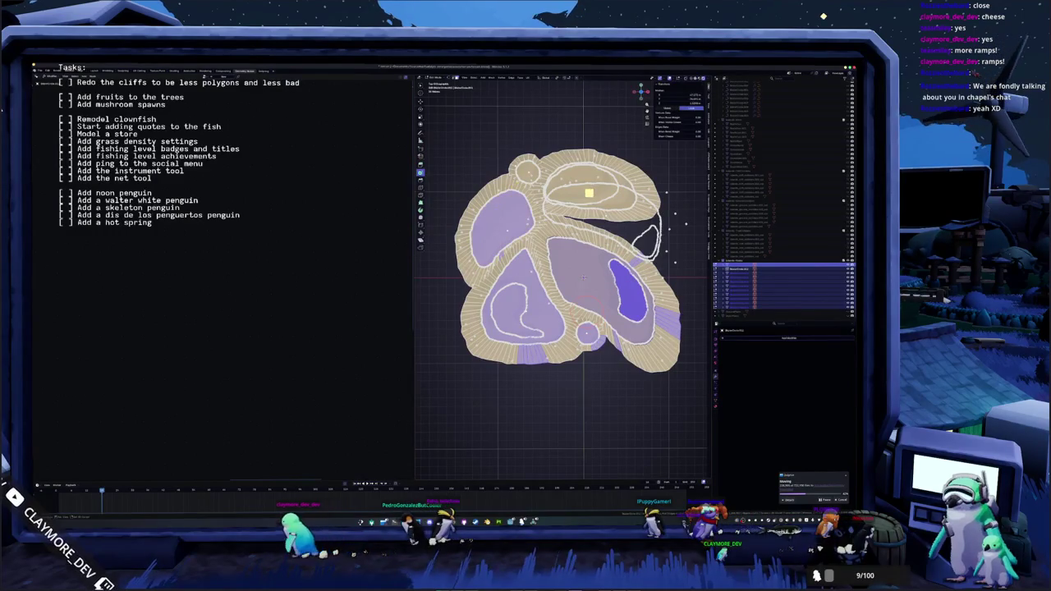
key("l")
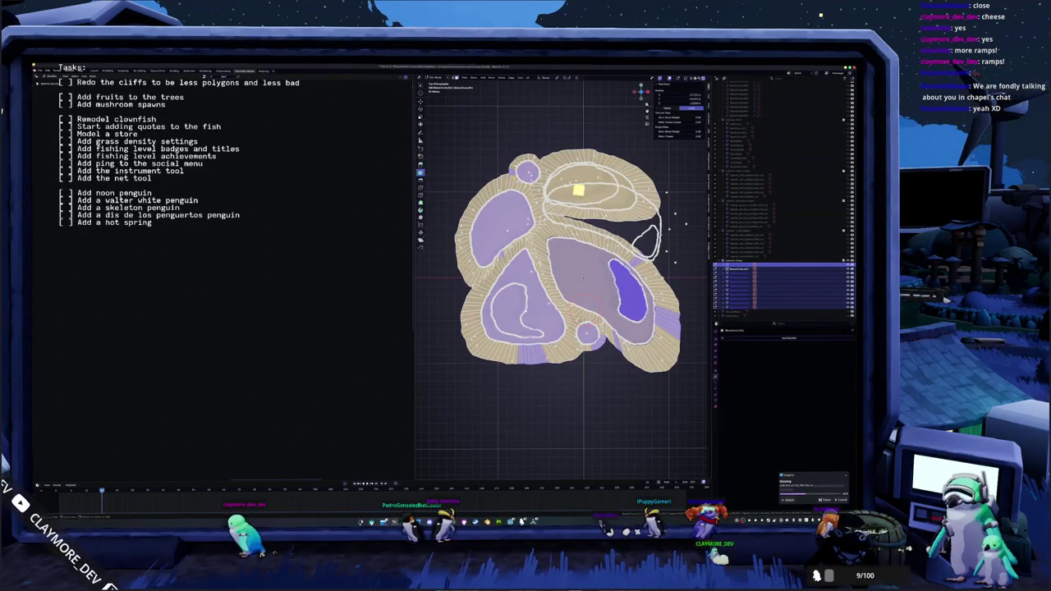
key("ctrl+l")
left_click(493, 196)
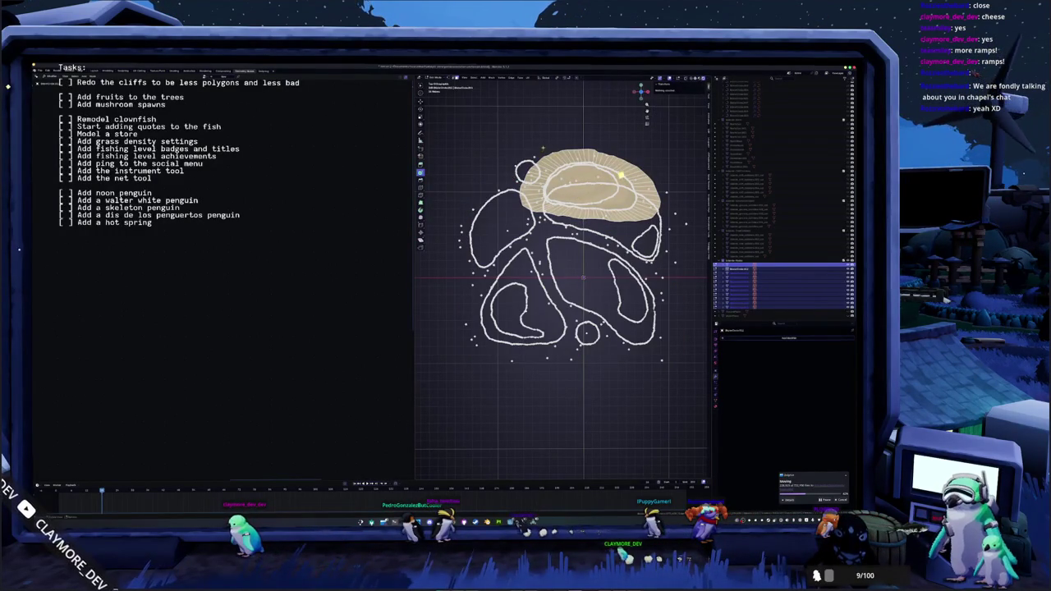
- Select the inner ellipse and top patch and delete their faces
key("l")
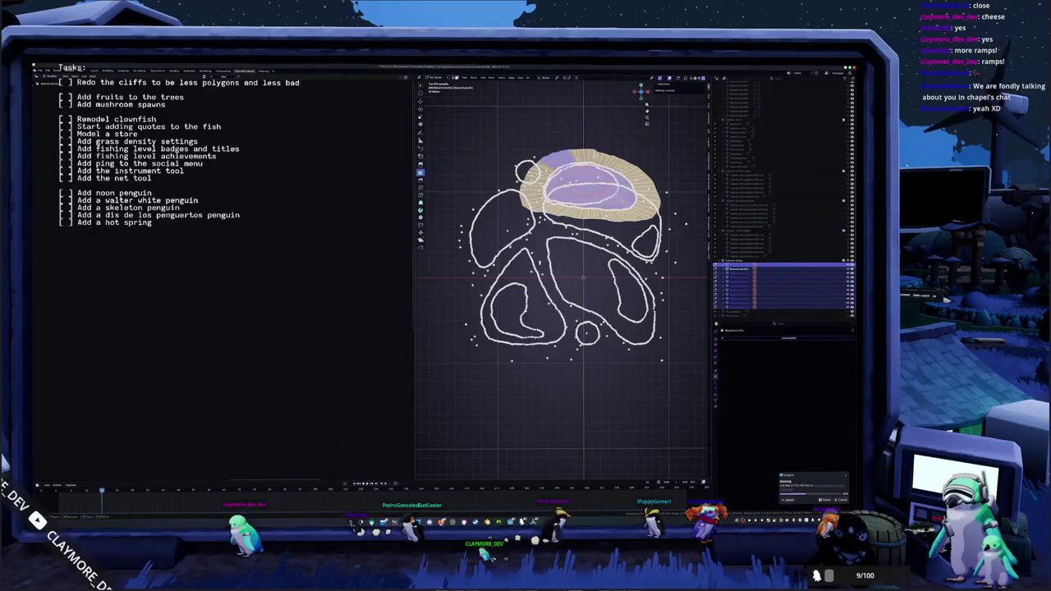
key("l")
key("x")
left_click(604, 215)
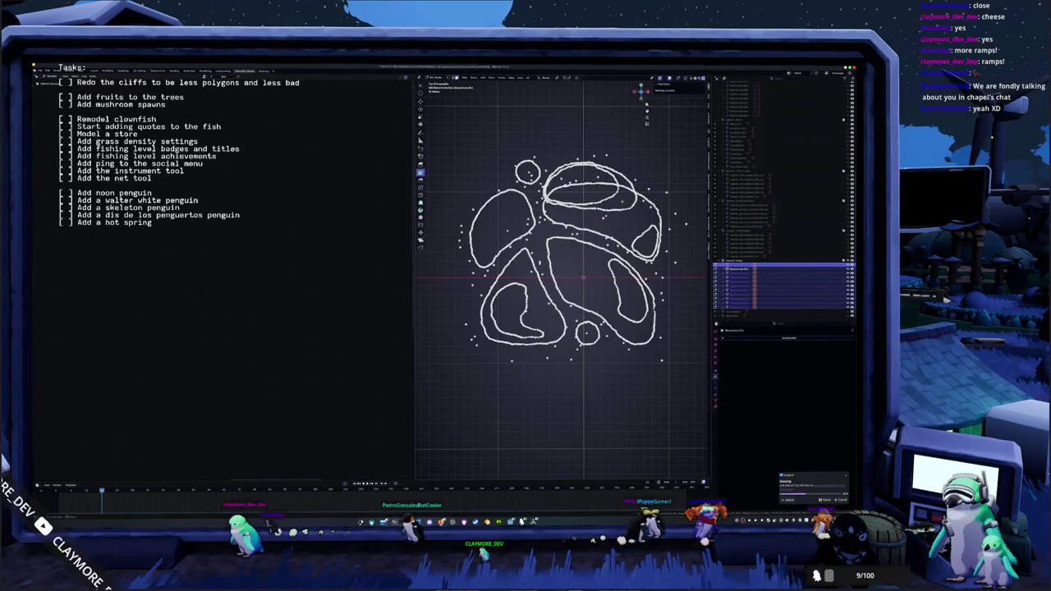
- Pan across the remaining outlines and review the last operation's parameters
scroll(561, 278, "up", 2)
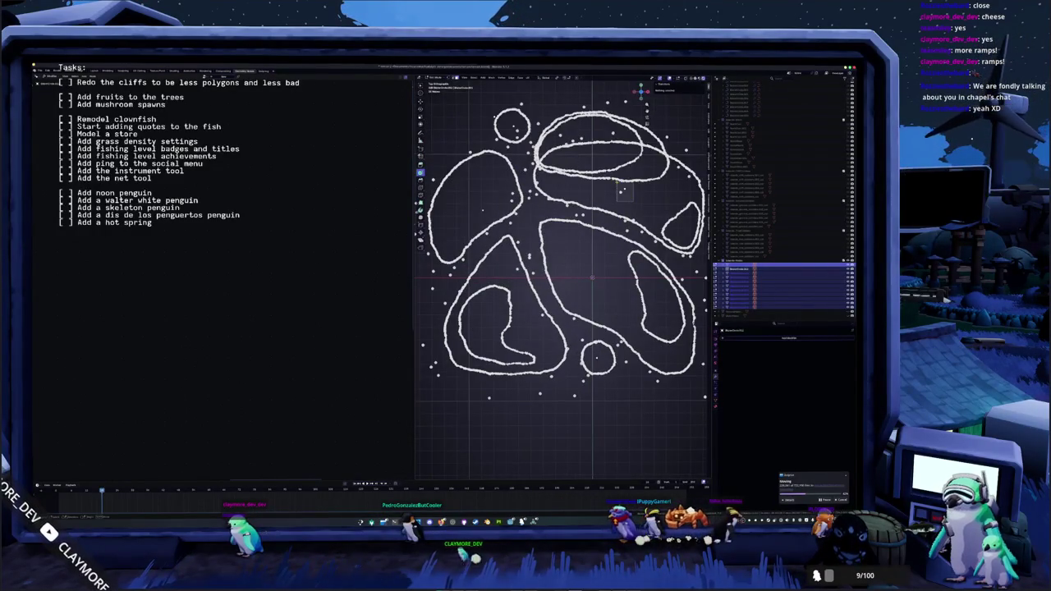
left_click_drag(623, 190, 557, 219)
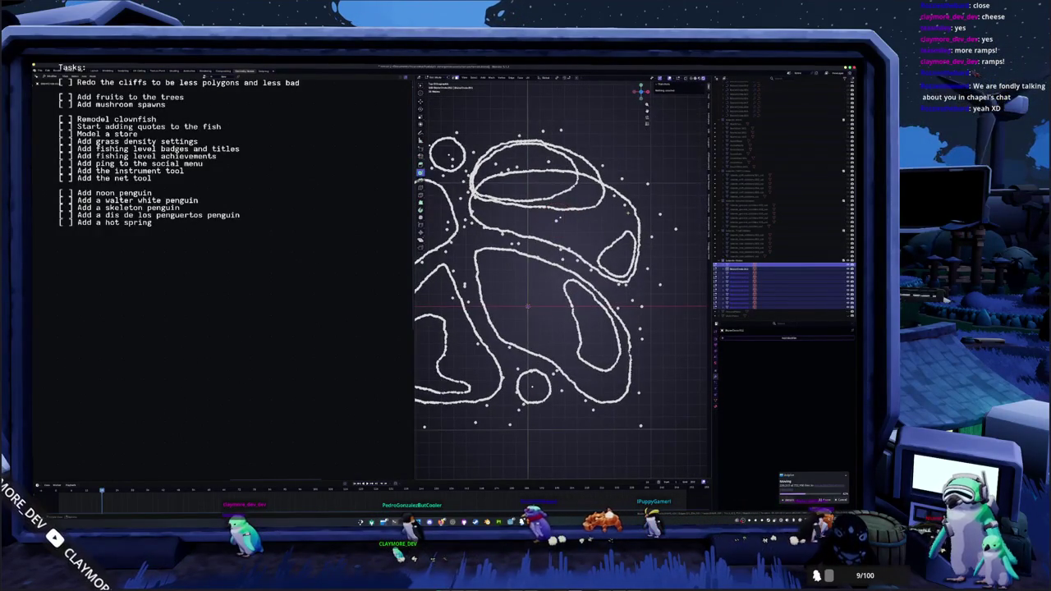
left_click_drag(621, 194, 686, 186)
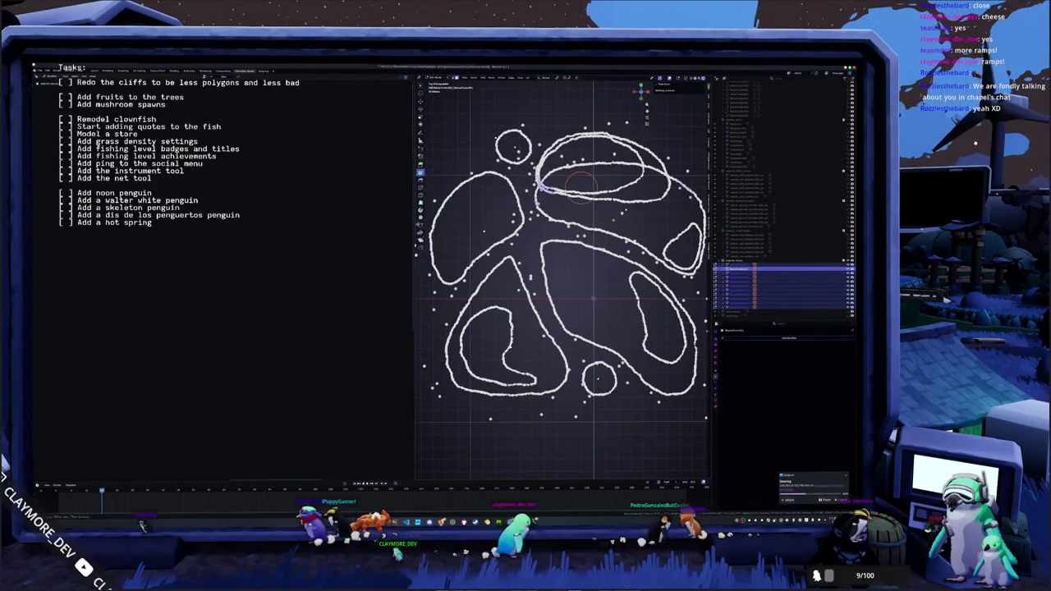
left_click_drag(590, 189, 566, 176)
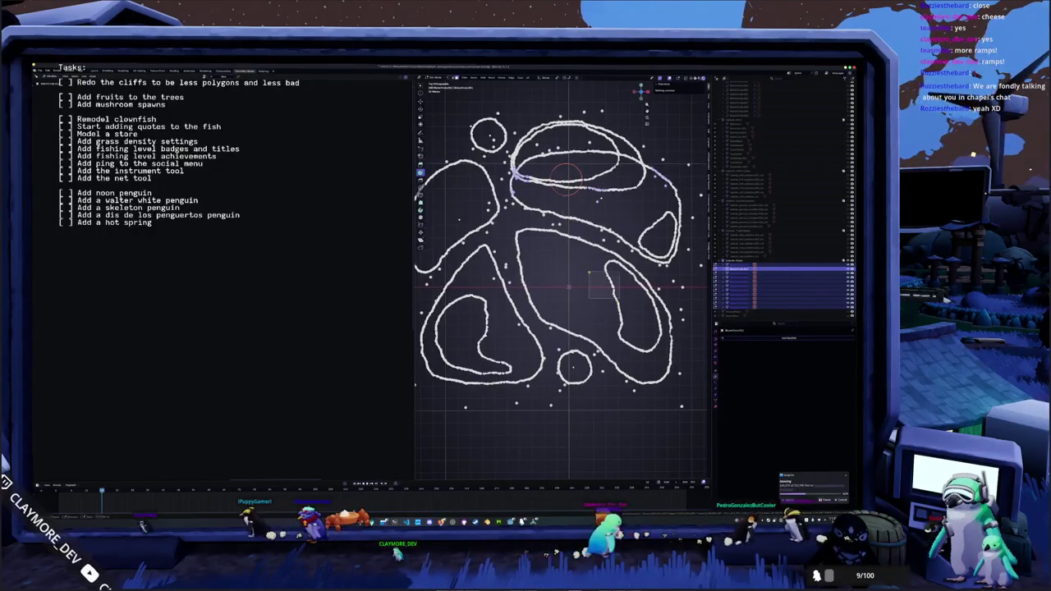
left_click_drag(585, 230, 607, 188)
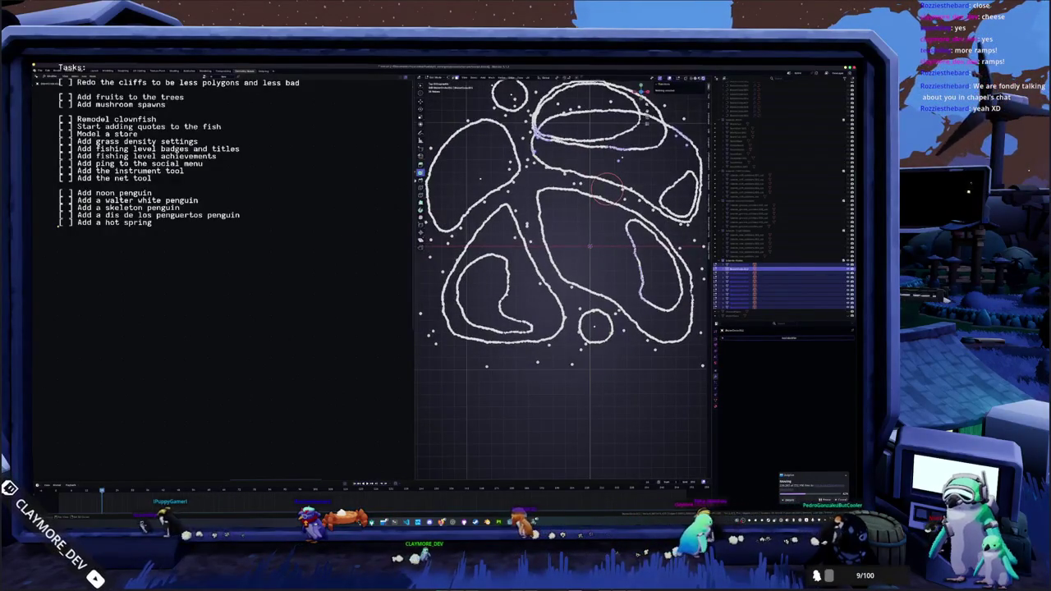
left_click(607, 189)
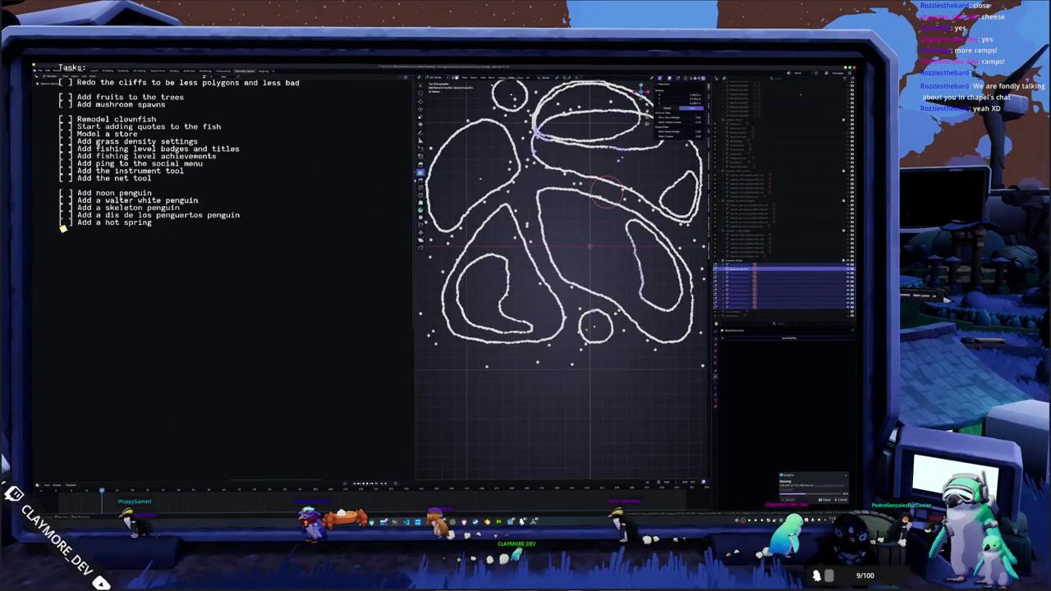
left_click_drag(599, 201, 649, 259)
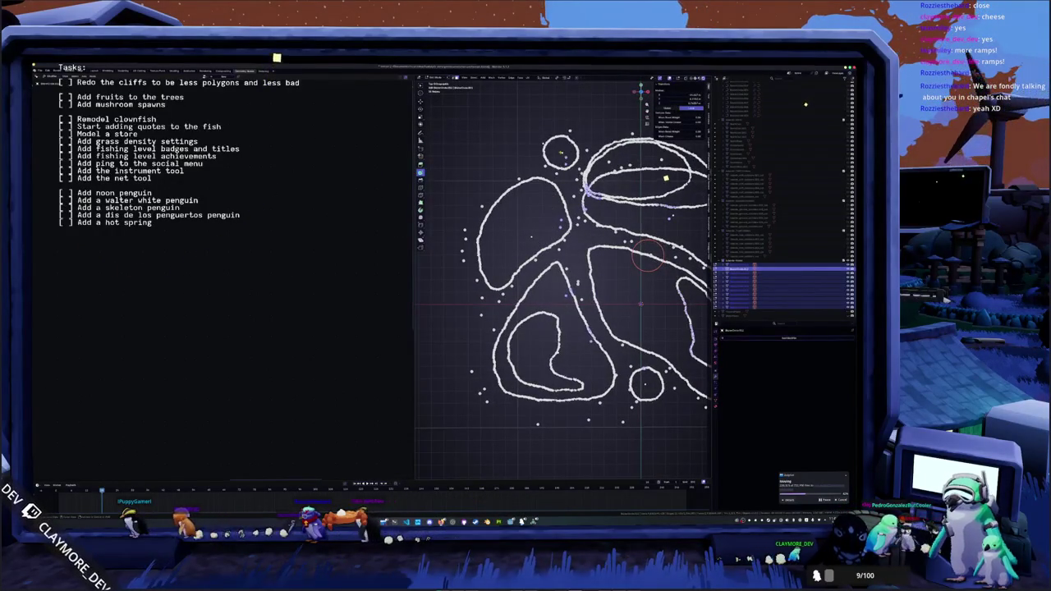
- Bring up the X menu, then pan and zoom to frame the grease-pencil outline strokes
key("x")
left_click(548, 152)
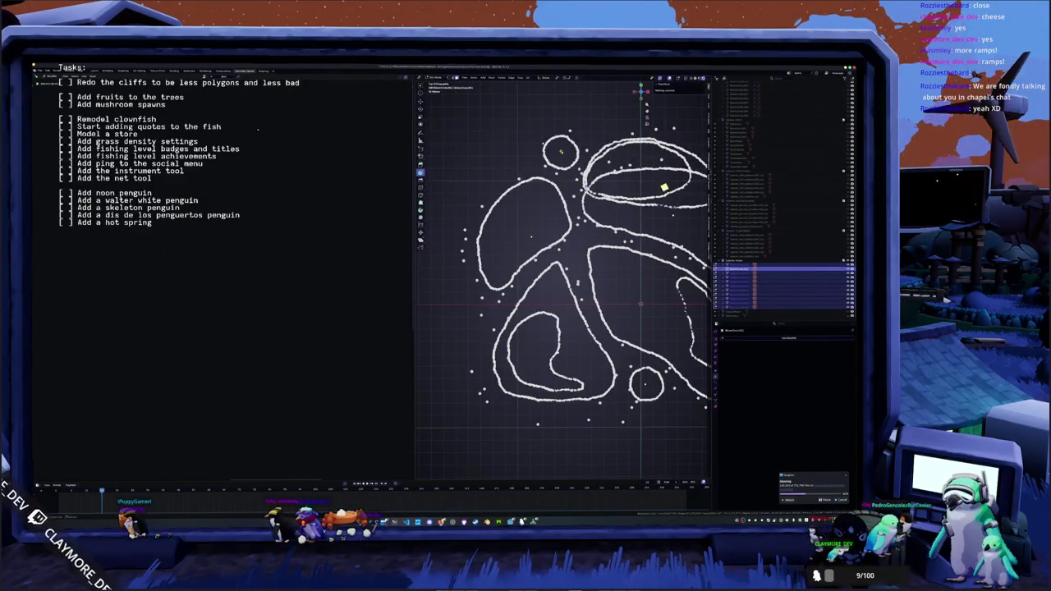
scroll(563, 280, "down", 2)
scroll(672, 204, "up", 2)
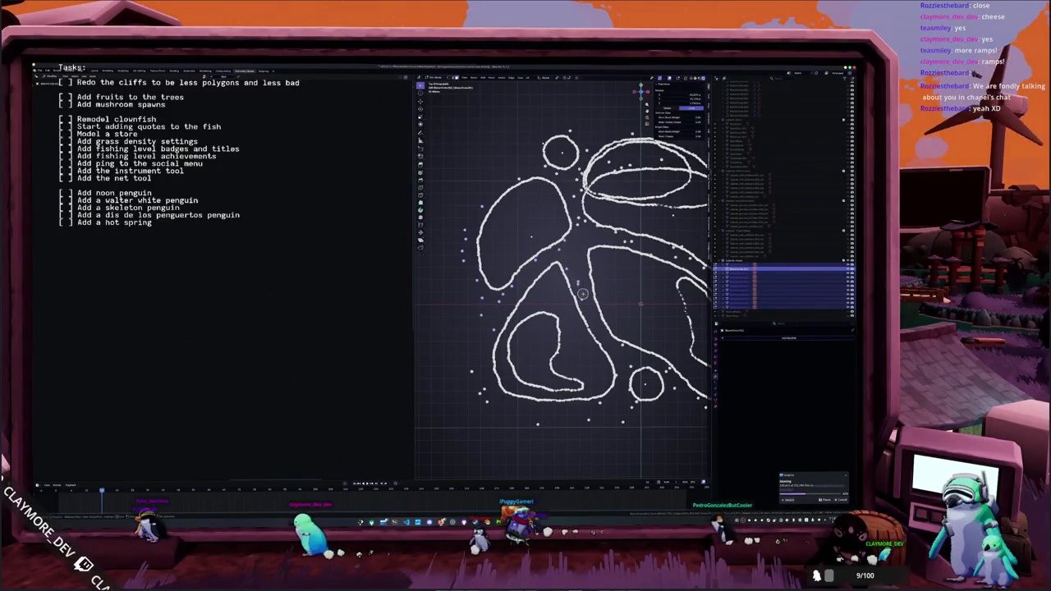
left_click_drag(578, 261, 568, 296)
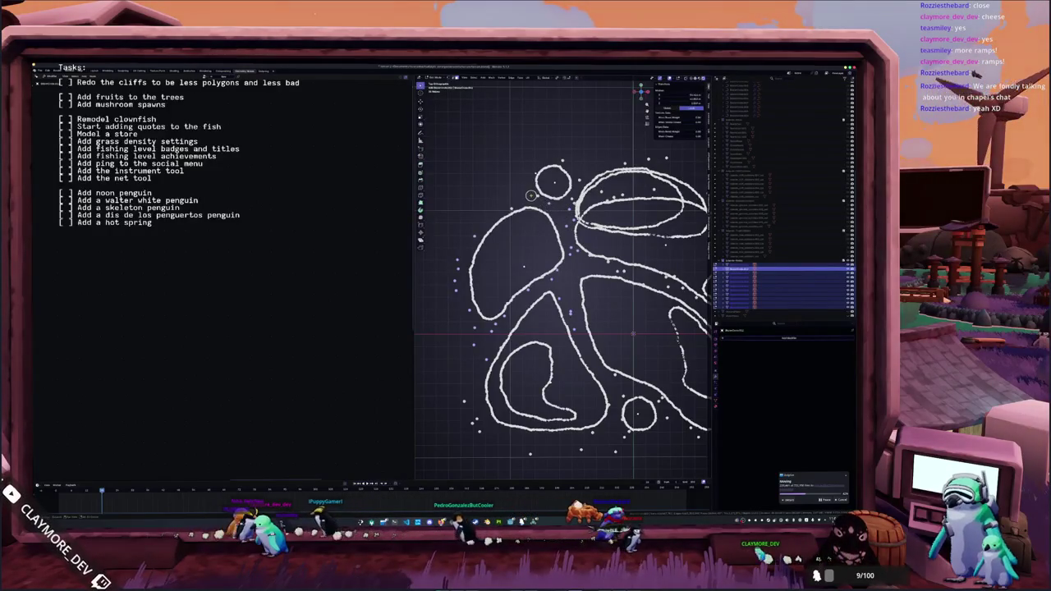
left_click_drag(534, 187, 523, 188)
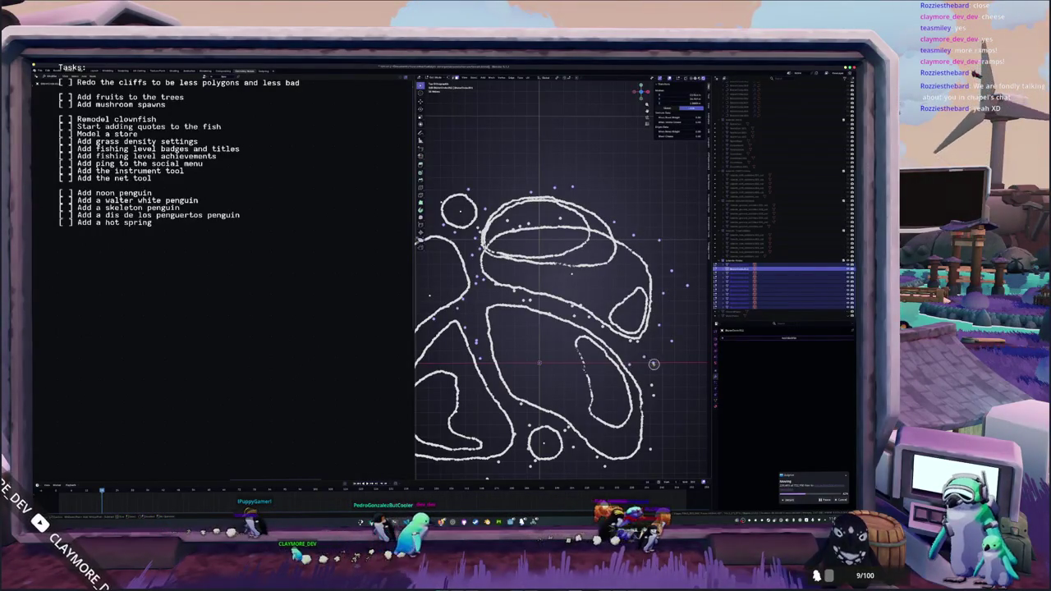
scroll(649, 396, "down", 5)
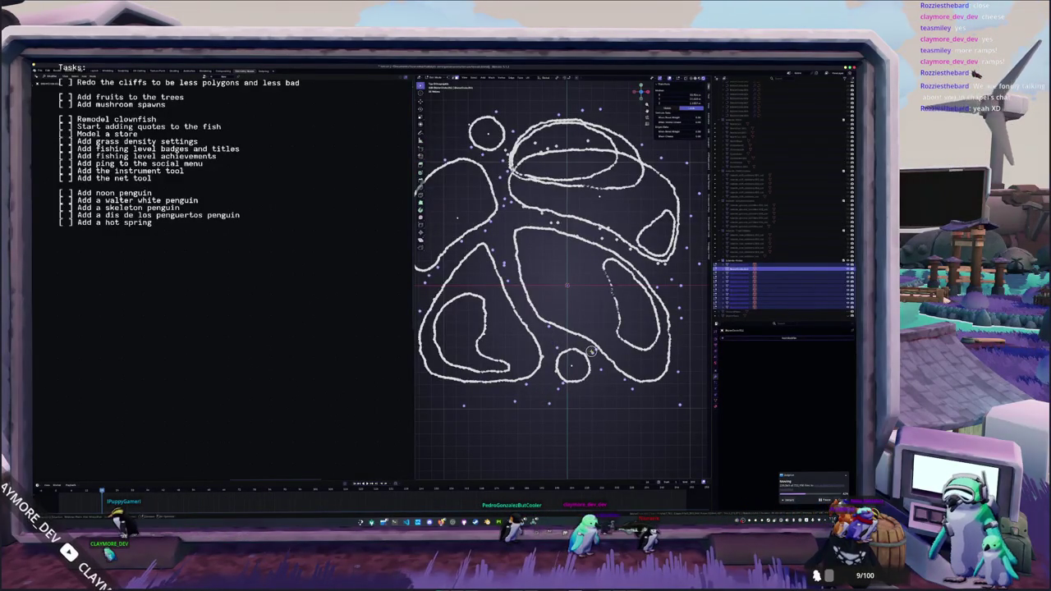
left_click_drag(523, 352, 586, 304)
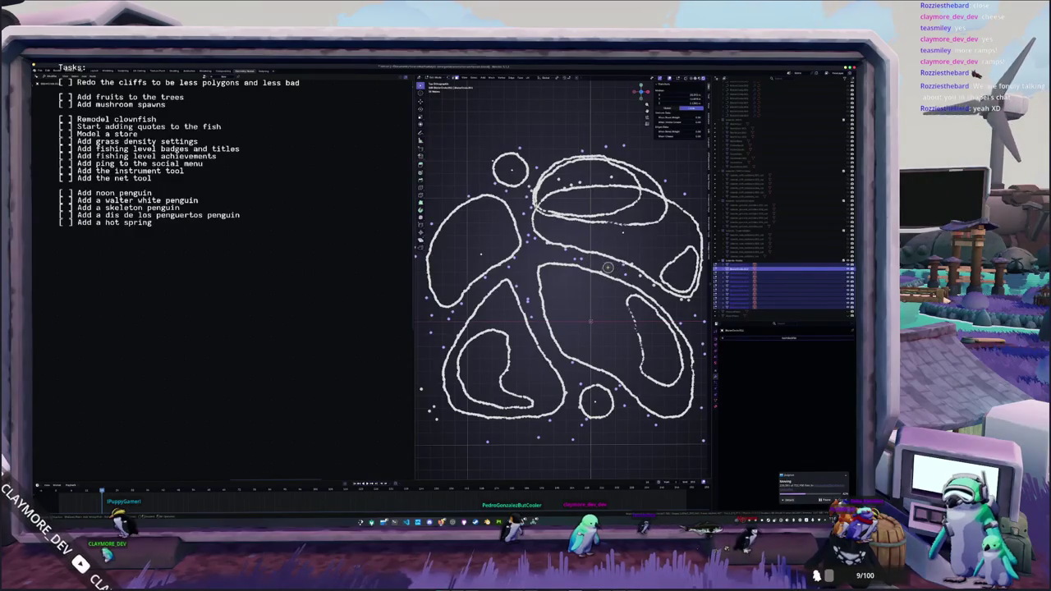
scroll(636, 275, "up", 6)
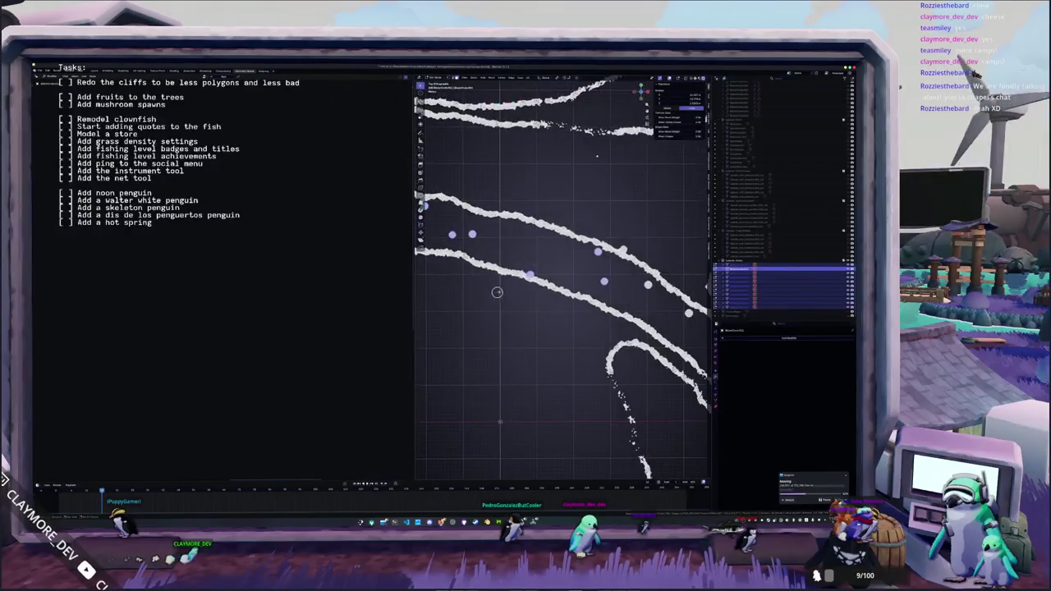
scroll(649, 311, "down", 5)
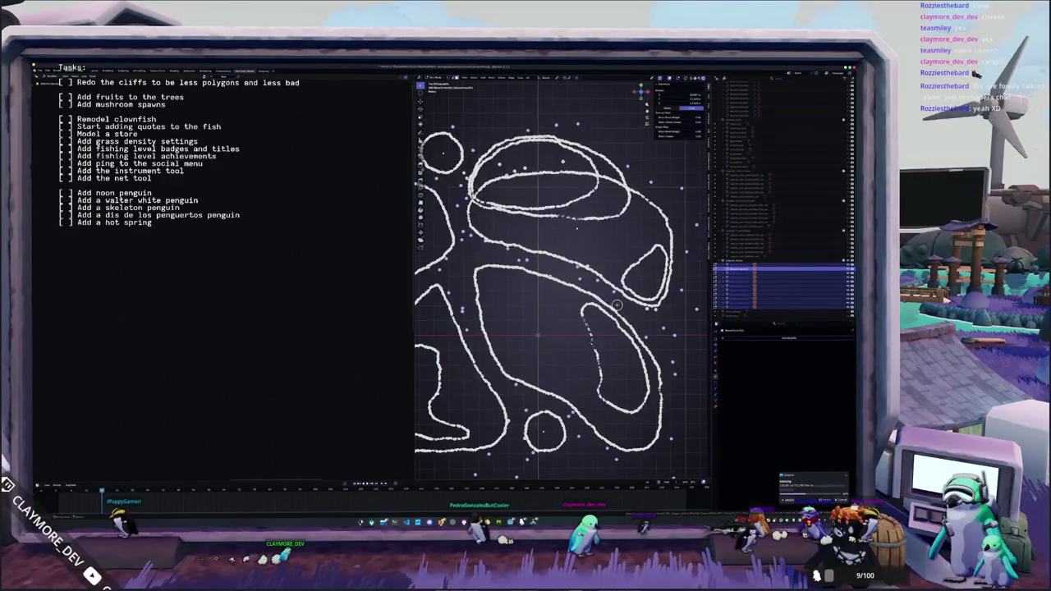
scroll(588, 267, "down", 3)
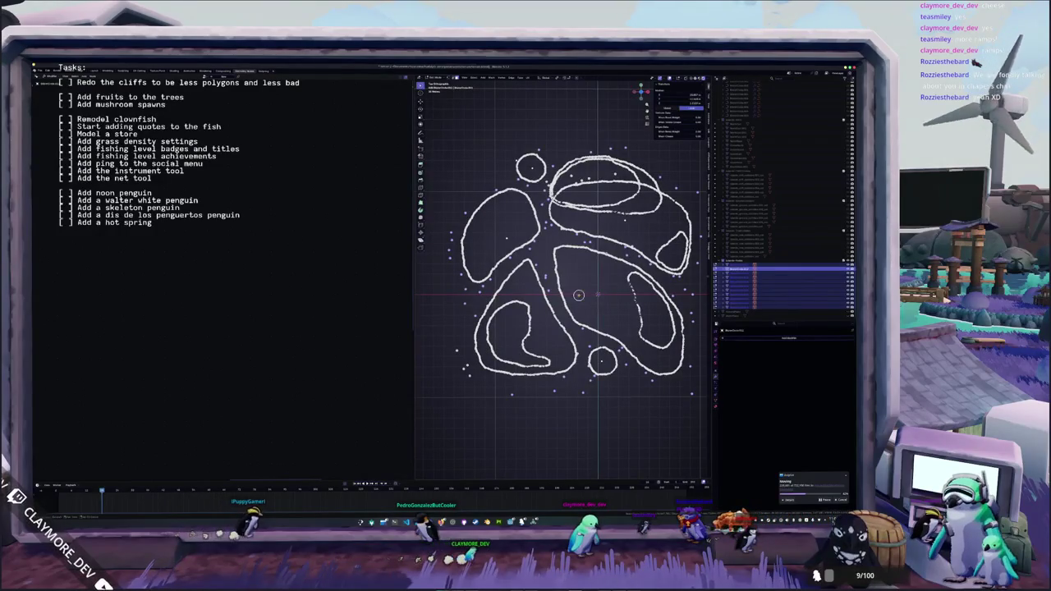
scroll(509, 403, "down", 1)
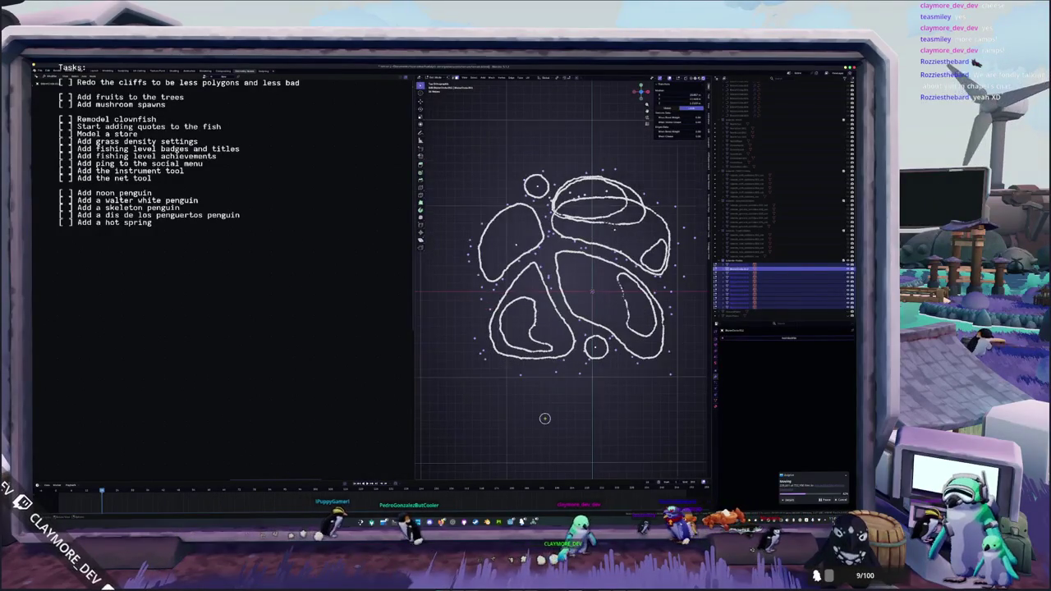
- Select all outline strokes and delete them, leaving only the pillar points
key("a")
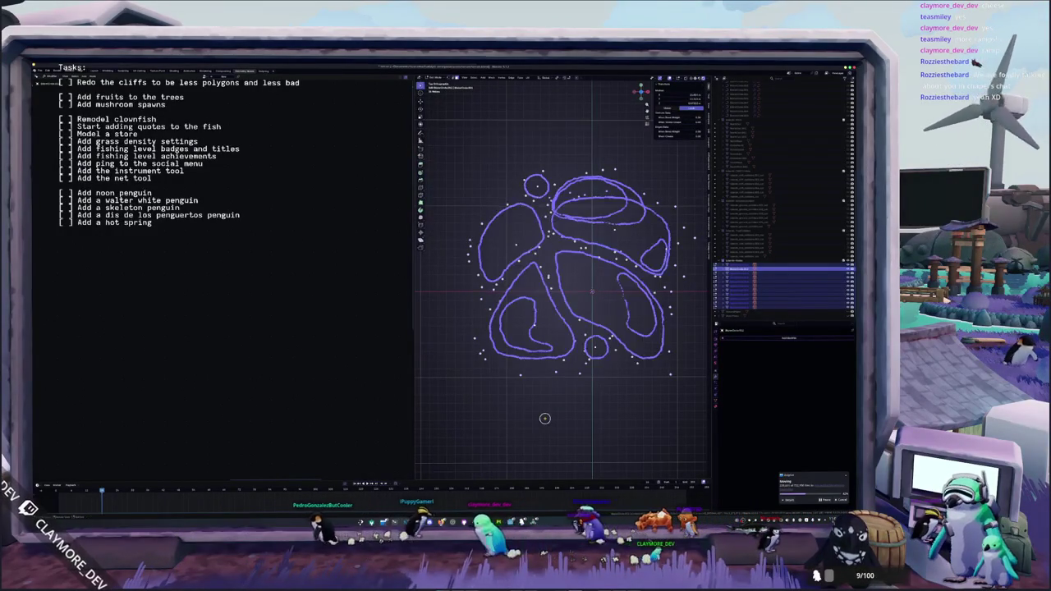
right_click(544, 419)
left_click(544, 420)
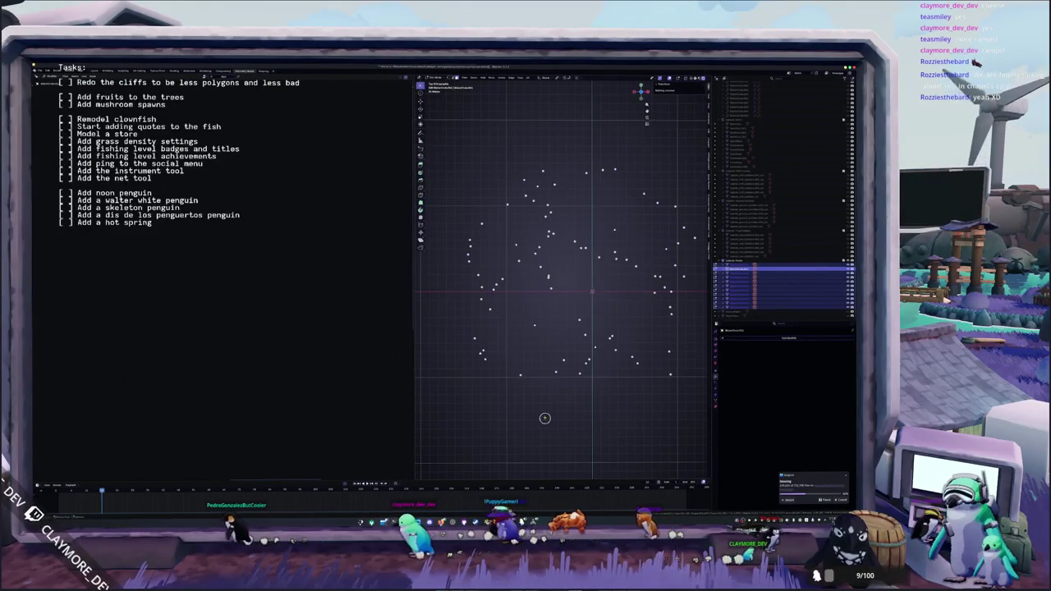
left_click_drag(558, 396, 552, 322)
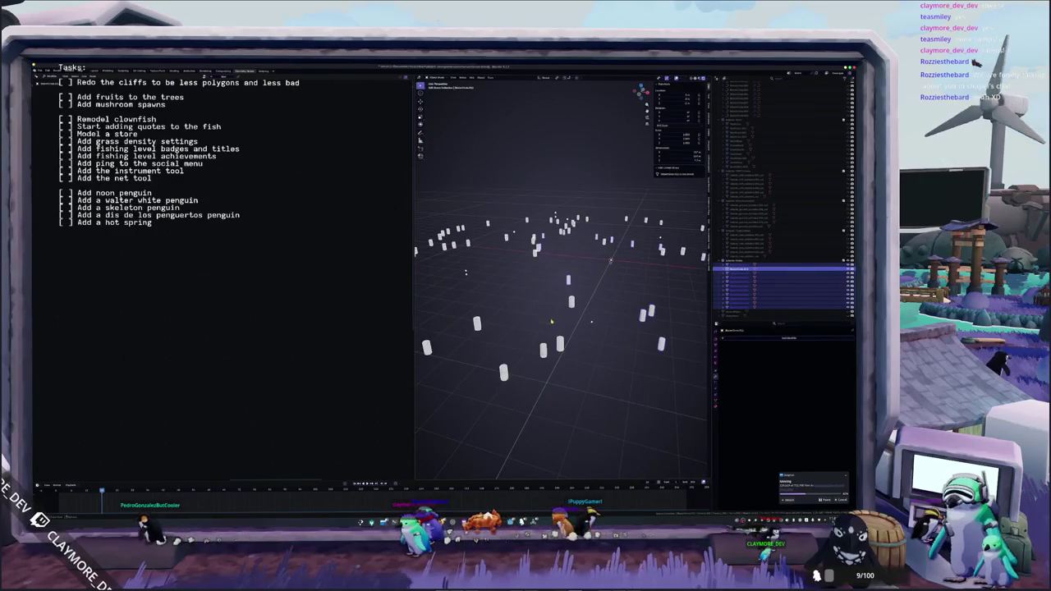
scroll(555, 327, "down", 5)
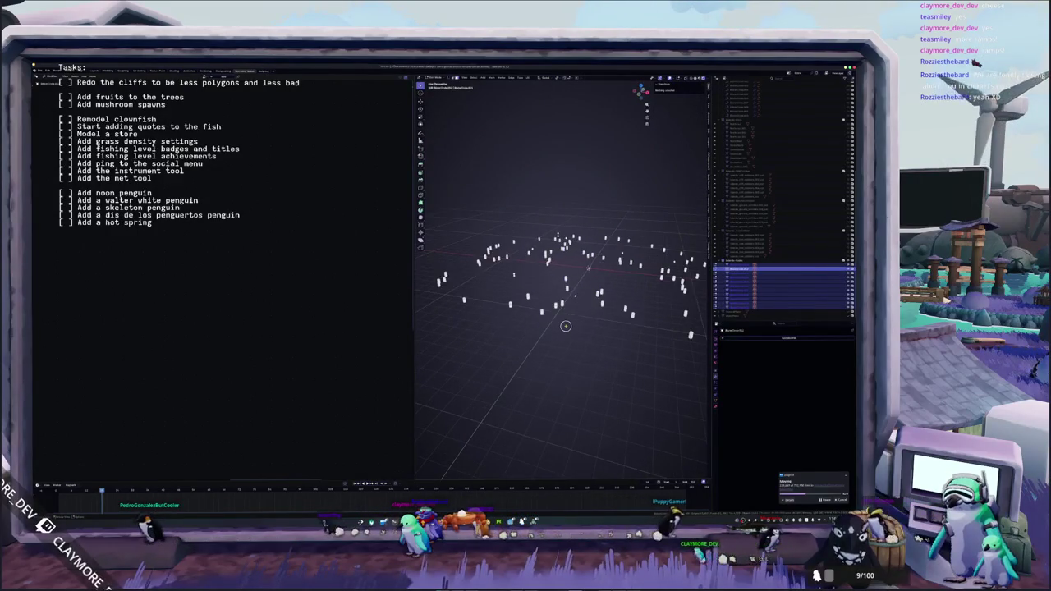
scroll(585, 330, "down", 2)
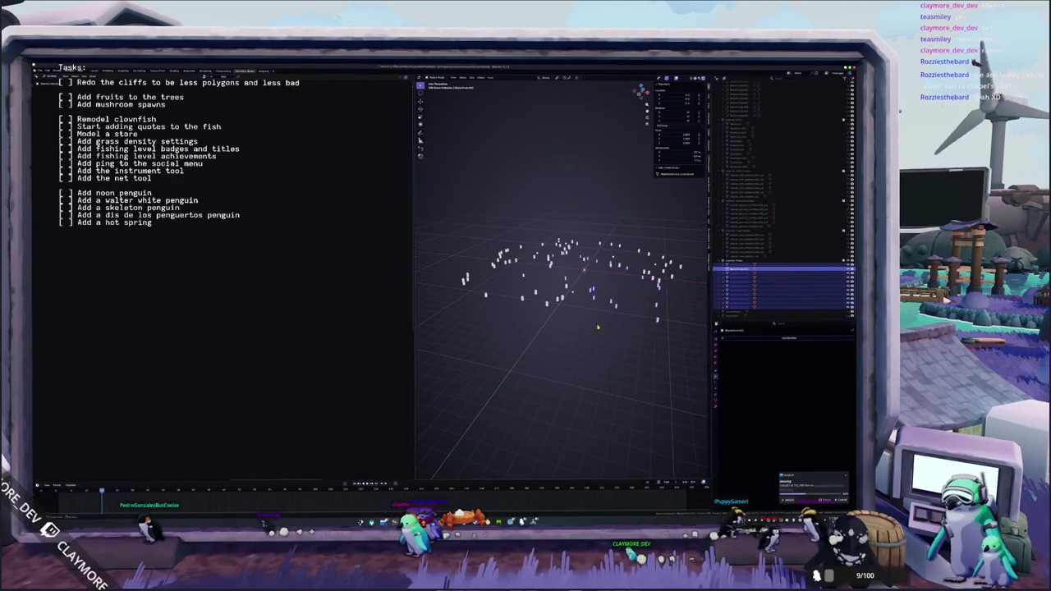
- Select the points object in the Outliner and rename it
left_click(739, 306, "ctrl")
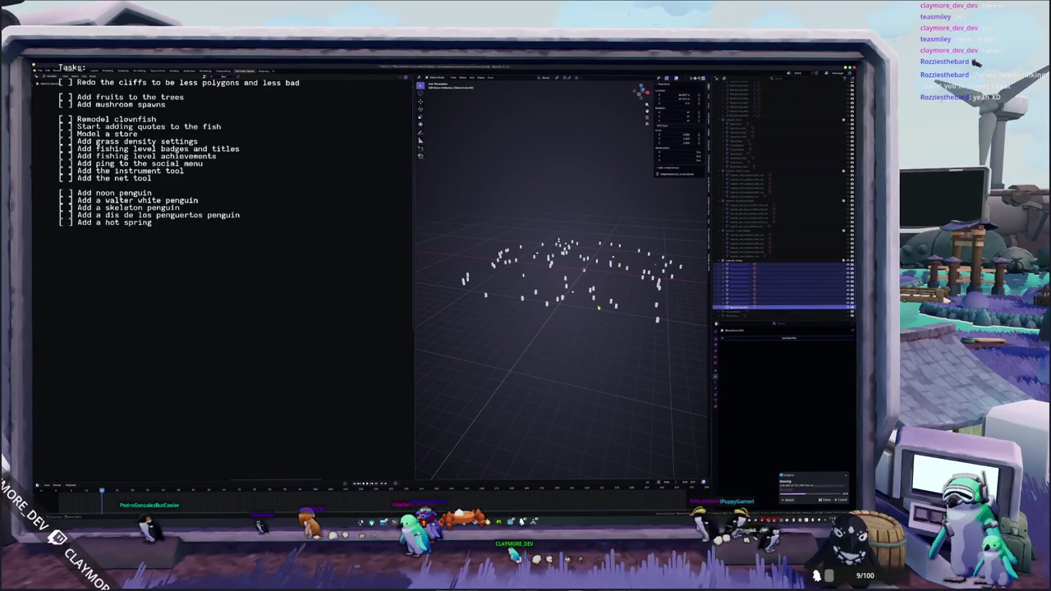
left_click(739, 308)
key("F2")
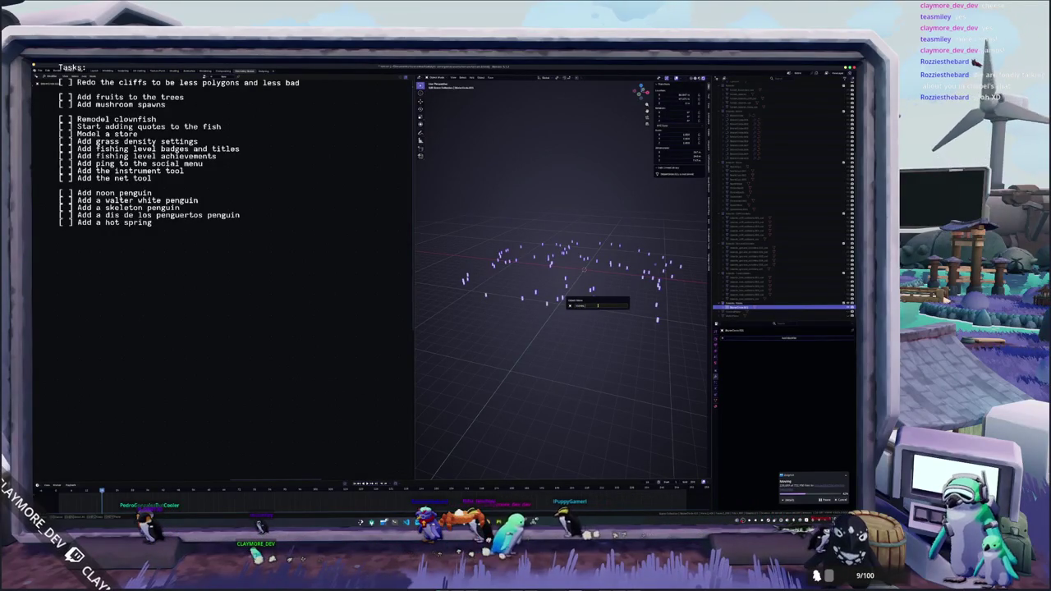
key("Return")
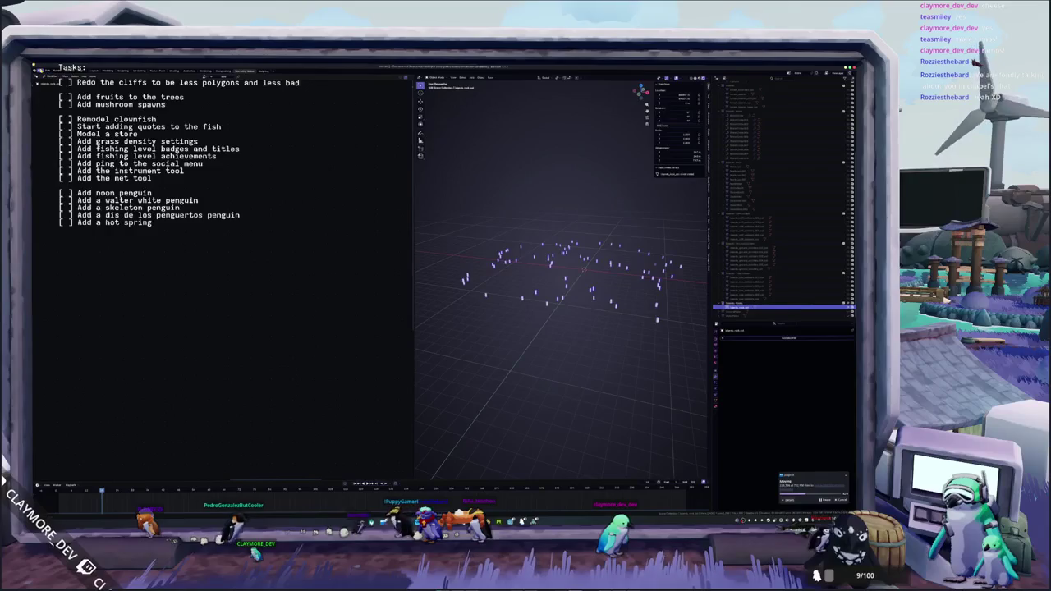
- Export the scene as glTF 2.0, then return to Godot
left_click(40, 71)
mouse_move(57, 141)
left_click(105, 178)
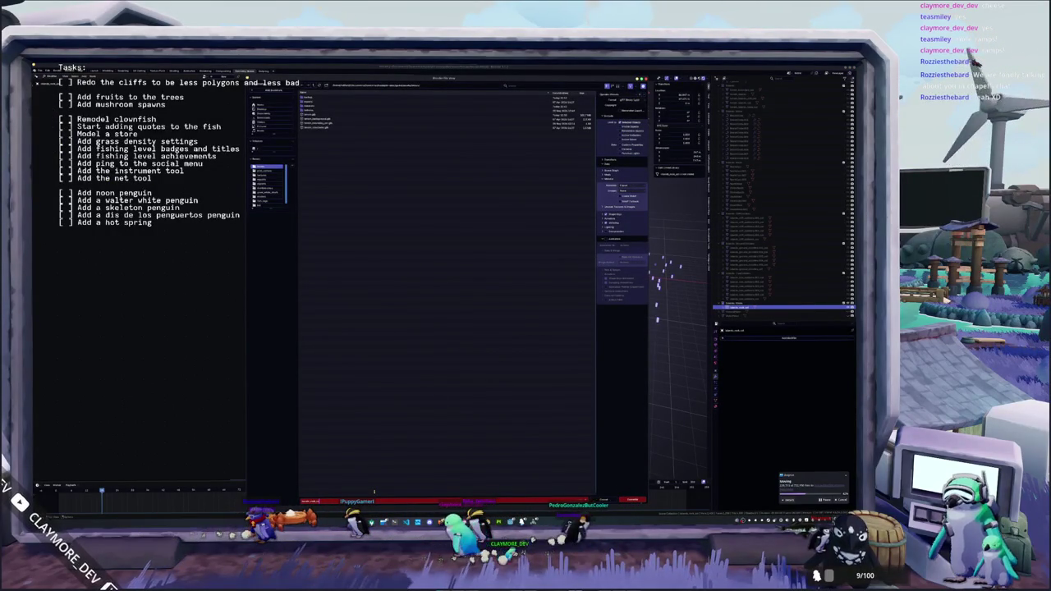
key("Return")
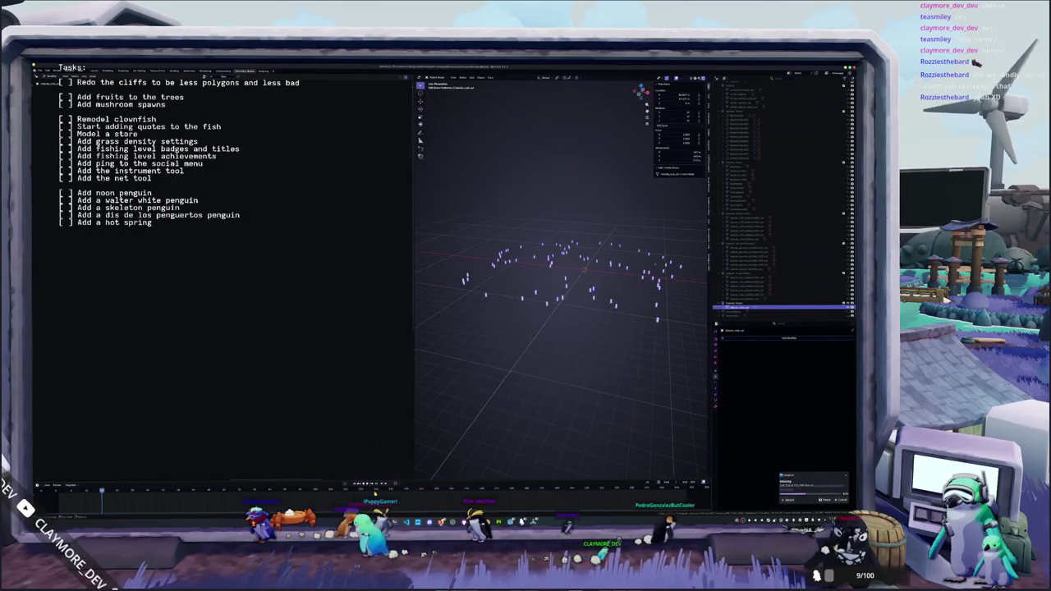
key("alt+Tab")
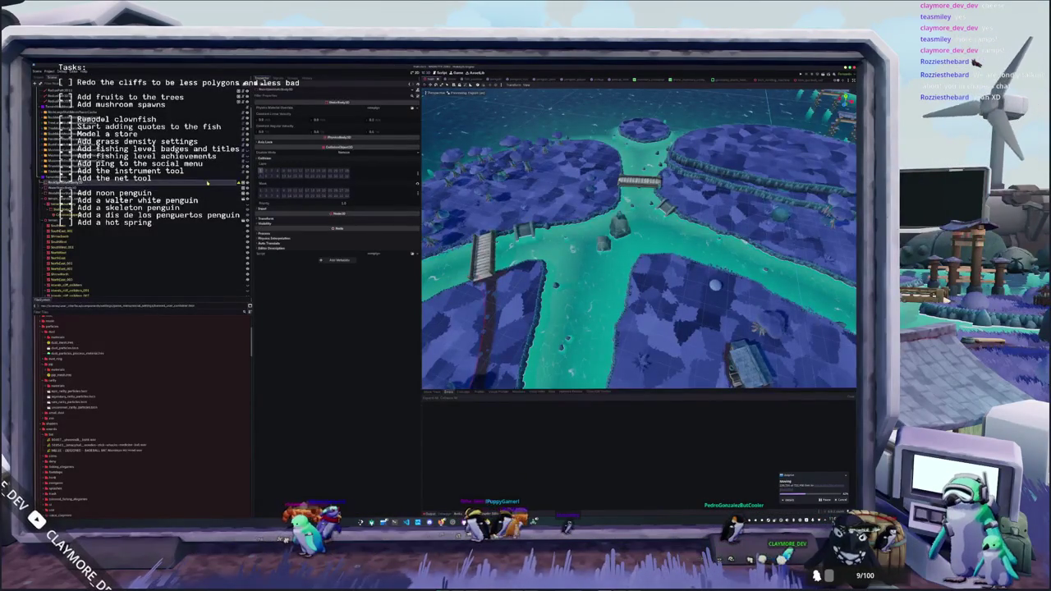
- Delete the old scene node and drag terrain_rock_col.glb from the terrain folder into the scene
key("Delete")
key("Return")
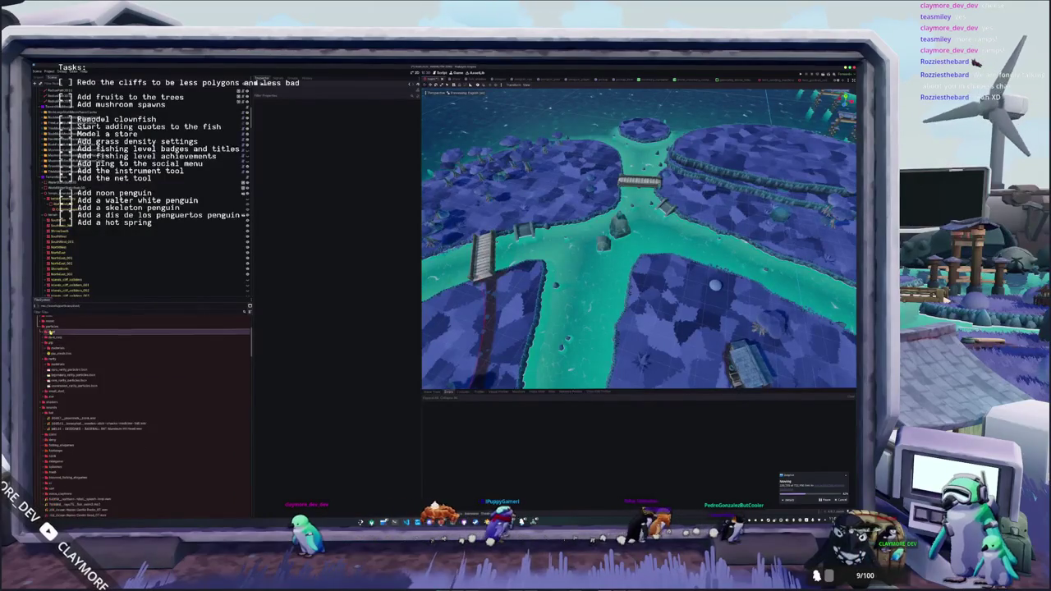
left_click(51, 327)
scroll(48, 383, "down", 3)
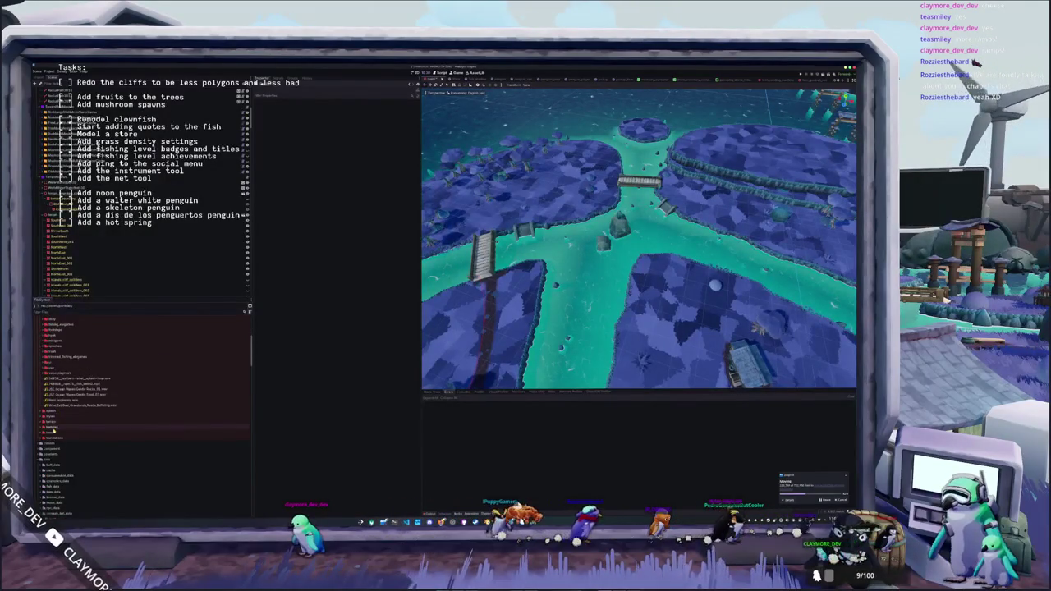
left_click(51, 424)
scroll(54, 427, "down", 3)
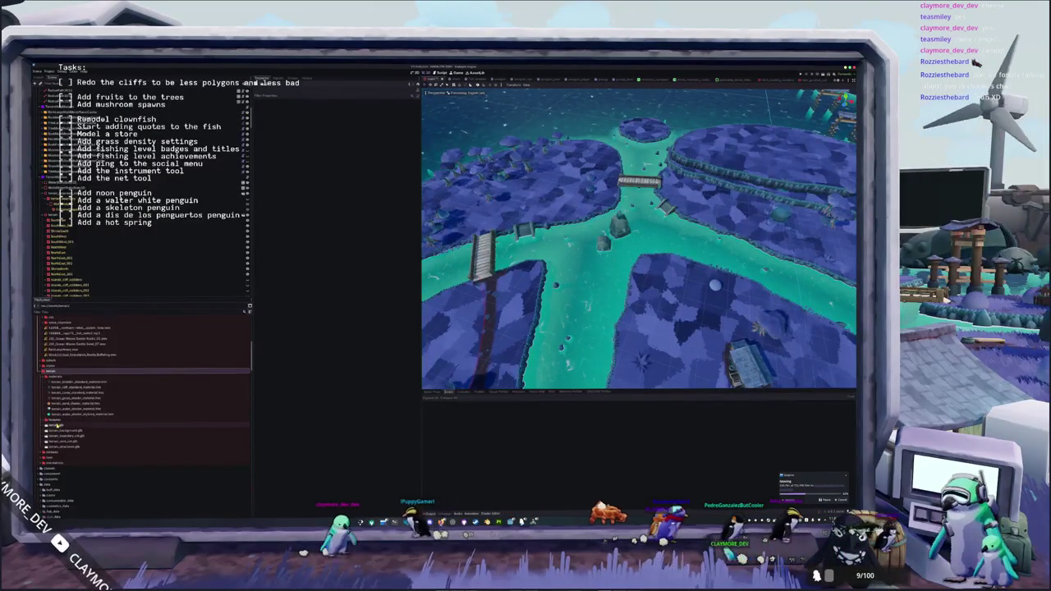
left_click_drag(57, 442, 62, 176)
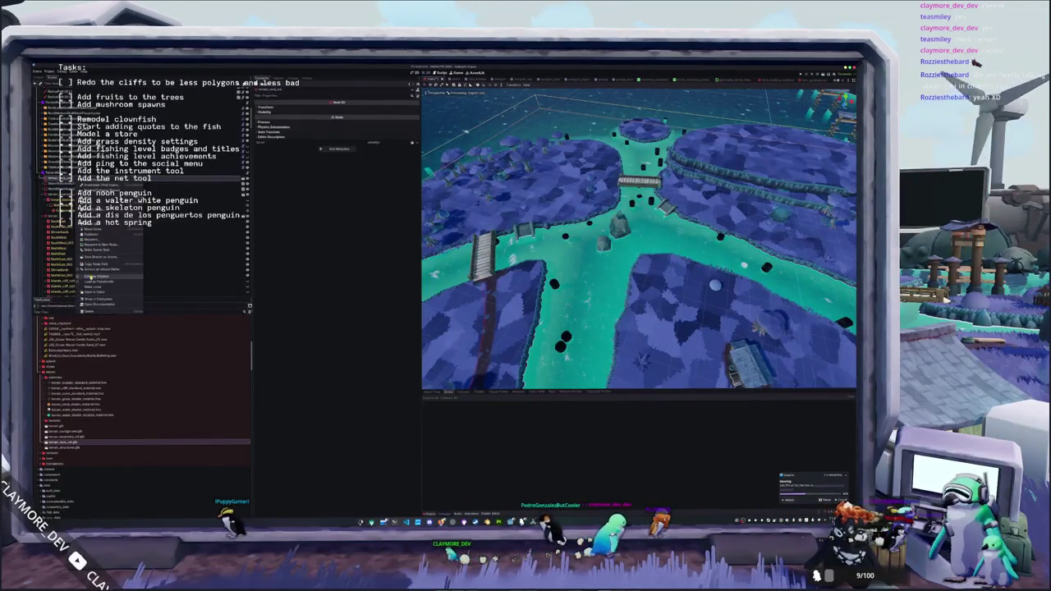
- Inspect the rock's collision shape and mesh settings in the Inspector
left_click(62, 191)
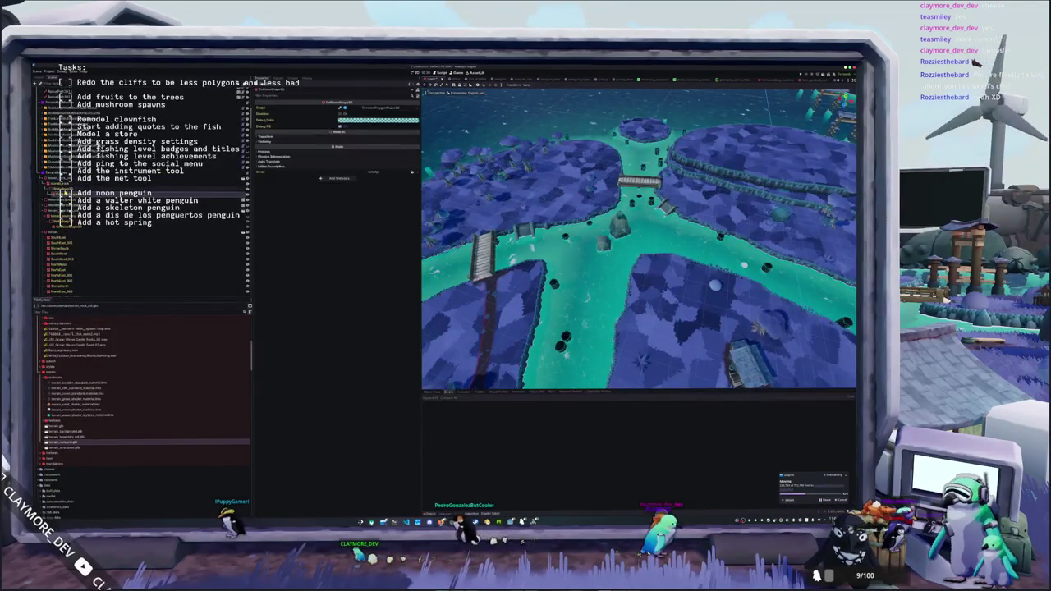
left_click(66, 183)
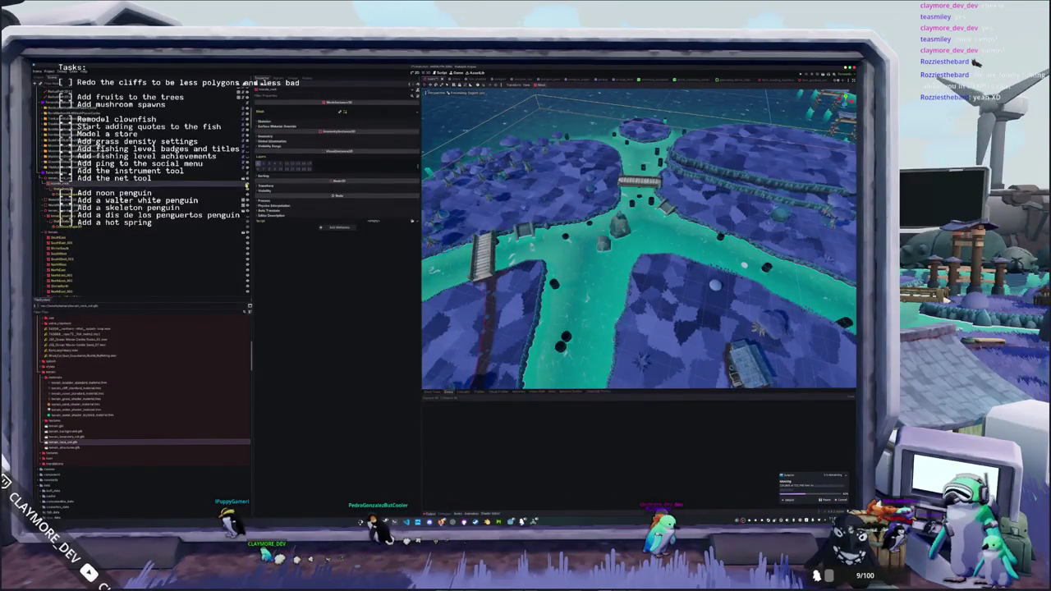
left_click(173, 191)
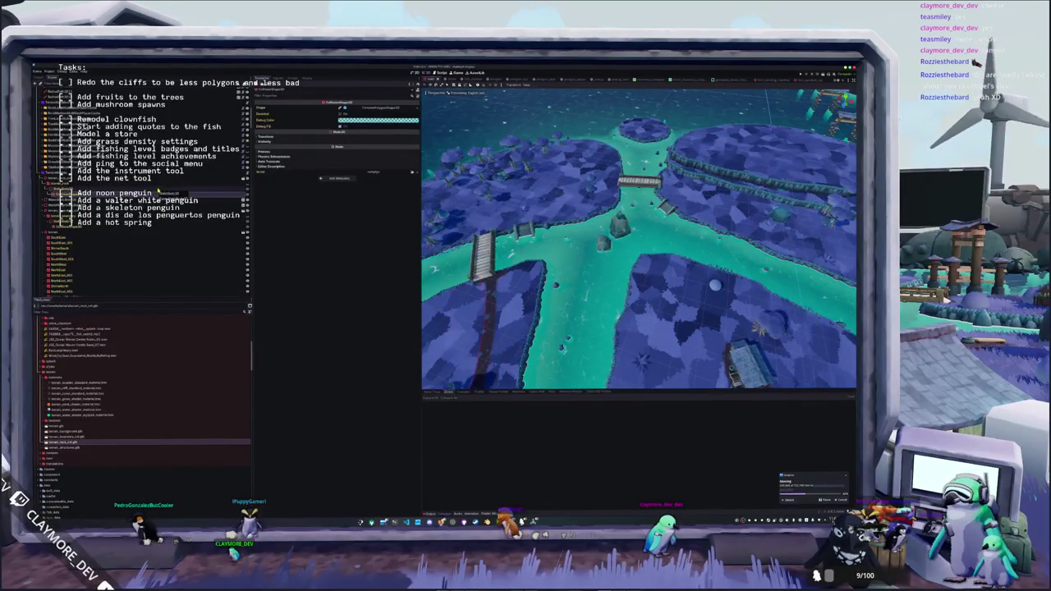
scroll(431, 221, "down", 3)
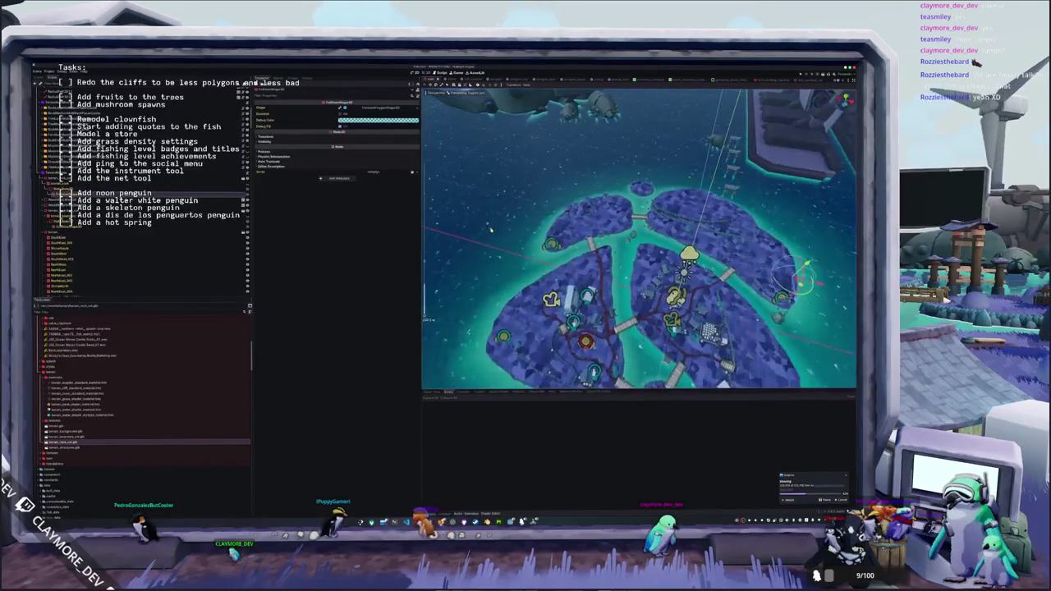
scroll(528, 221, "up", 5)
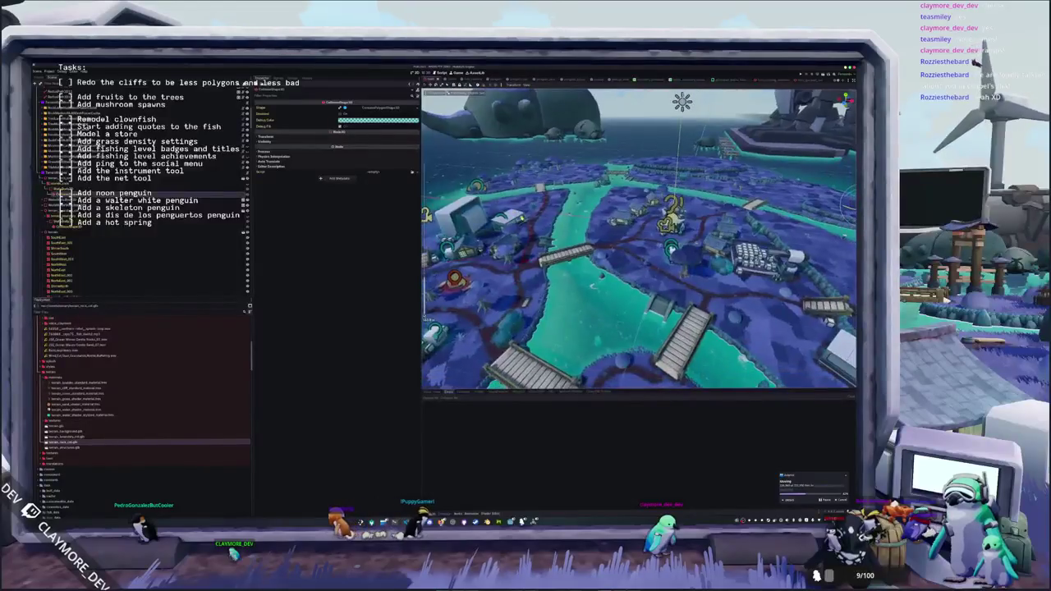
scroll(531, 259, "up", 5)
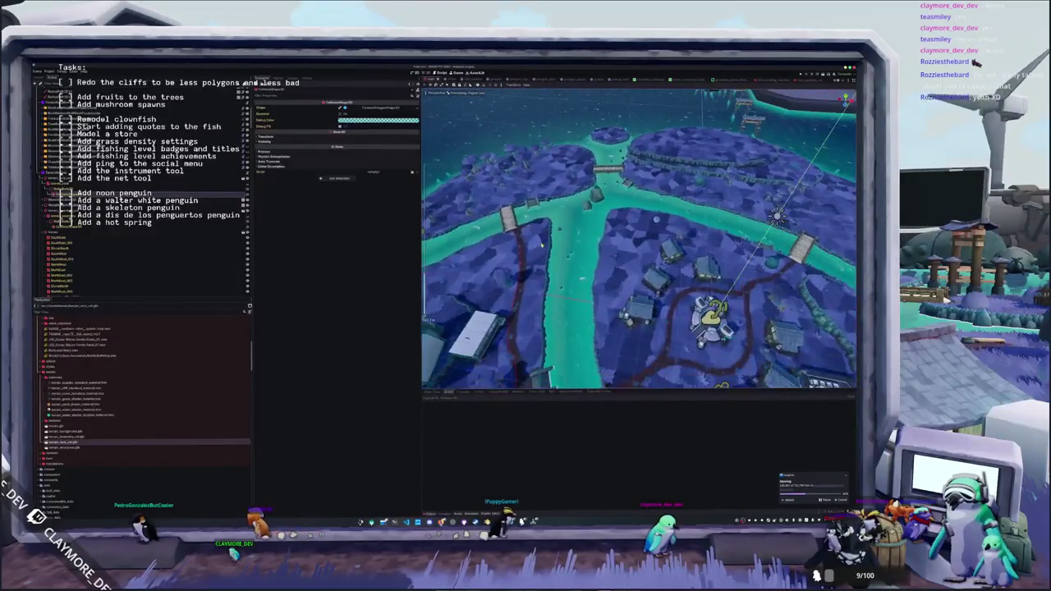
scroll(526, 212, "down", 5)
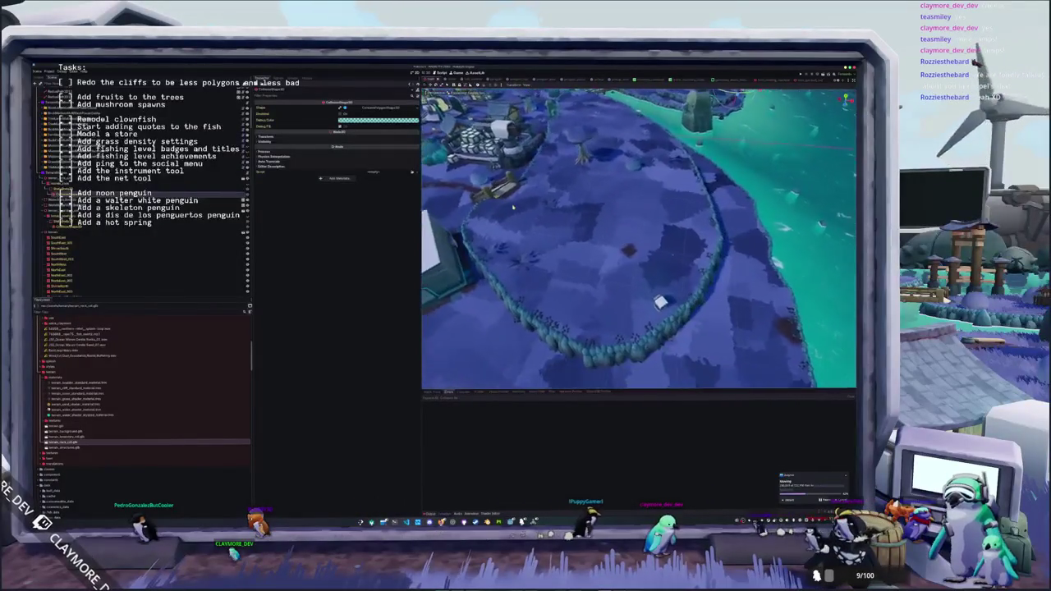
scroll(639, 239, "down", 5)
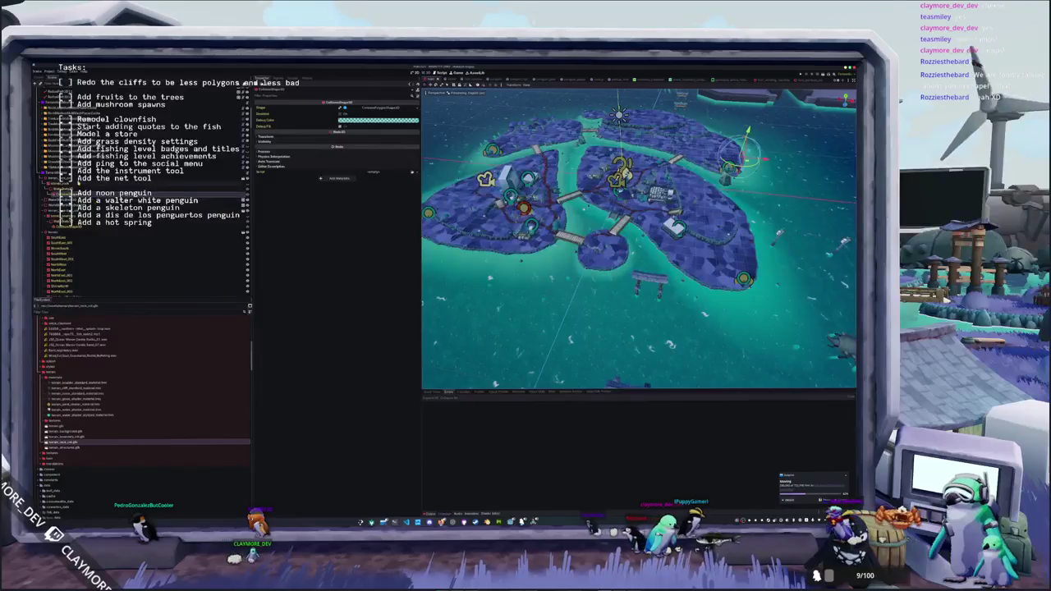
- Select TerrainSplatGenerator, expand its Splat Map and choose Quick Load
left_click(622, 173)
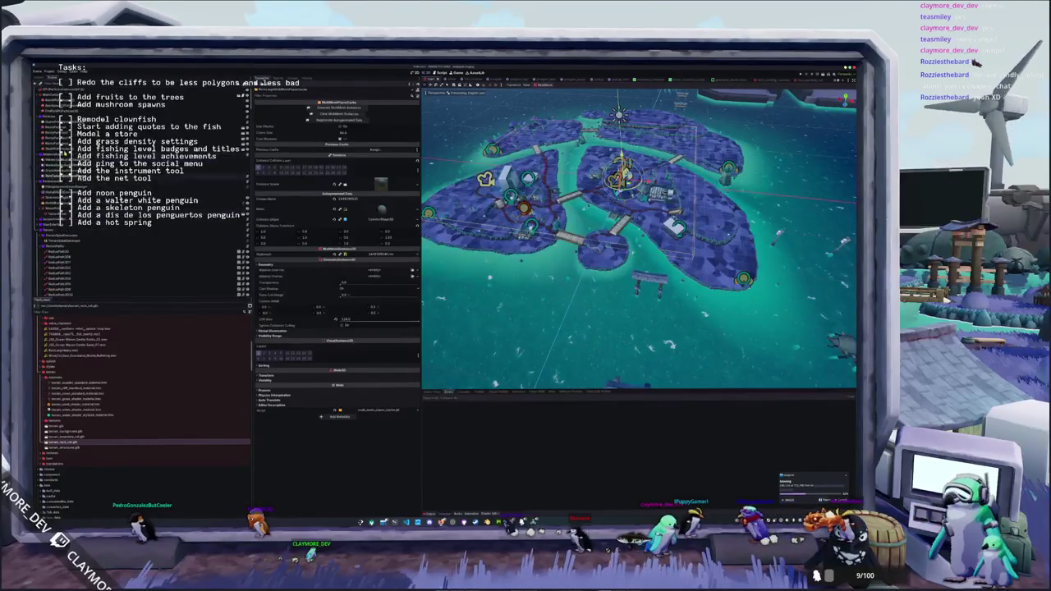
left_click(182, 238)
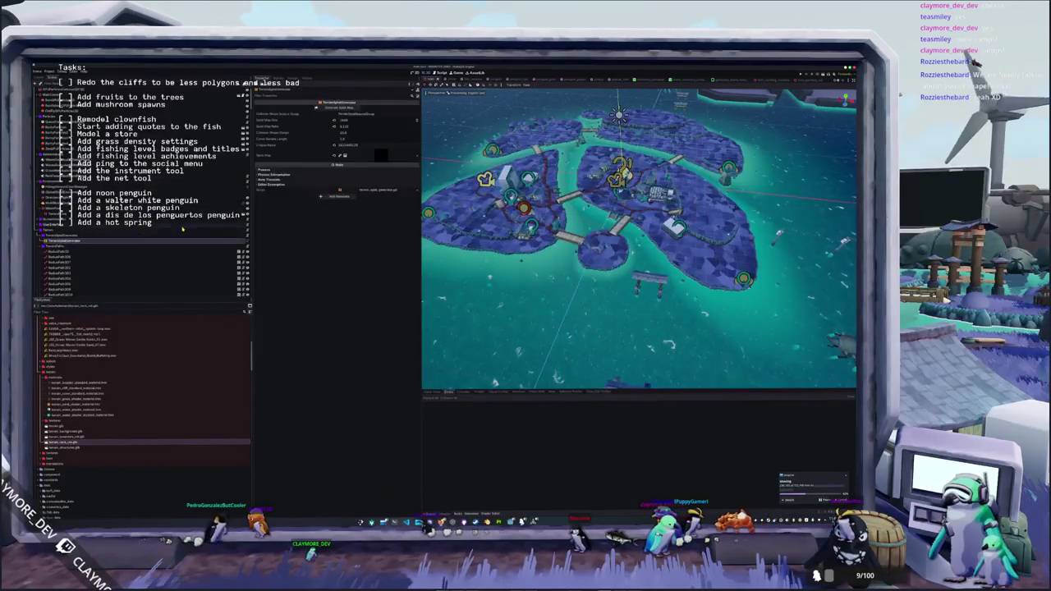
left_click(382, 157)
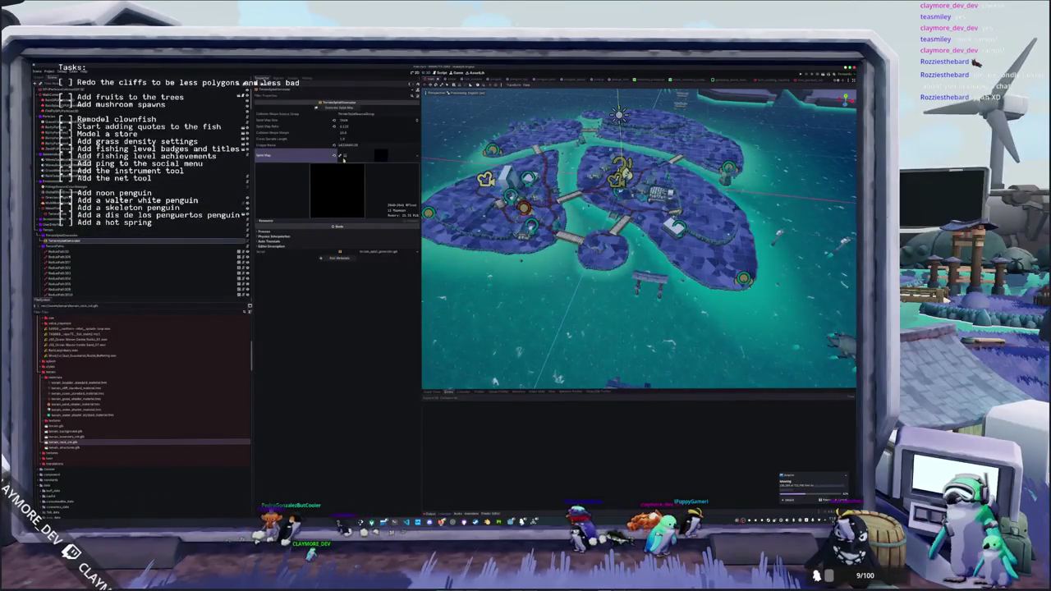
left_click(418, 156)
left_click(402, 175)
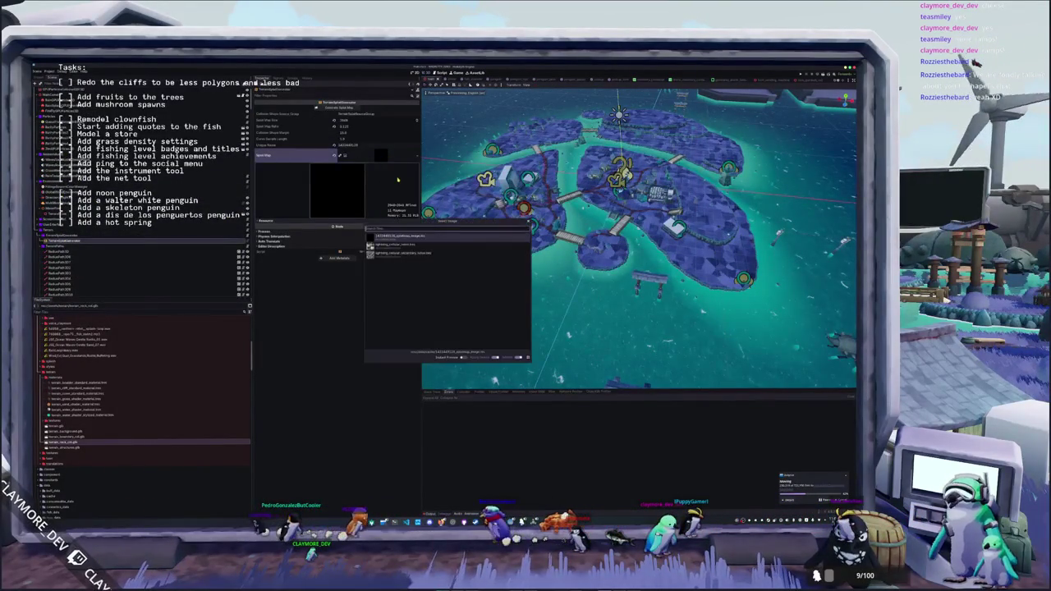
- Pick the first image in the quick-load list as the Splat Map
left_click(396, 236)
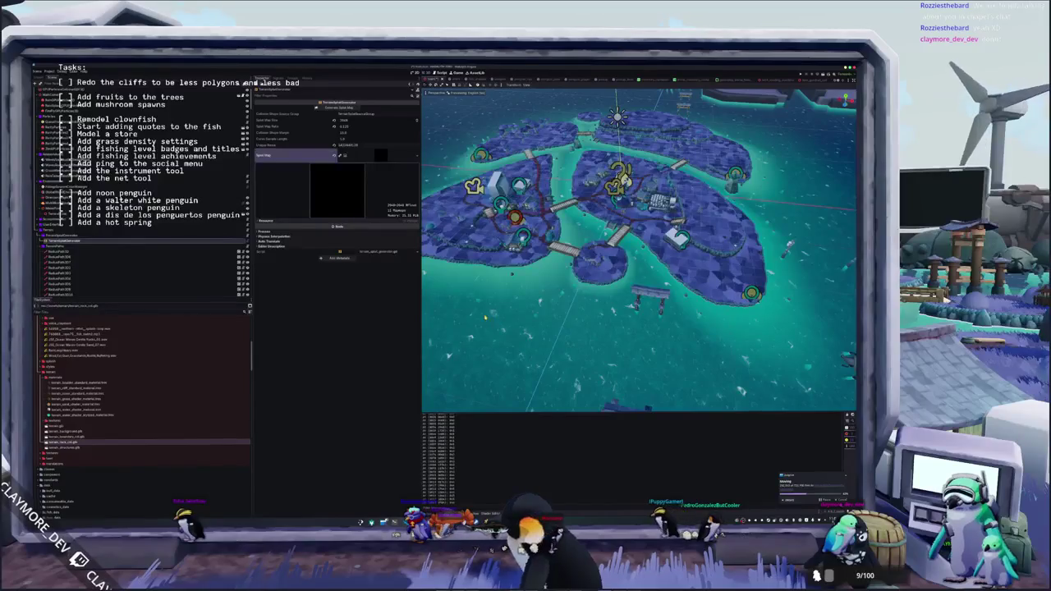
- Zoom in and out over the islands for a closer top-down look
scroll(514, 315, "down", 3)
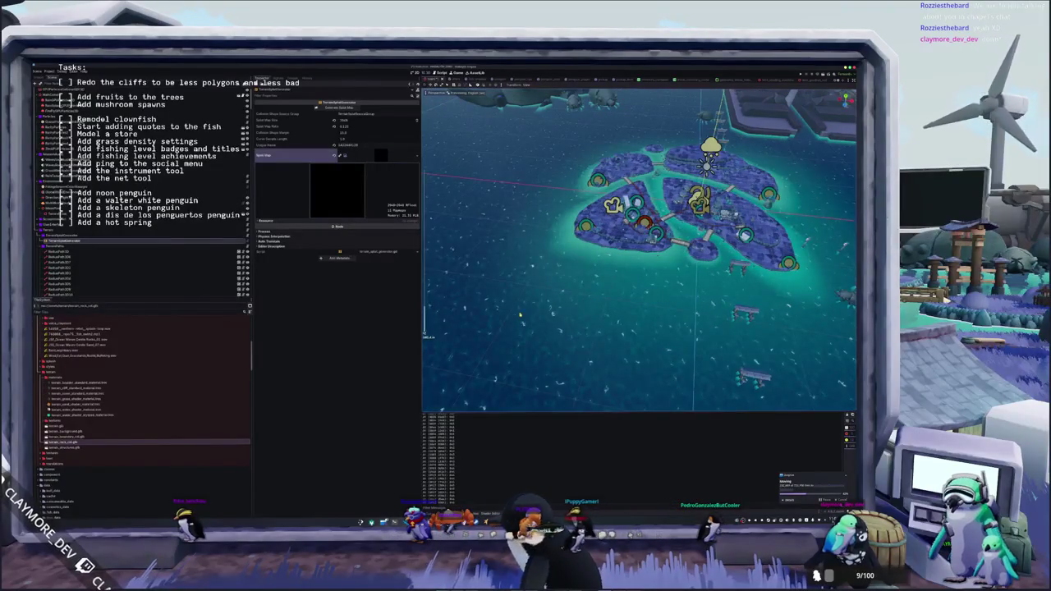
scroll(533, 309, "up", 3)
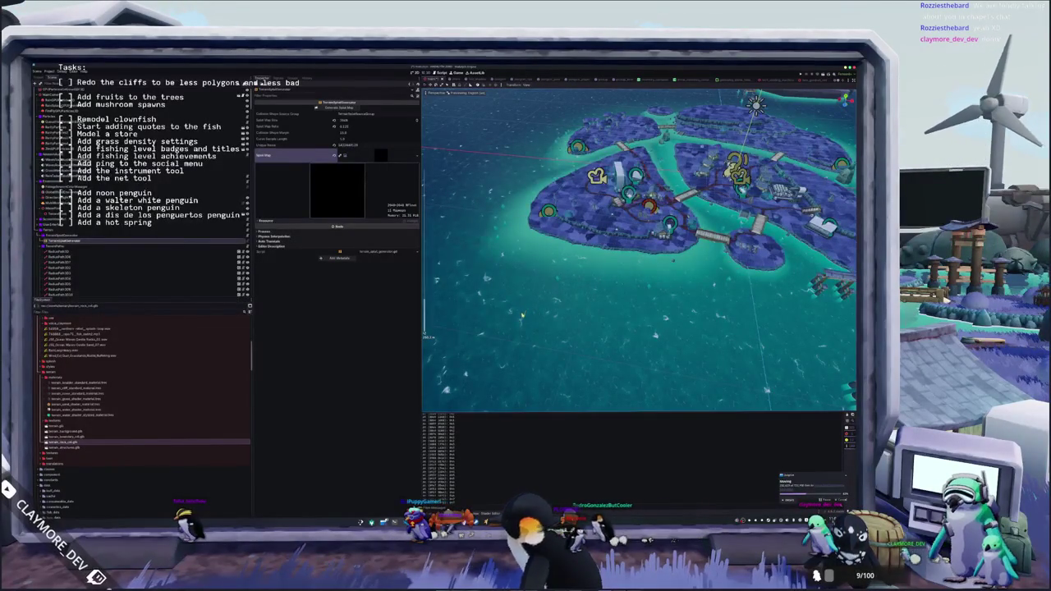
scroll(522, 313, "up", 3)
scroll(510, 331, "up", 3)
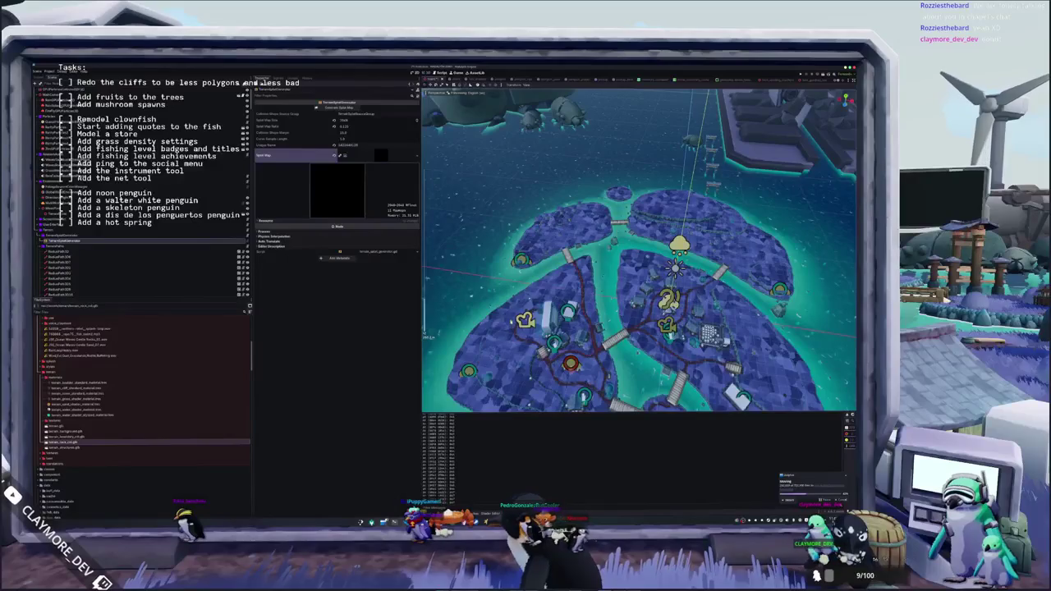
scroll(511, 322, "down", 2)
scroll(511, 320, "down", 2)
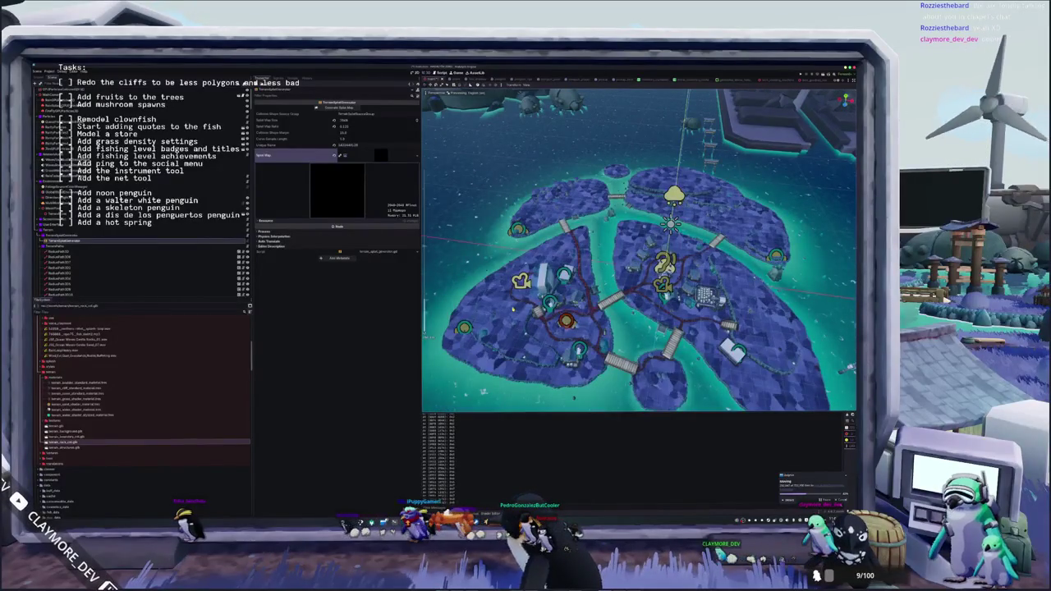
scroll(512, 310, "down", 2)
scroll(516, 325, "down", 2)
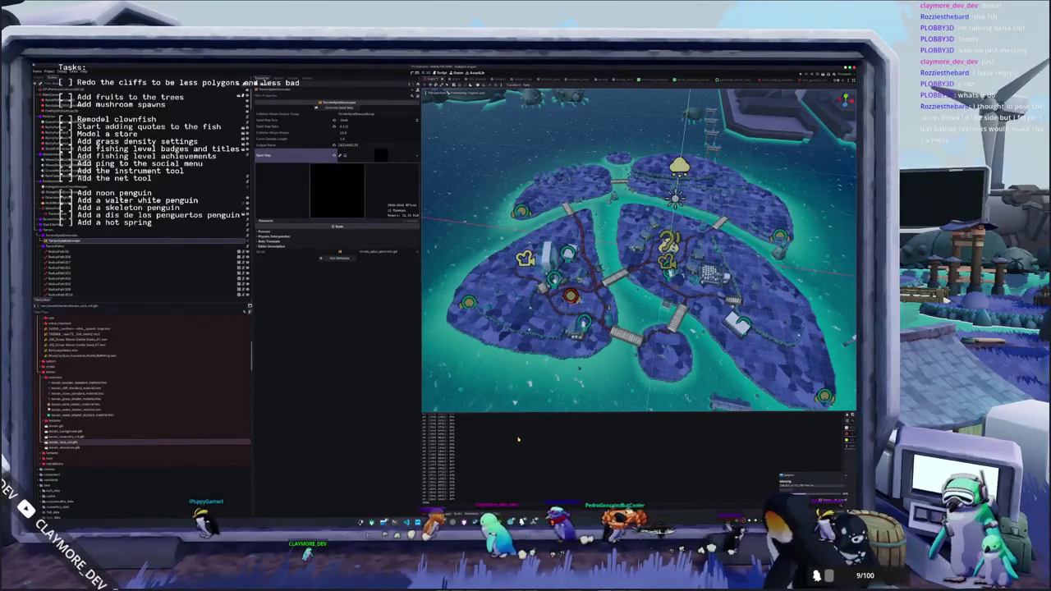
- Frame a node, then select a MultiMeshPlacerCache under TerrainSplatGenerator and rebuild its placement
scroll(639, 251, "up", 5)
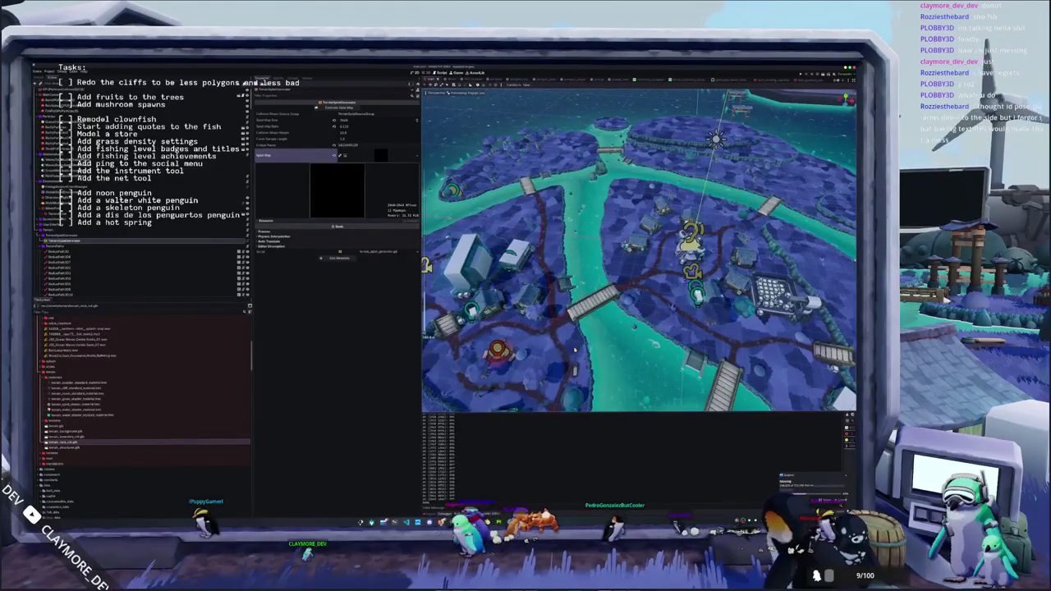
scroll(639, 251, "down", 2)
scroll(574, 349, "down", 2)
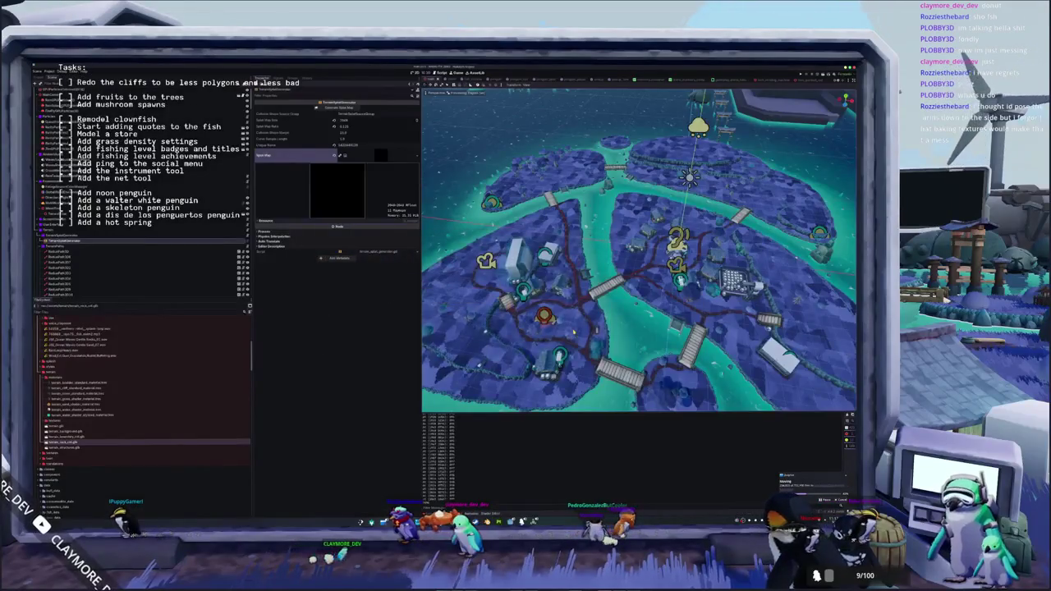
left_click(572, 337)
key("f")
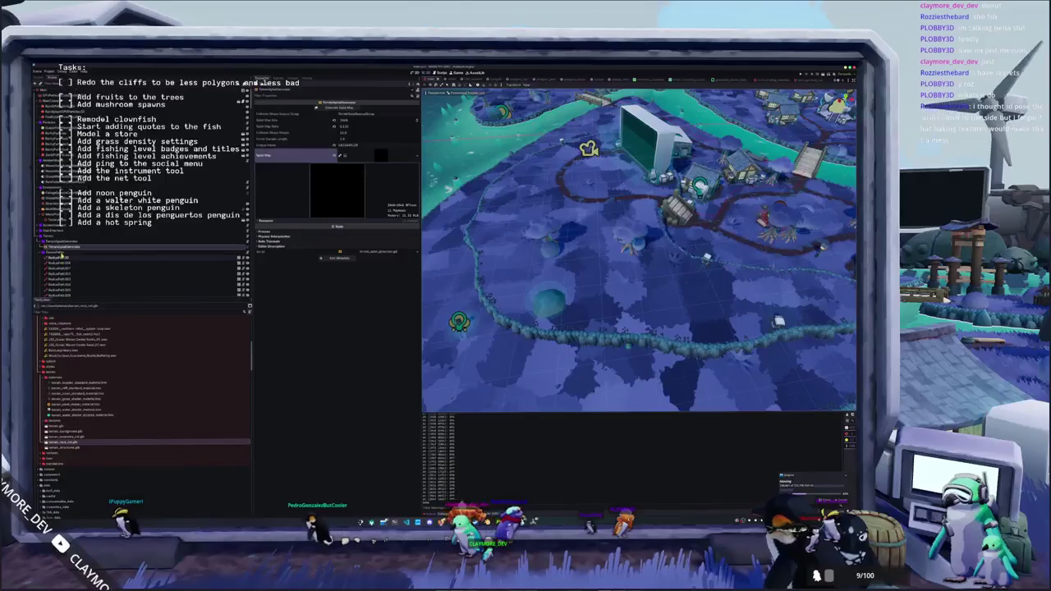
left_click(57, 245)
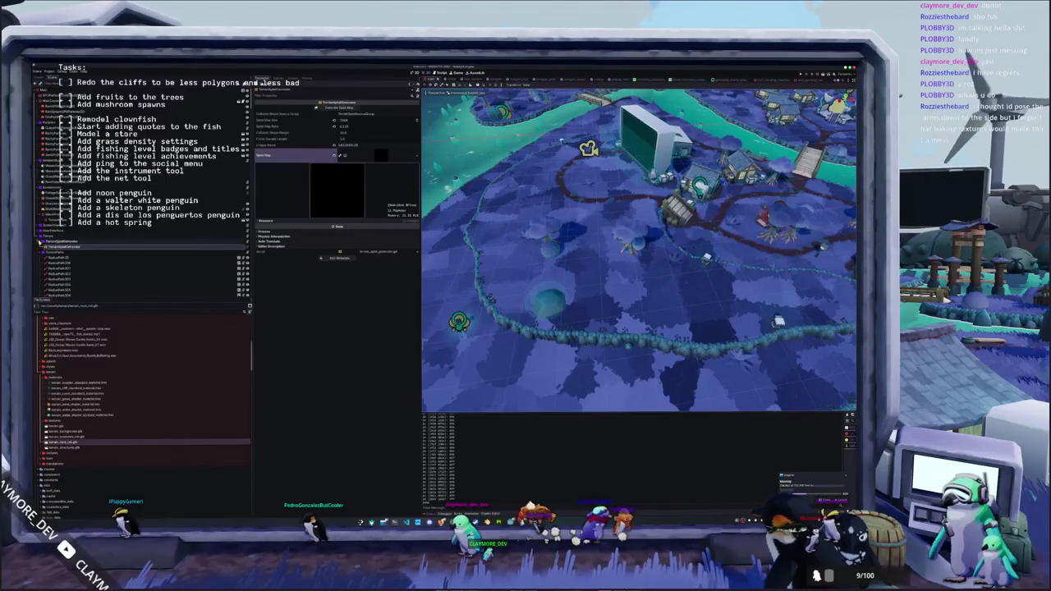
left_click(61, 257)
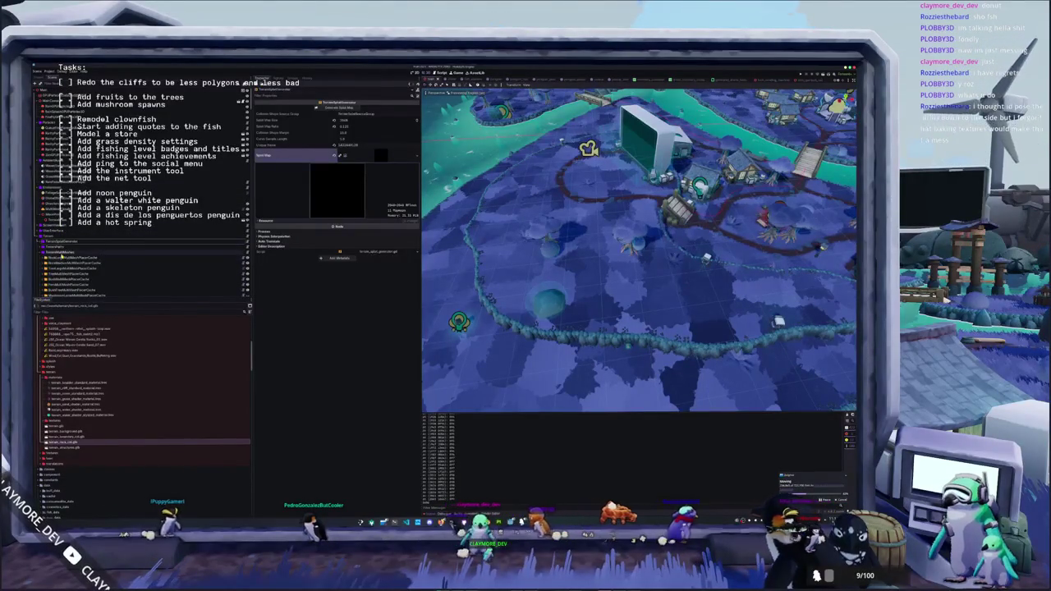
left_click(62, 257)
left_click(339, 108)
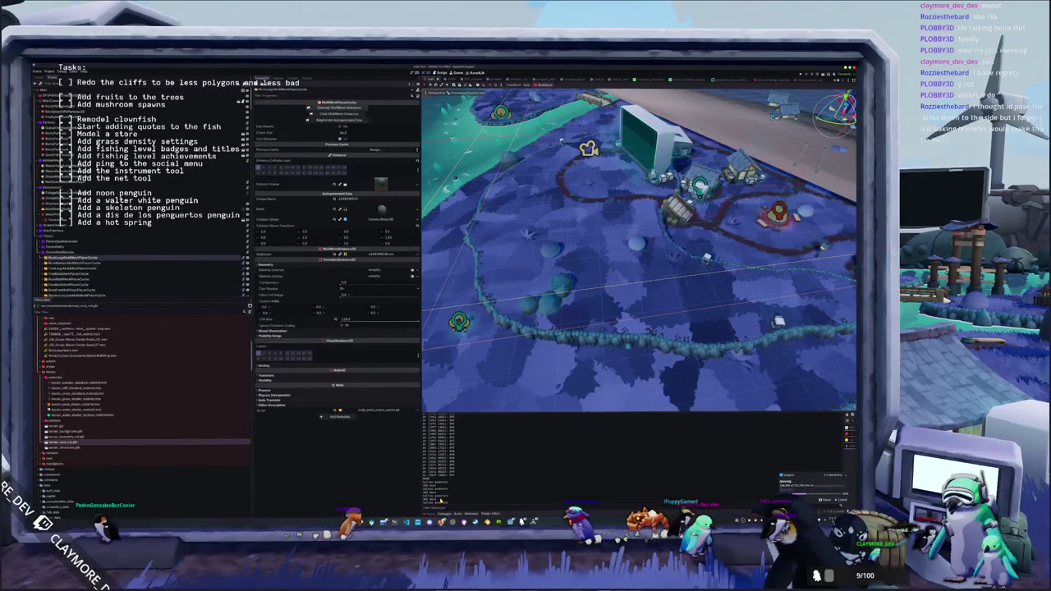
- Glance at the git output, then bring the penguin game forward and dismiss its escape menu
key("alt+Tab")
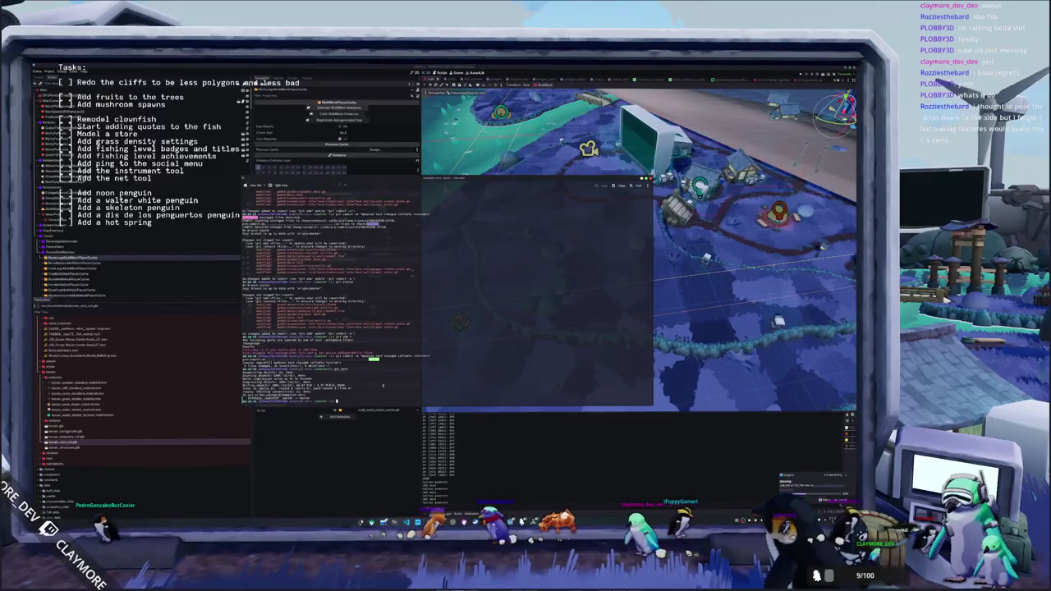
key("alt+Tab")
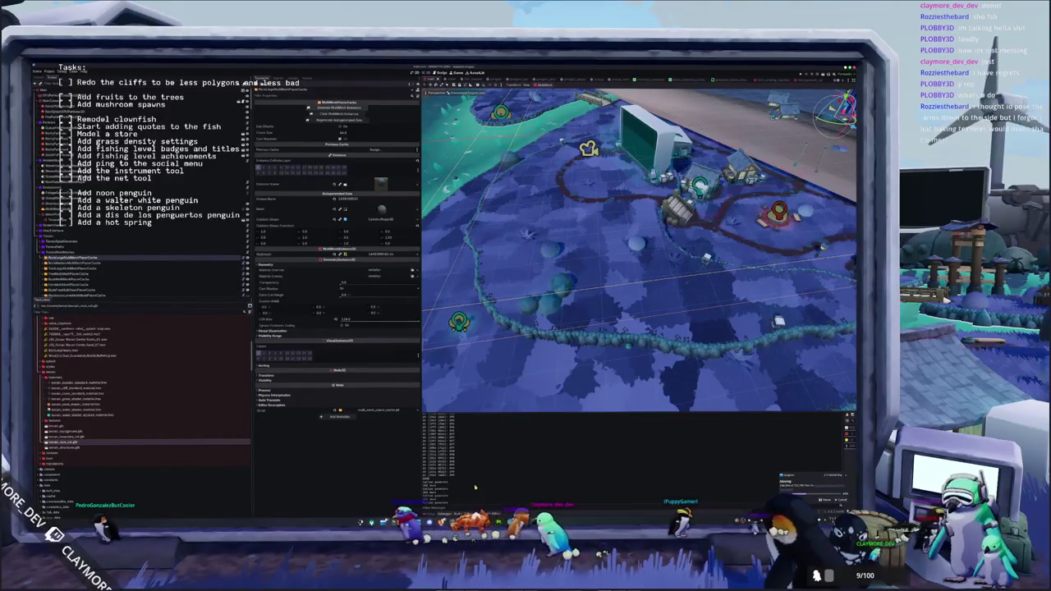
mouse_move(497, 521)
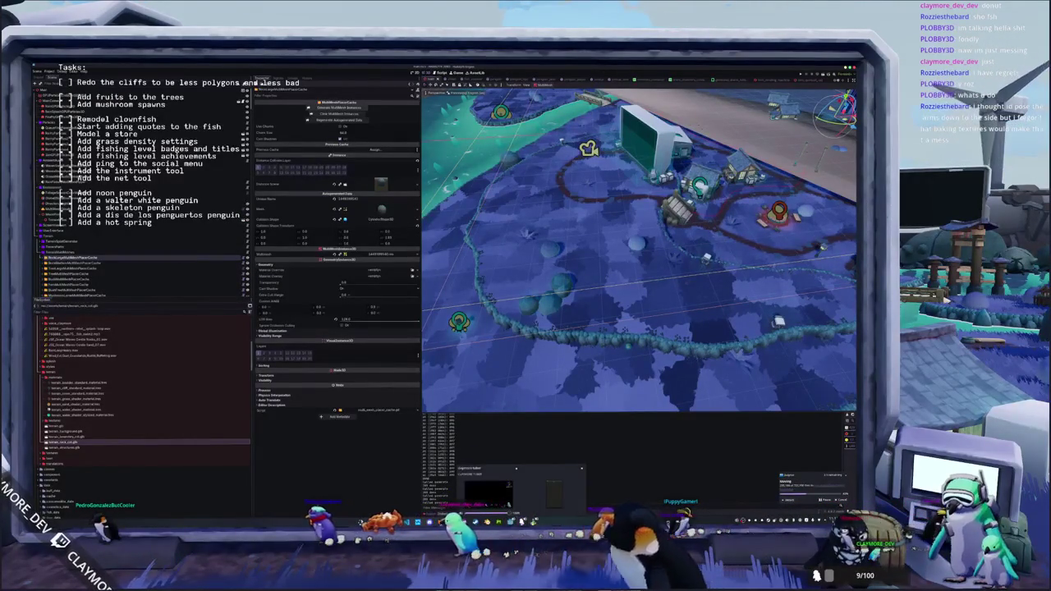
left_click(525, 497)
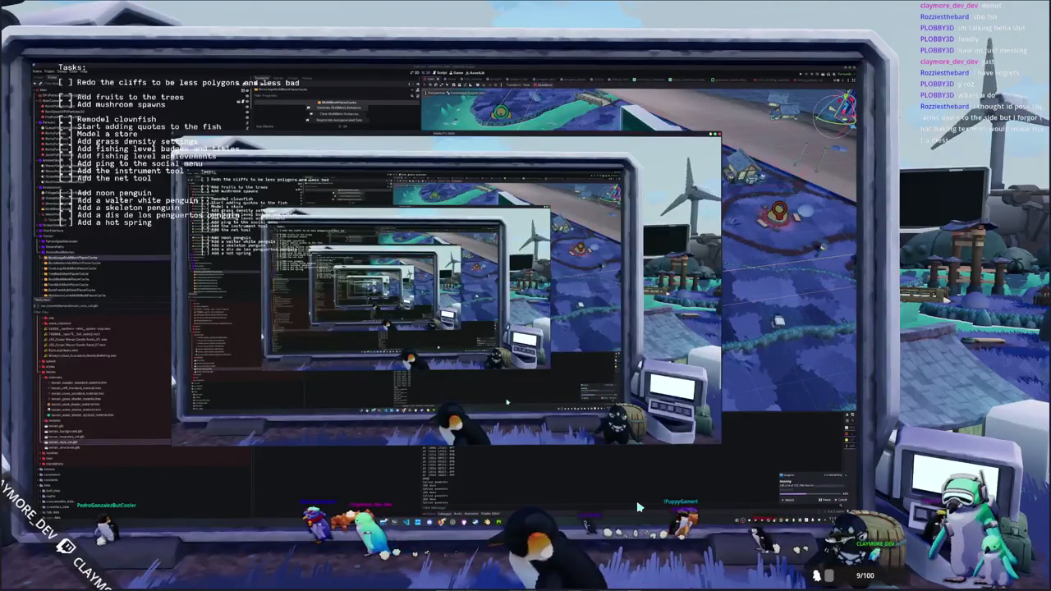
key("Escape")
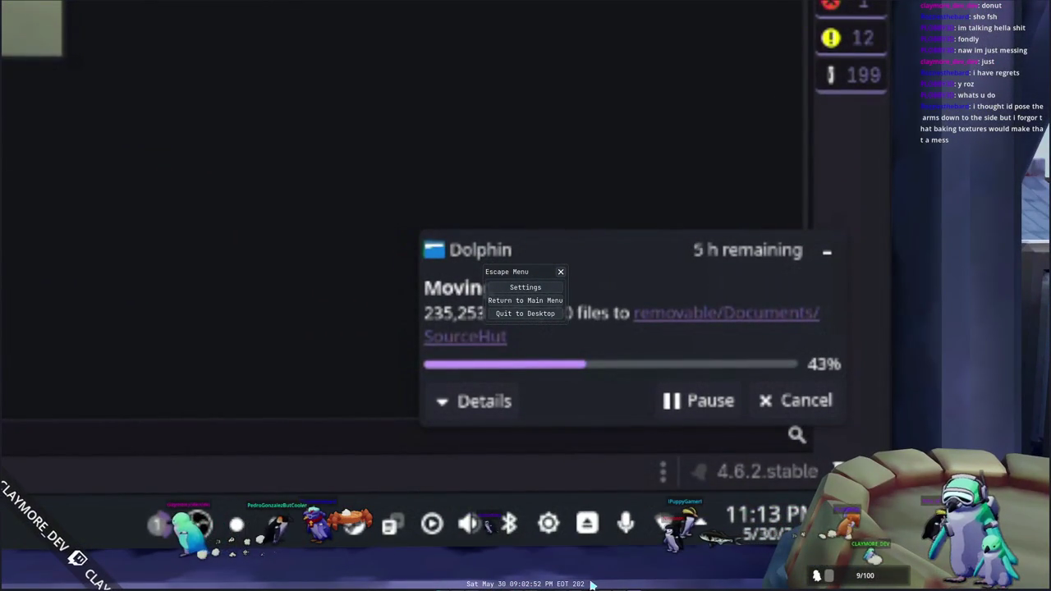
key("Escape")
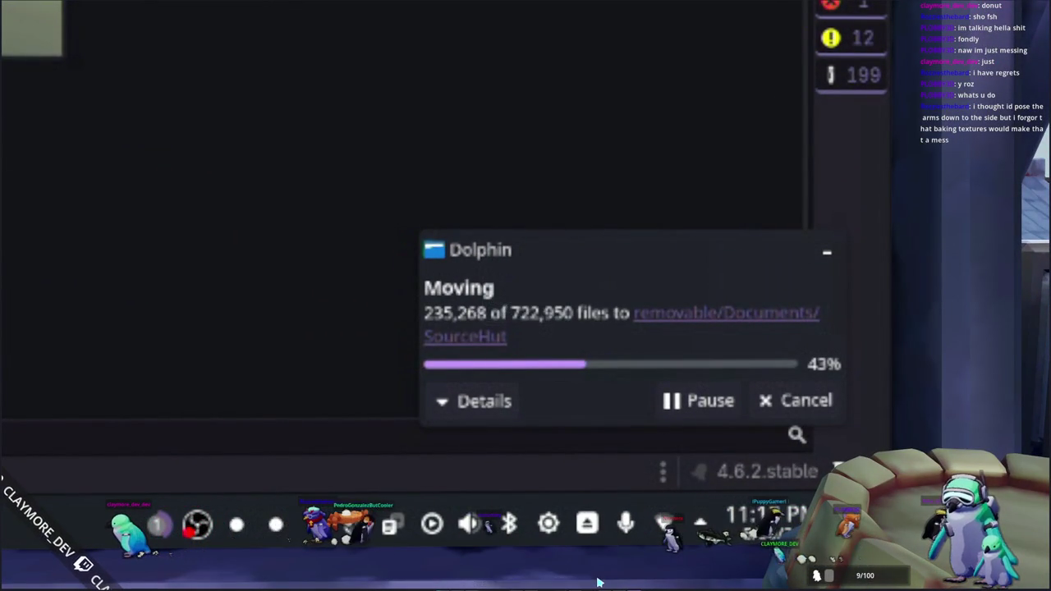
key("Escape")
- Walk the penguin onto the stool and away from the desk, then swing the bat at the other penguin
key("d")
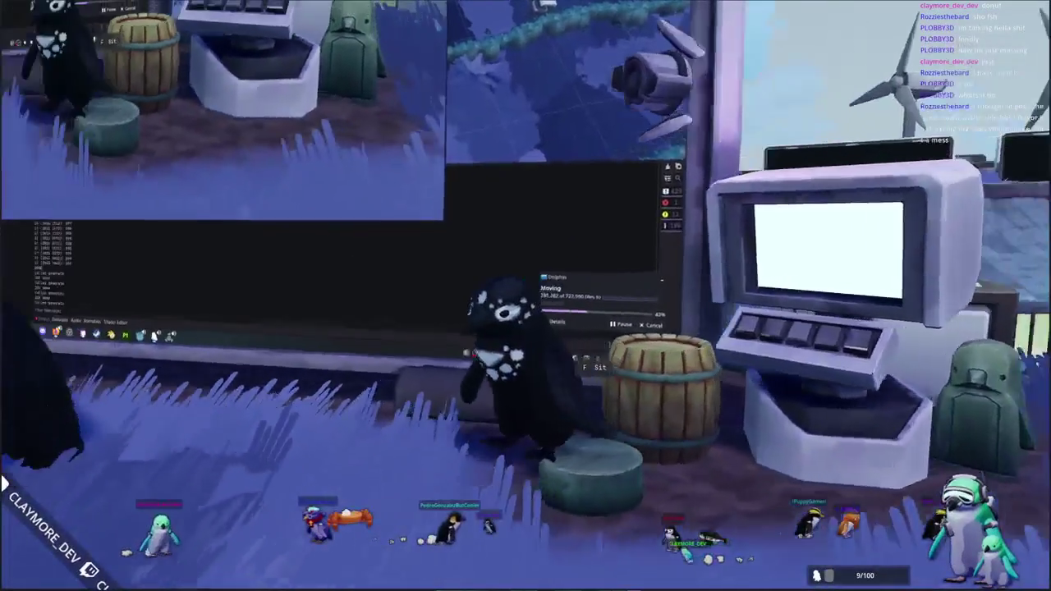
key("d")
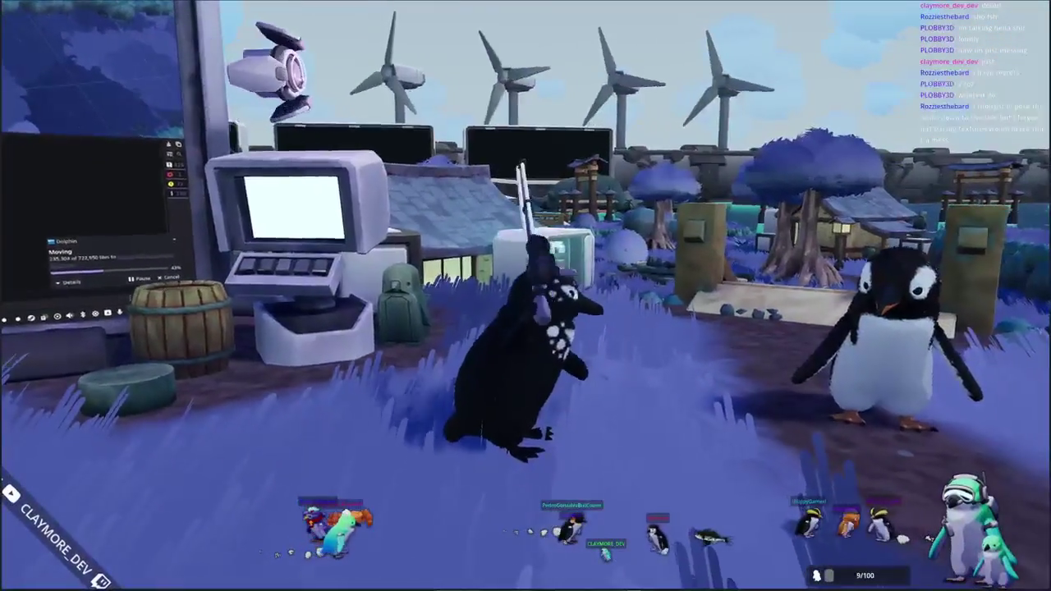
left_click(811, 475)
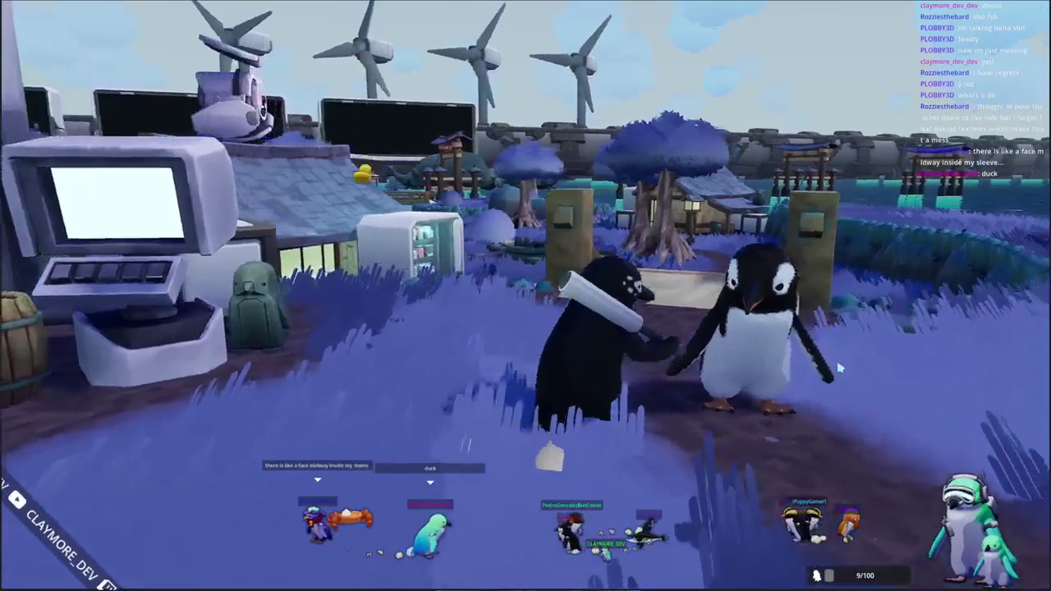
left_click(811, 475)
left_click(812, 418)
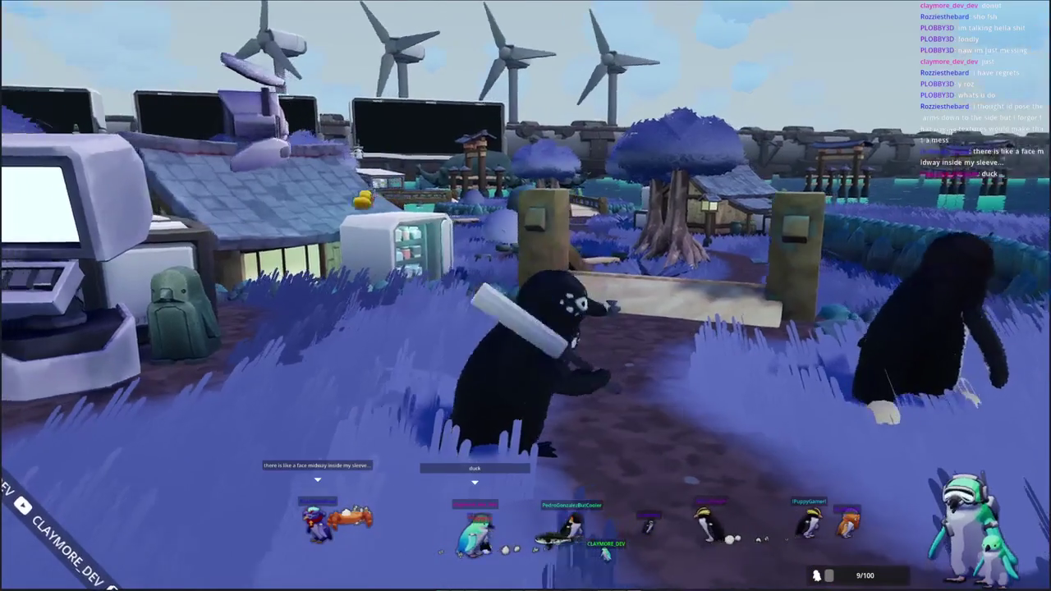
- Walk back toward the desk, hit the robot with the bat and move along the screens
key("w")
key("w")
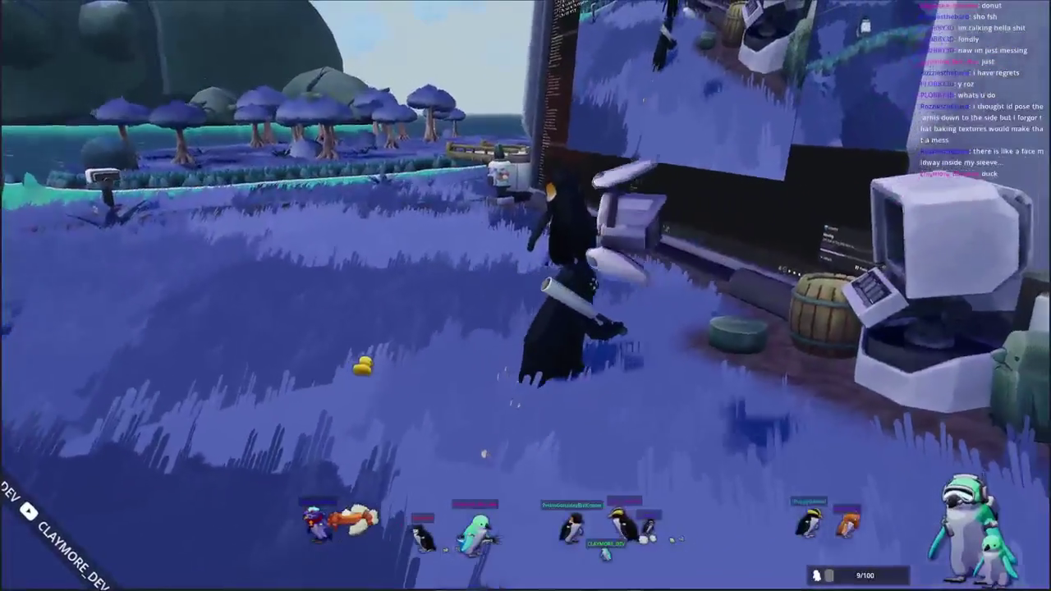
key("a")
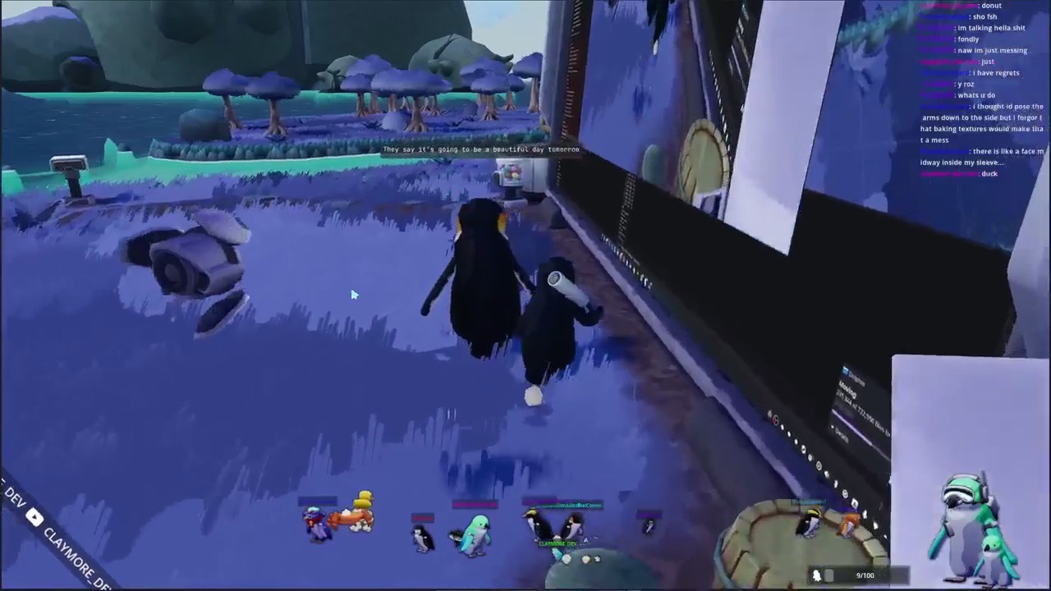
left_click(372, 351)
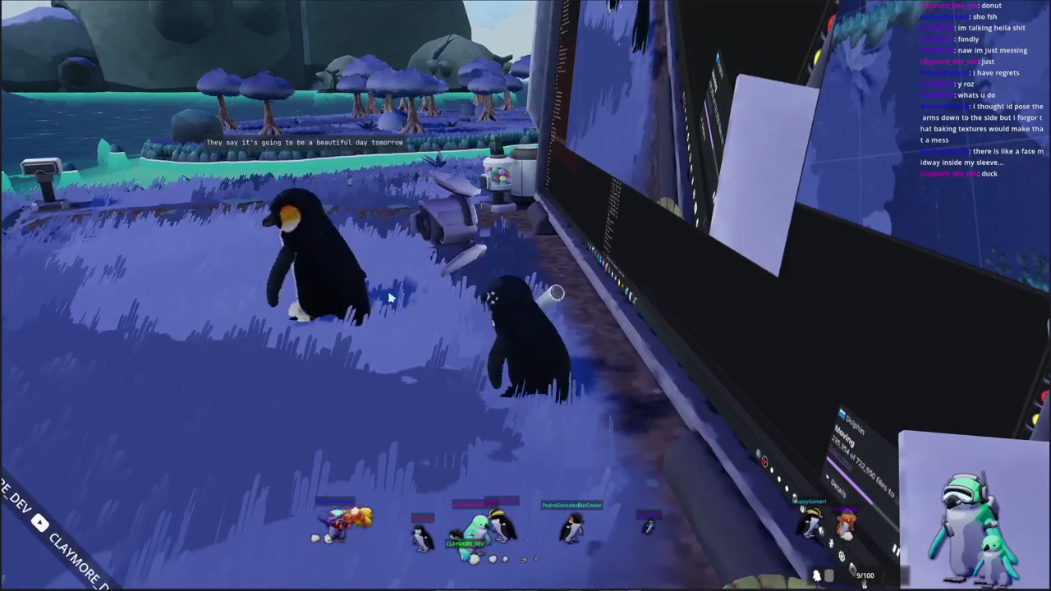
key("a")
key("s")
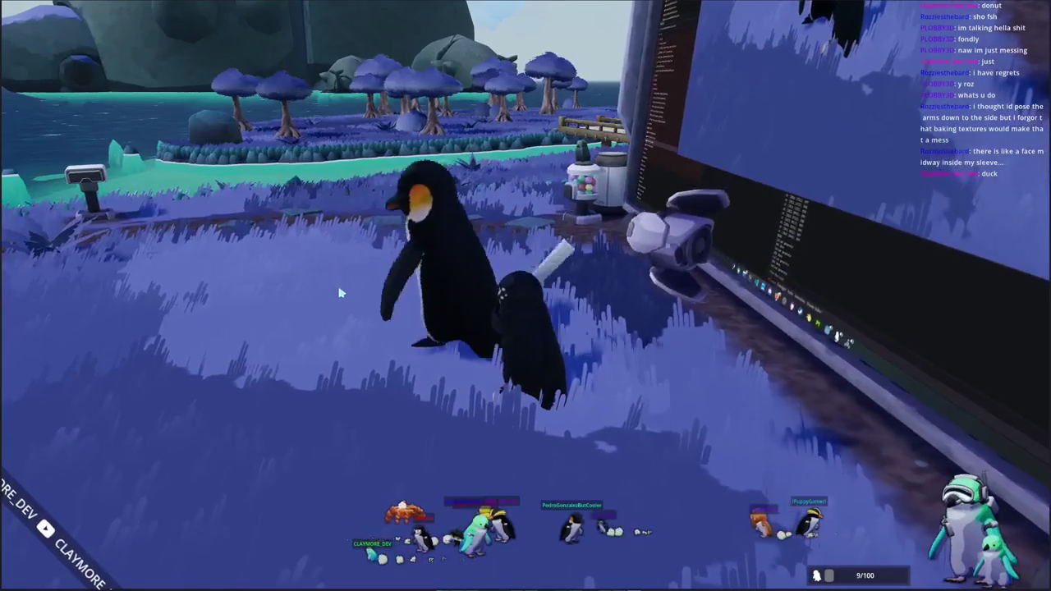
key("d")
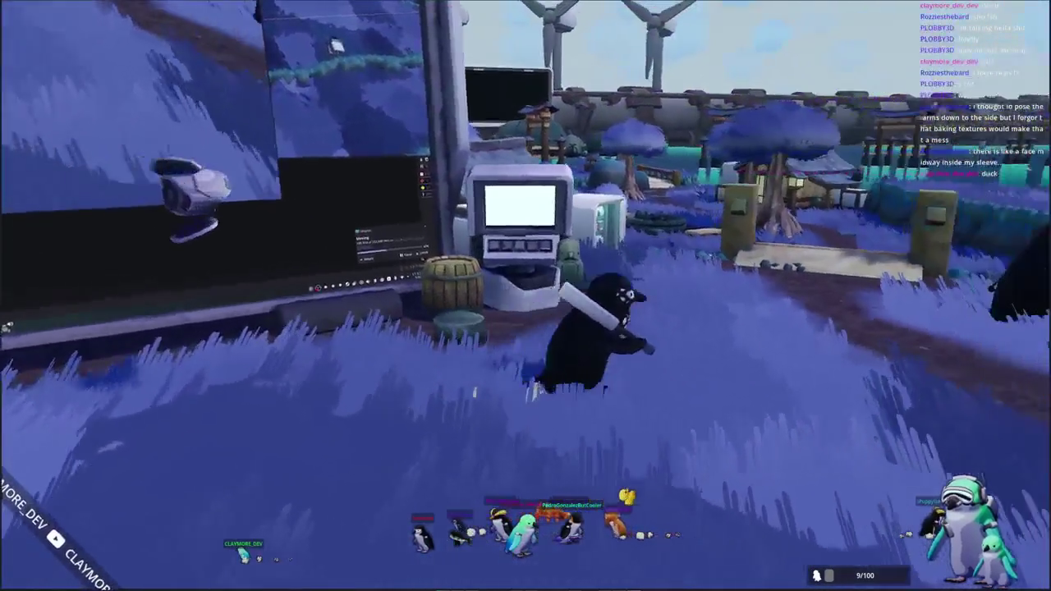
key("d")
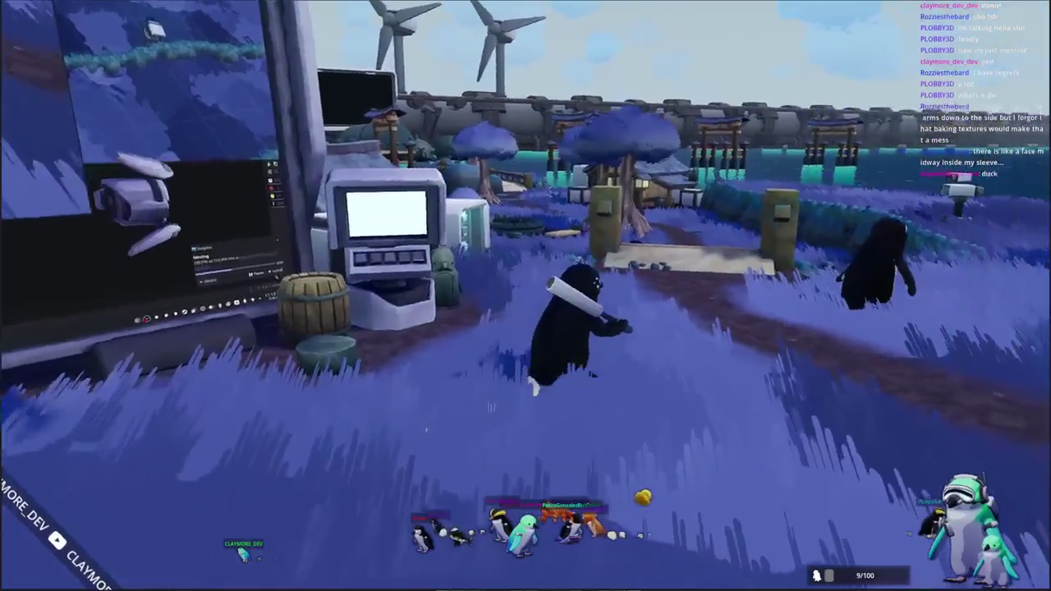
- Walk up the path, through the gate and across the bridge onto the grass
key("w")
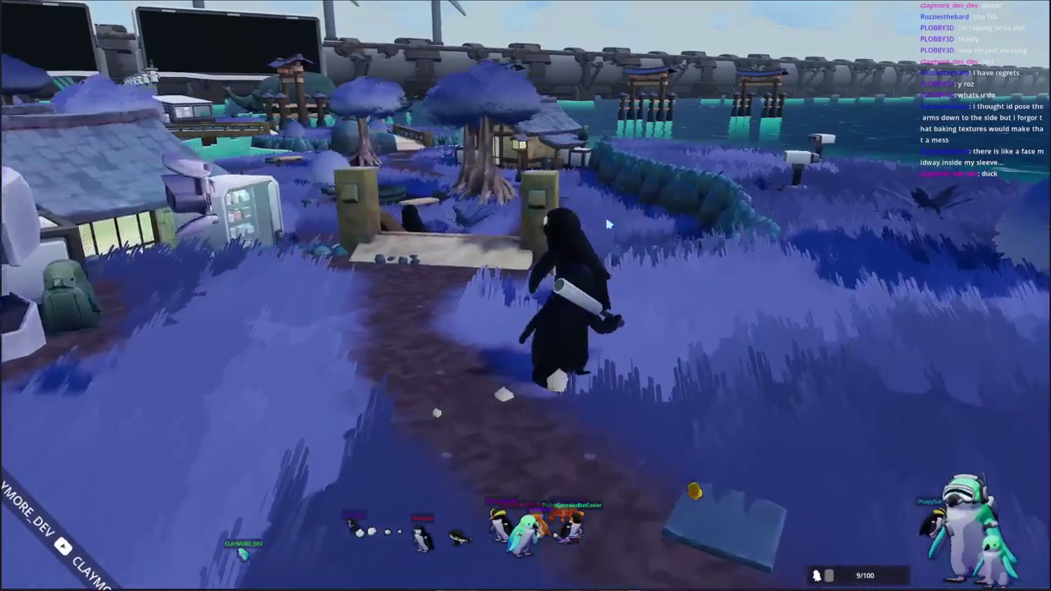
key("w")
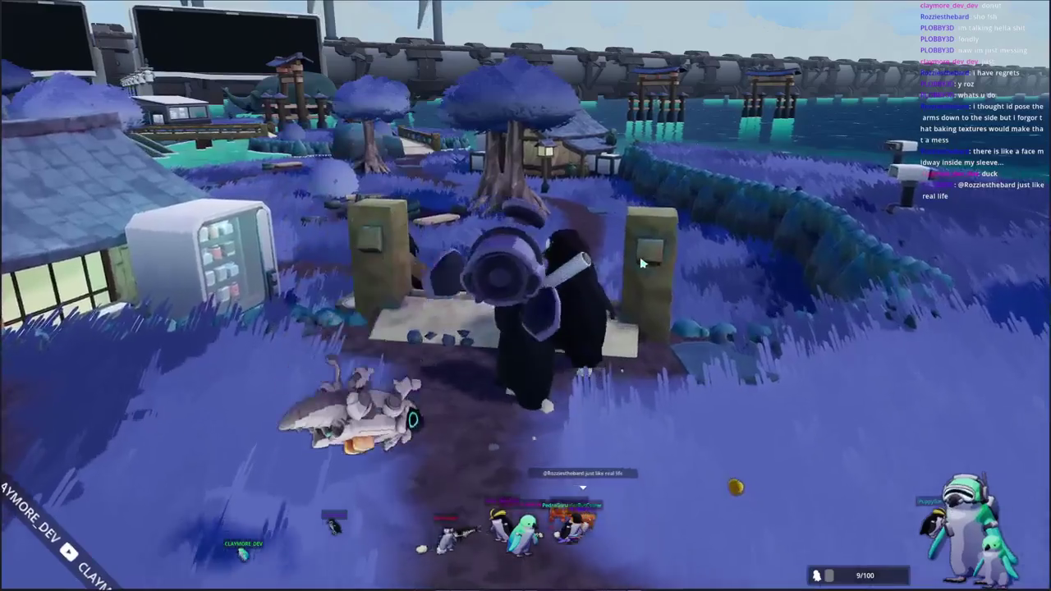
key("w")
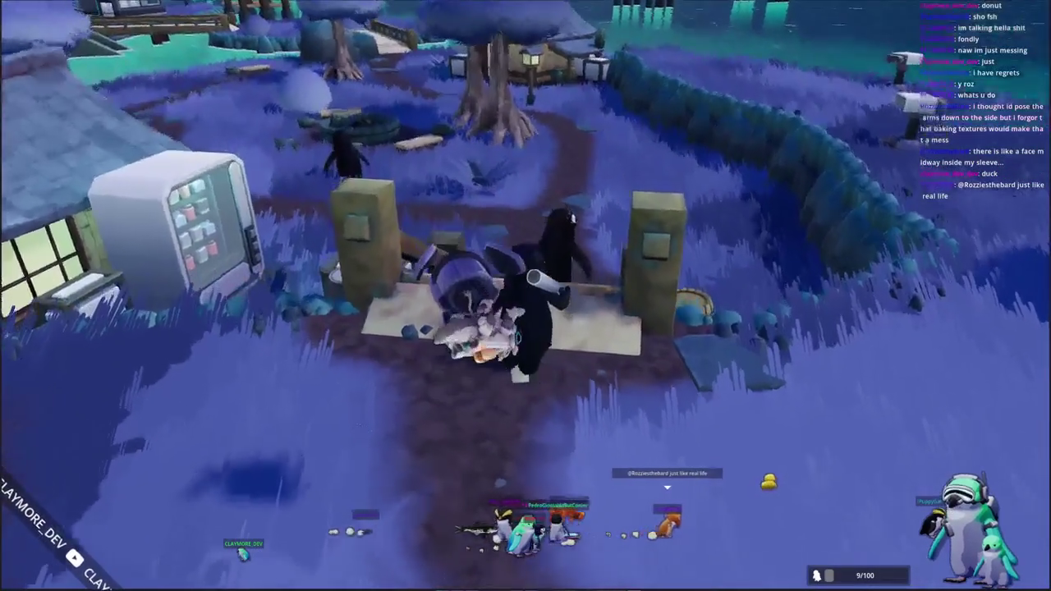
key("w")
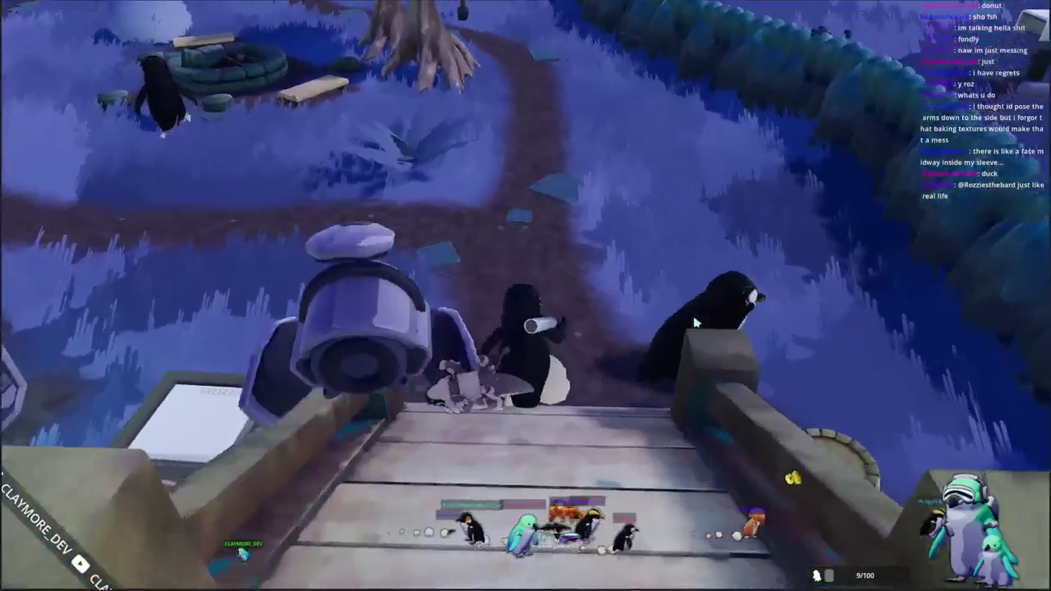
key("w")
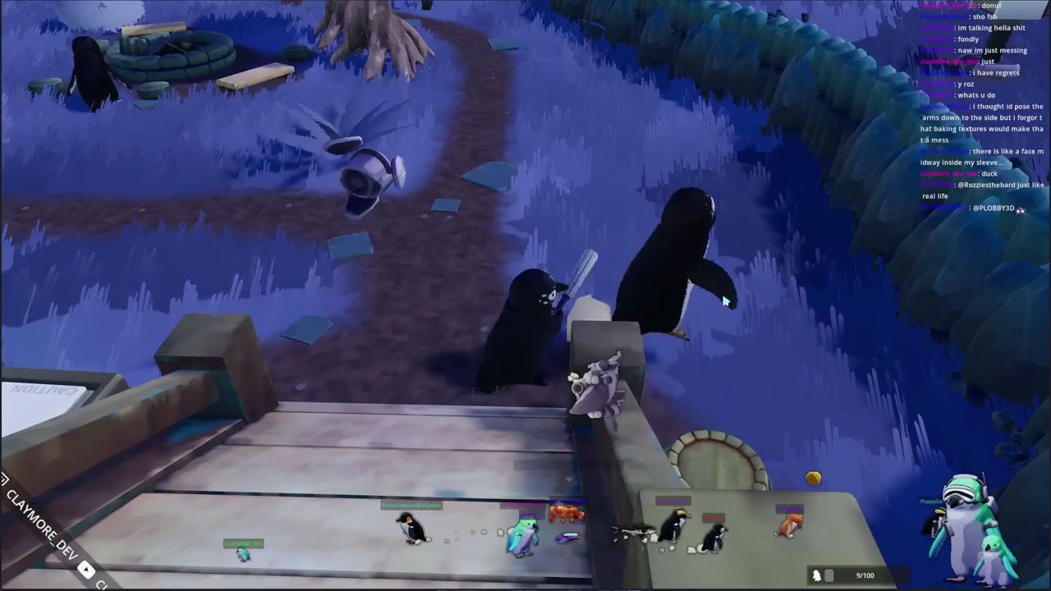
key("w")
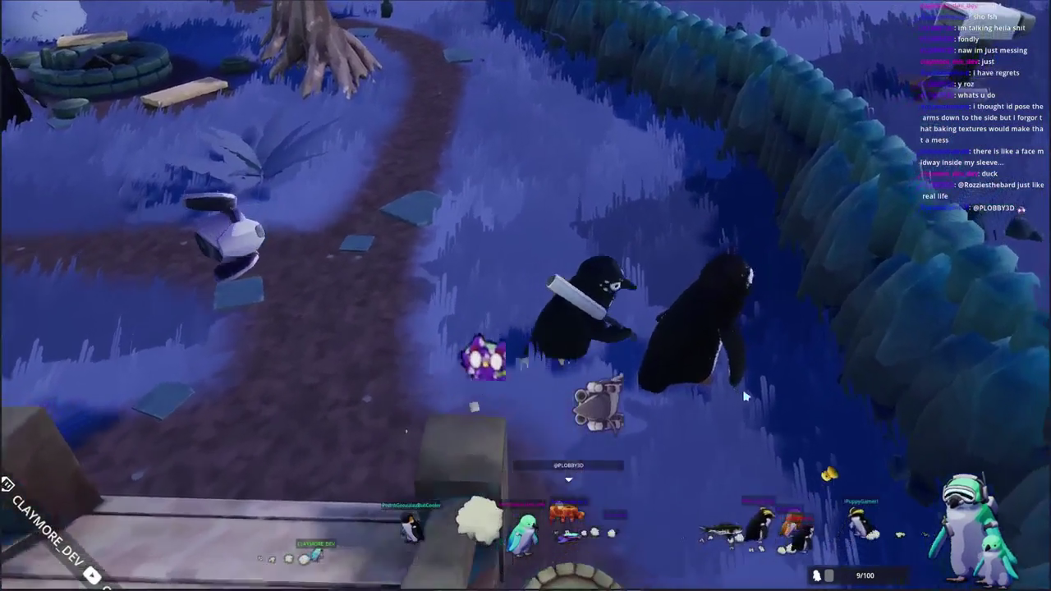
- Walk past the fountain and fire pit to the river rock beside the bridge
key("w")
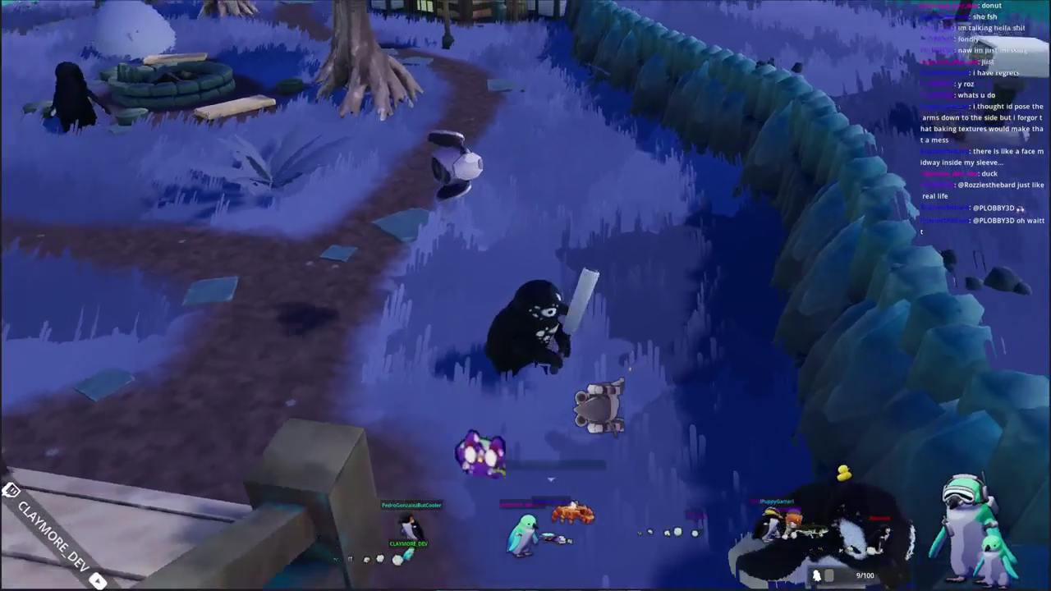
key("w")
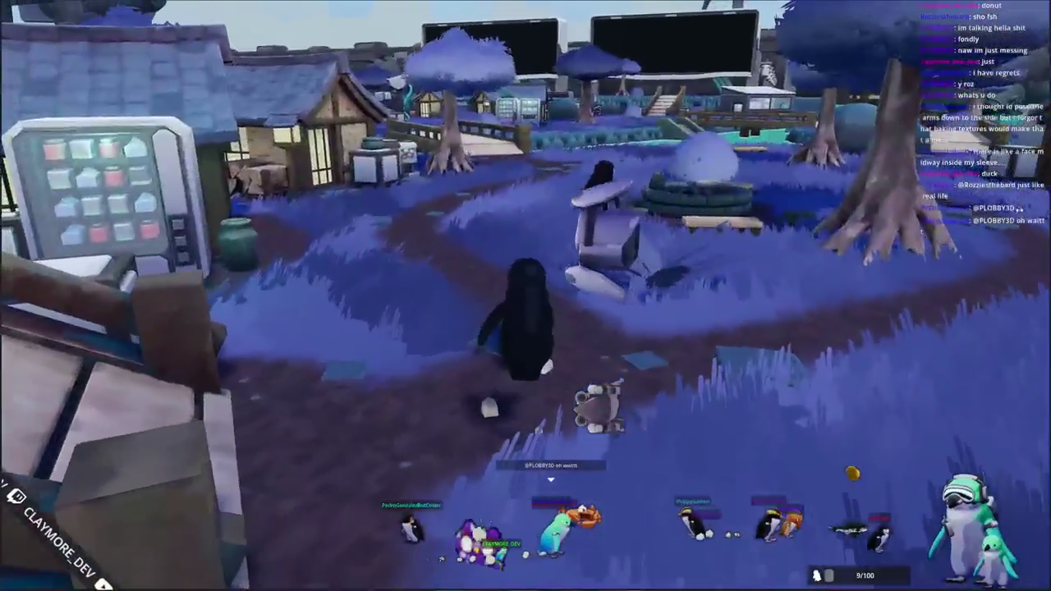
key("w")
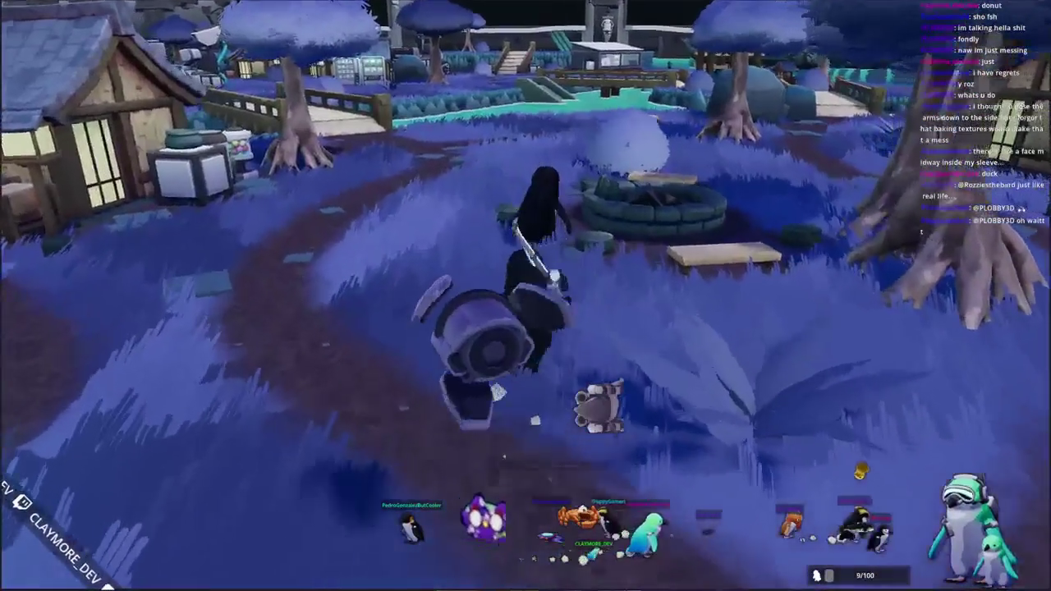
key("w")
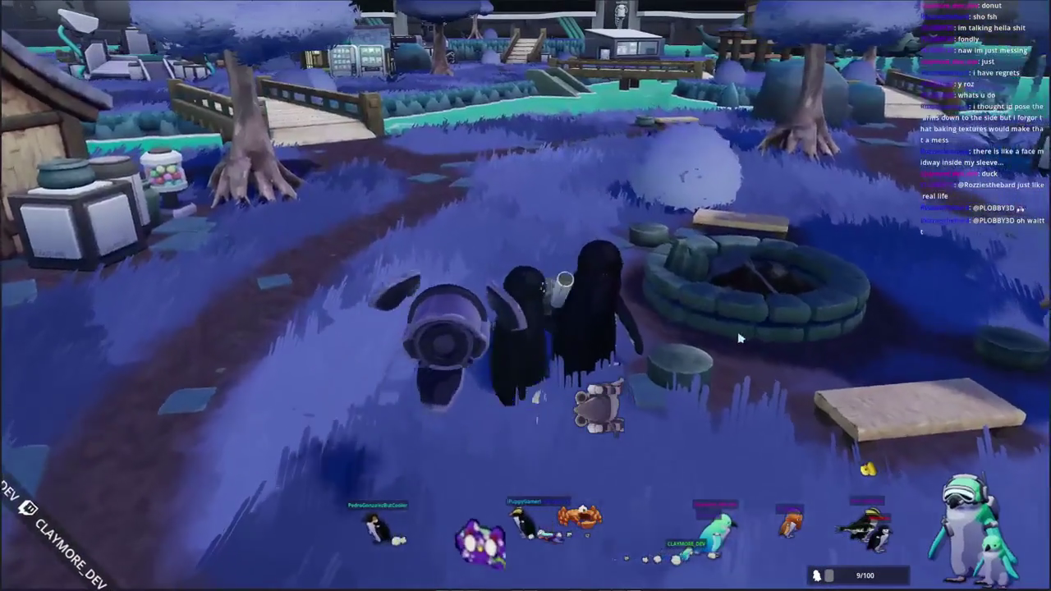
key("w")
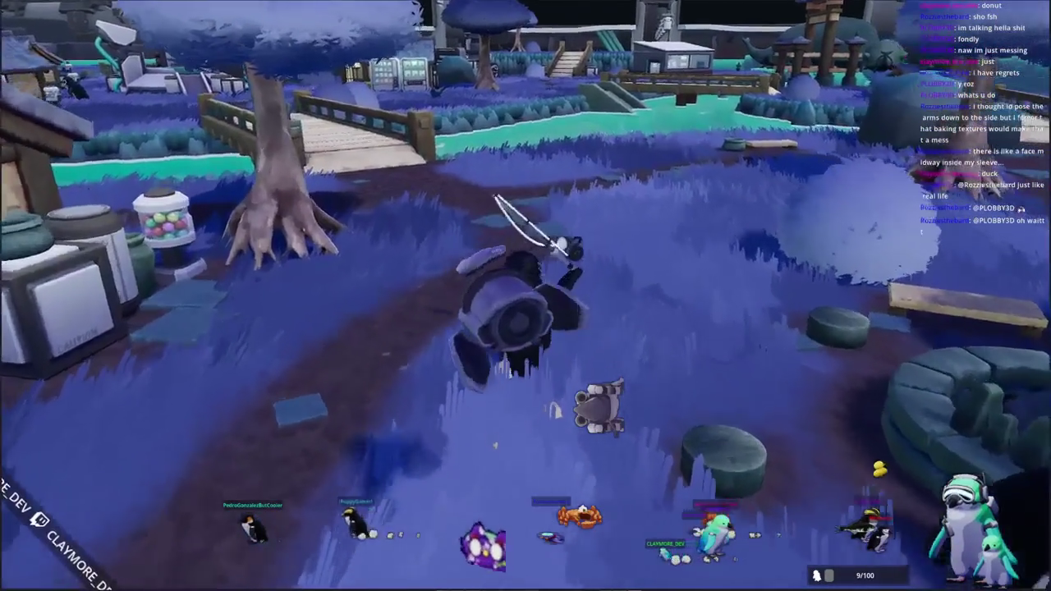
key("w")
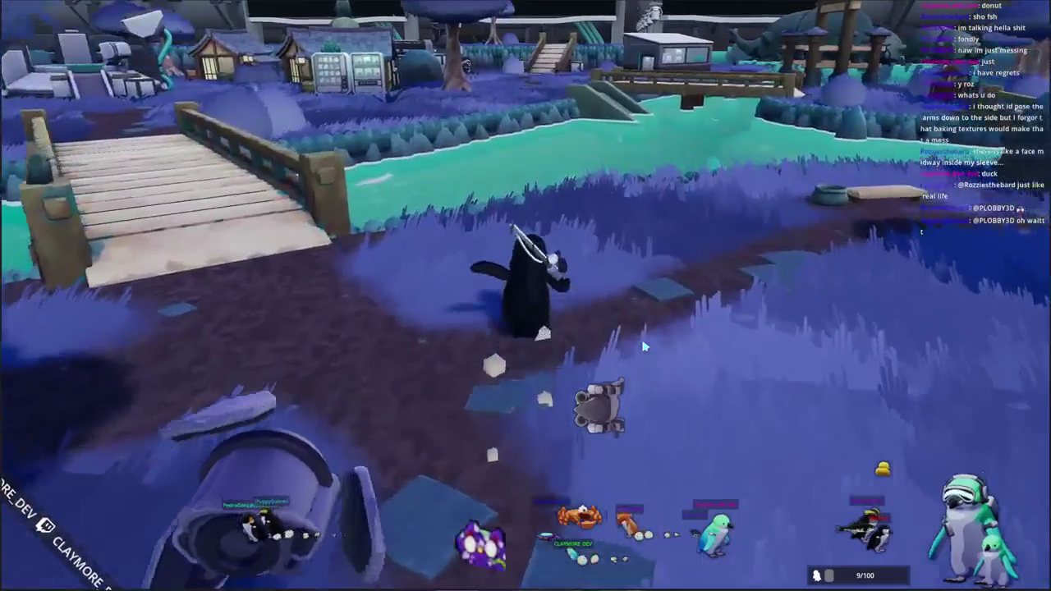
key("w")
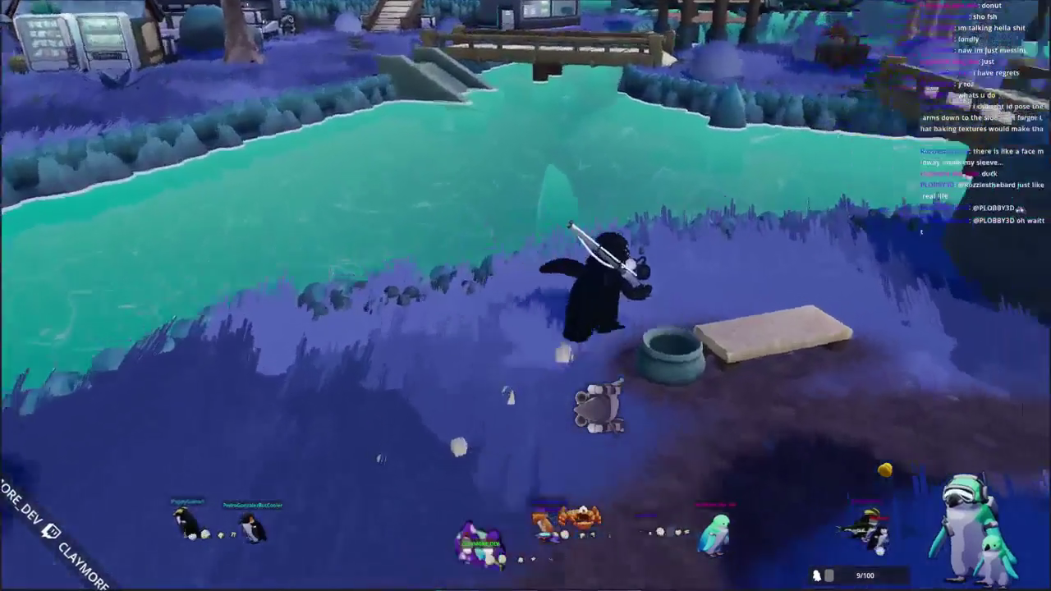
key("w")
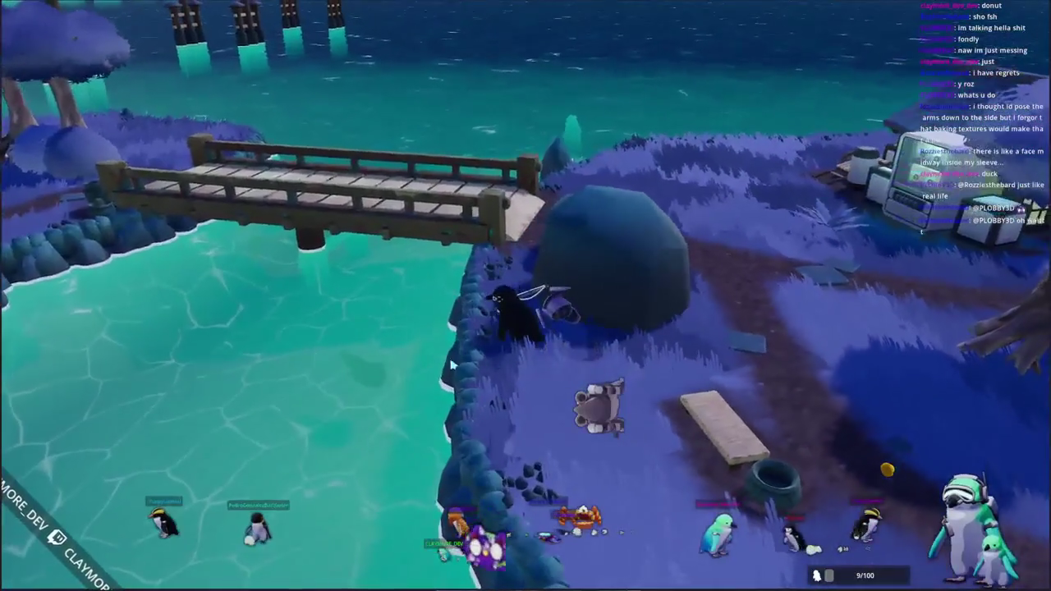
mouse_move(526, 295)
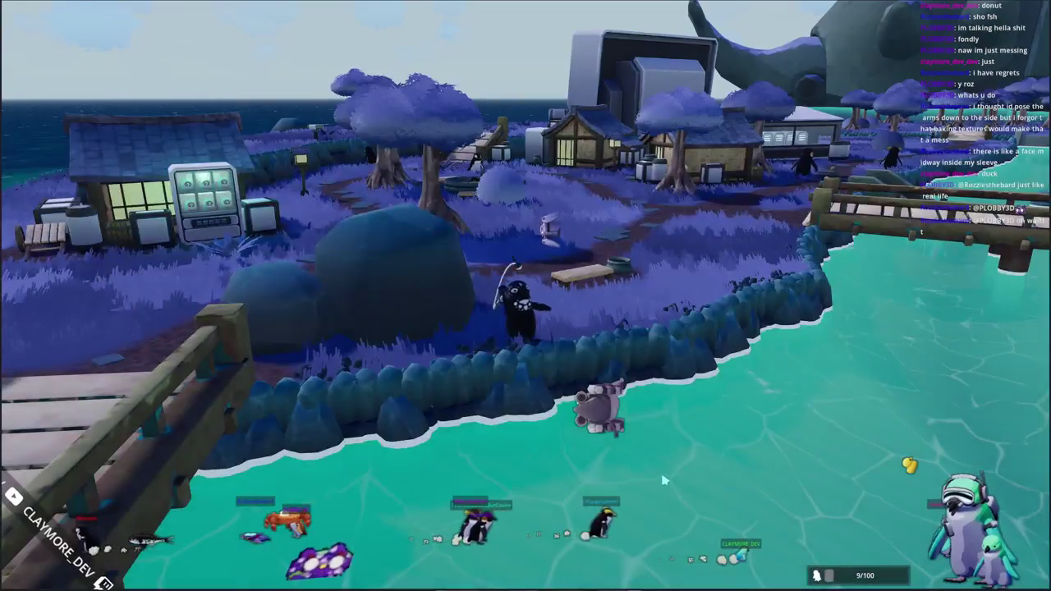
- Cast into the river, reel in and recast while orbiting the view around the bridge
left_click(670, 480)
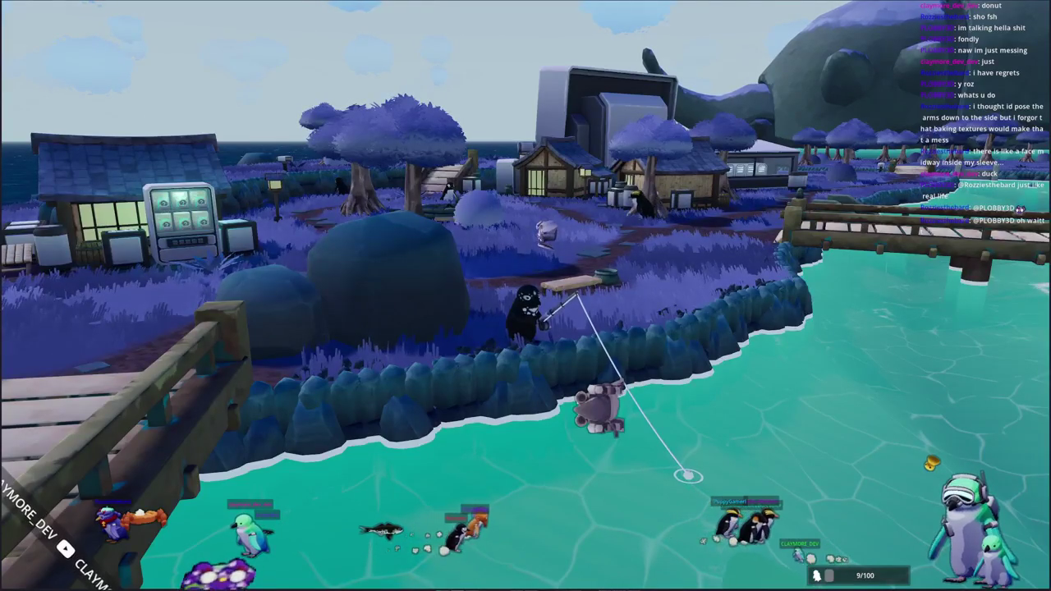
left_click(598, 441)
left_click_drag(598, 441, 775, 390)
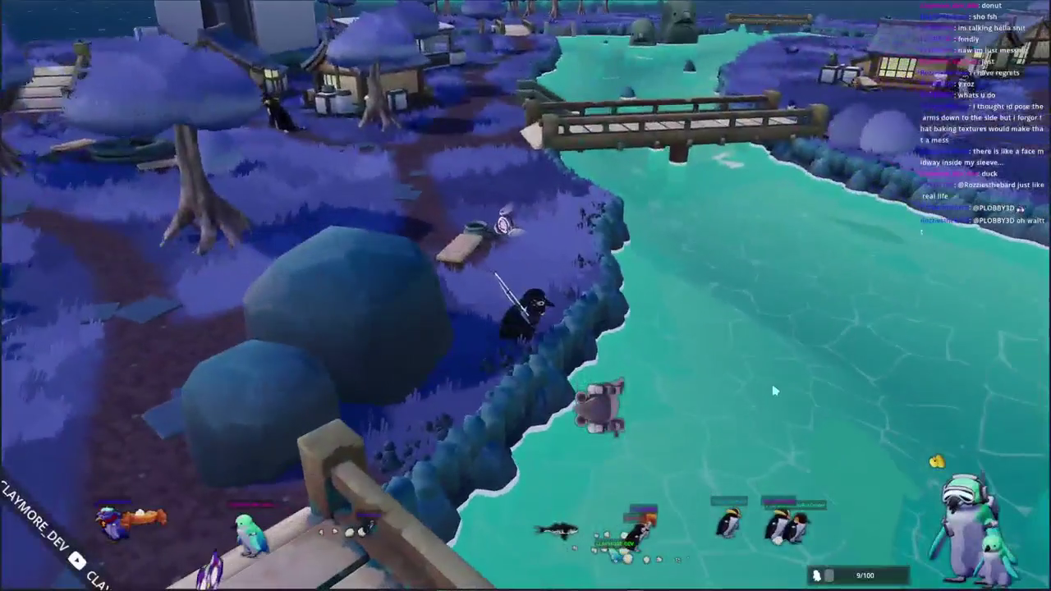
left_click(526, 296)
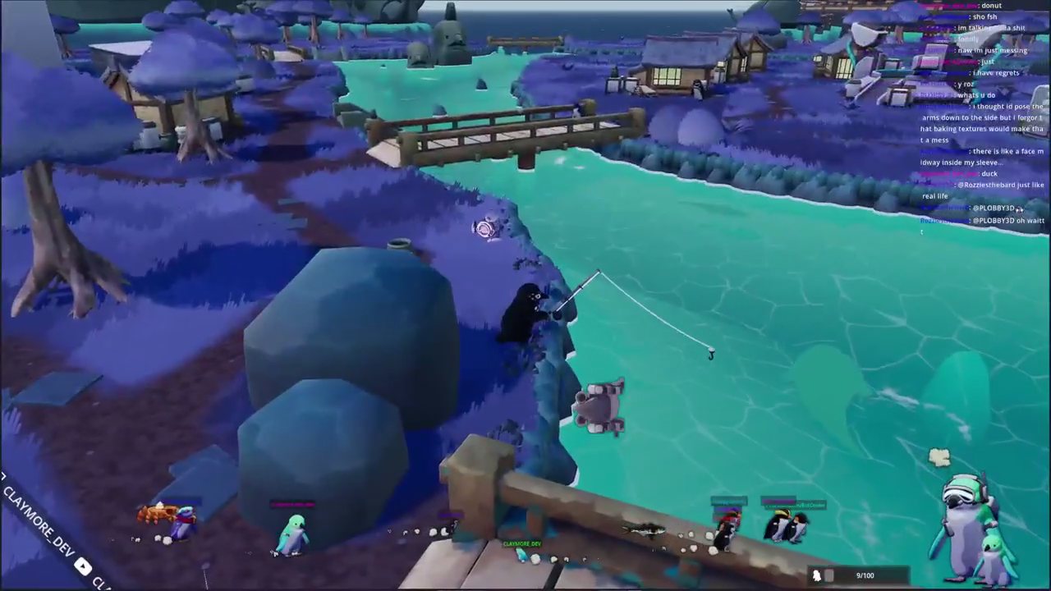
left_click_drag(599, 403, 599, 403)
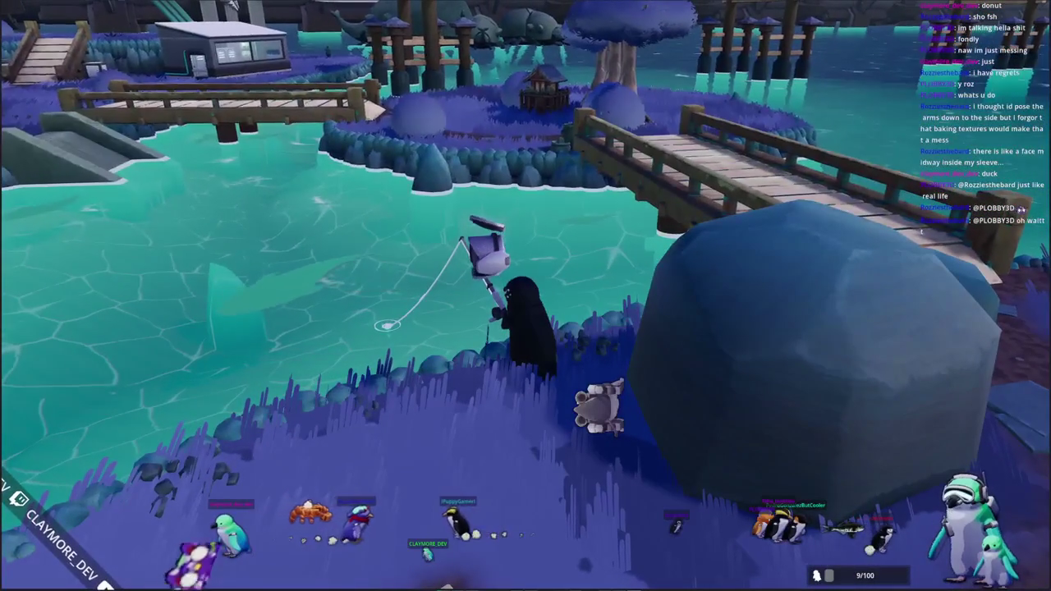
mouse_move(329, 414)
left_mouse_down()
mouse_move(477, 444)
mouse_move(532, 441)
mouse_move(531, 424)
left_mouse_up()
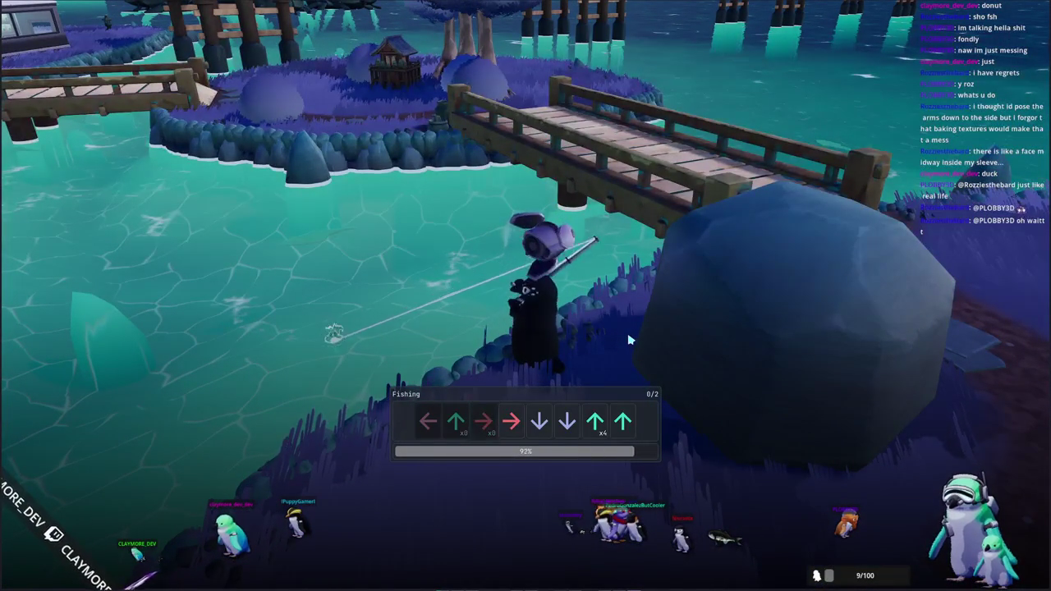
- Enter the fishing arrows Down, Up, Down, Right, Up, Right, Left and dismiss the Bull Shark panel
key("Down")
key("Down")
key("Up")
key("Up")
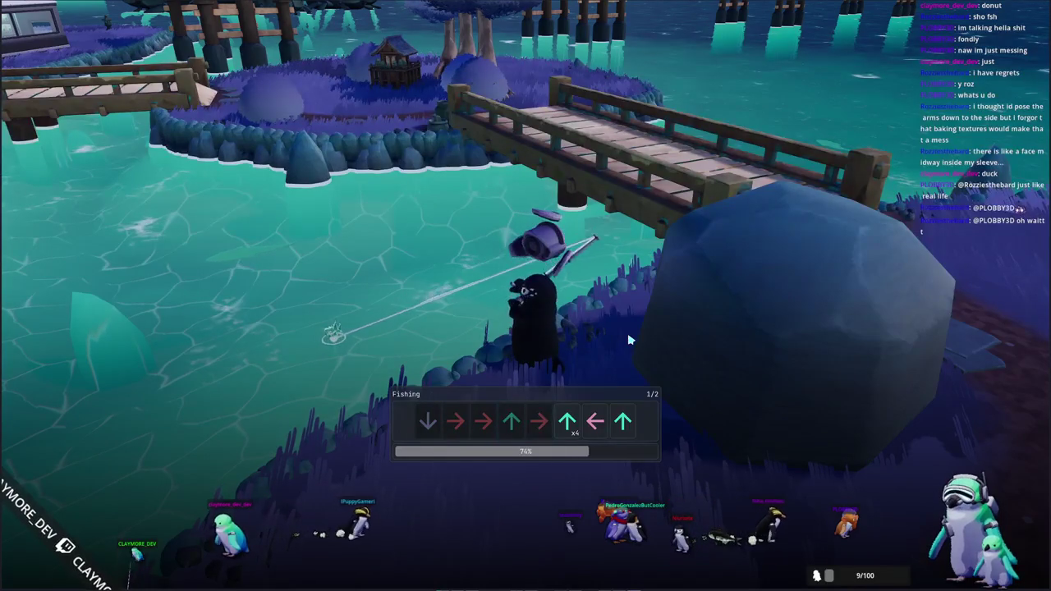
key("Down")
key("Right")
key("Right")
key("Up")
key("Right")
key("Up")
key("Left")
key("Up")
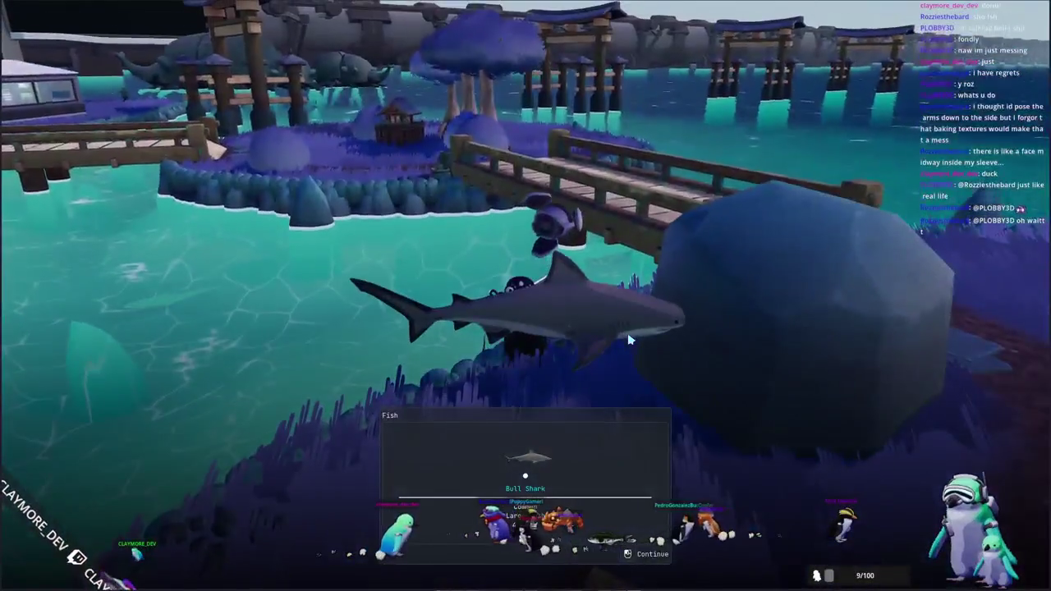
left_click(629, 339)
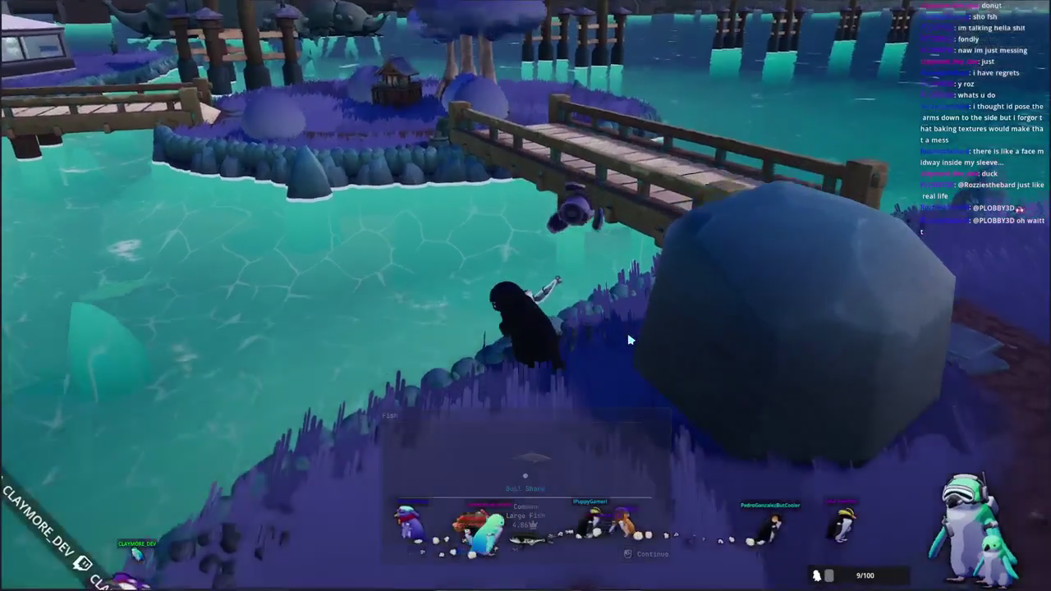
key("w")
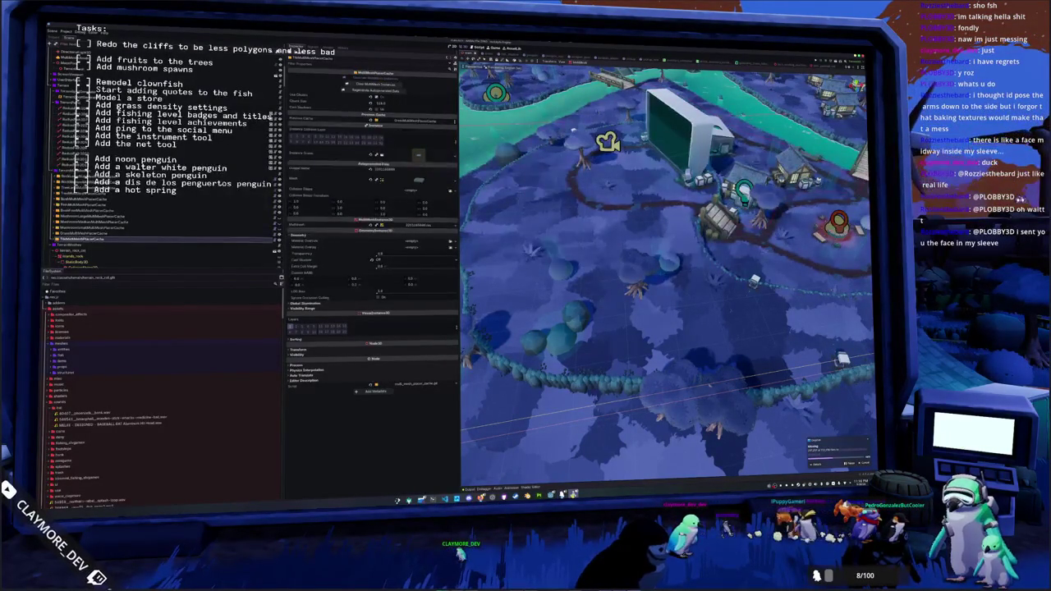
- Open the game's escape menu with Escape
key("Escape")
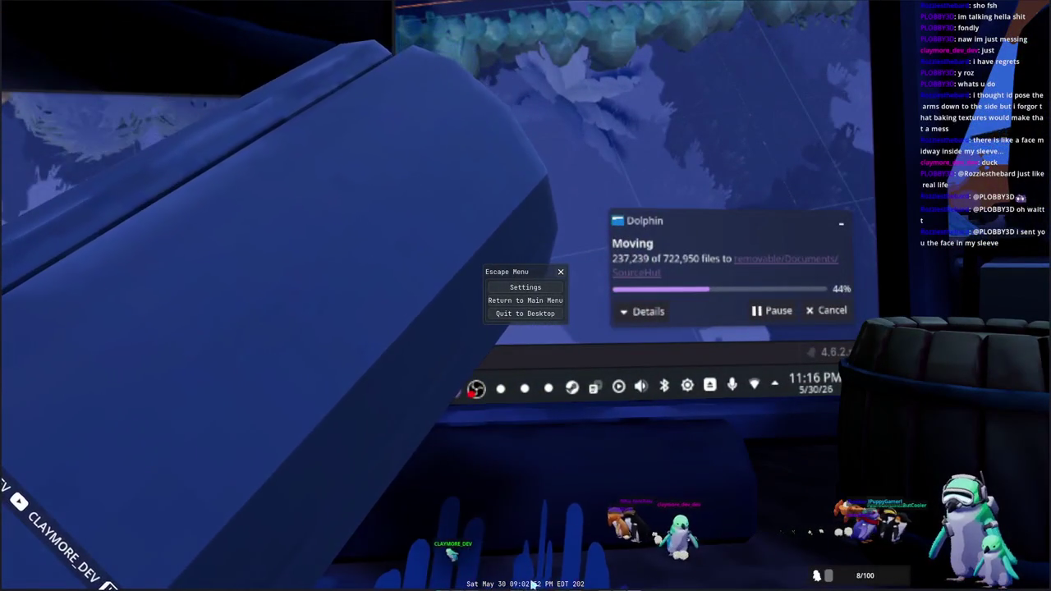
- Close the game's escape menu with Escape
key("Escape")
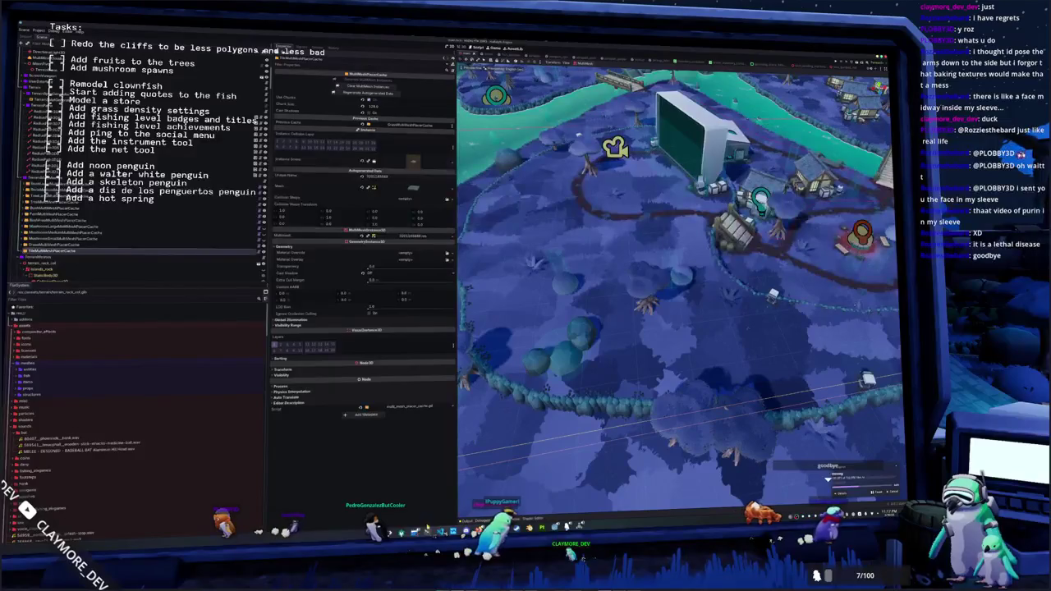
- Bring up a terminal window over the editor with Ctrl+Alt+T
key("ctrl+alt+t")
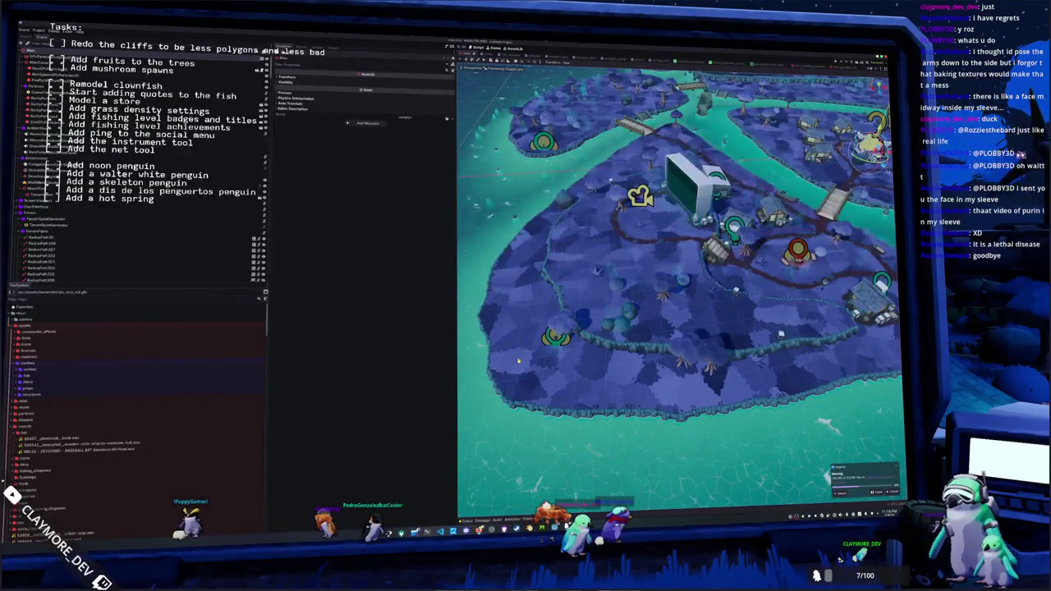
- Inspect the MultiMeshInstance3D nodes and expand a placer cache's CollisionShape3D children
scroll(518, 360, "down", 3)
scroll(522, 359, "up", 5)
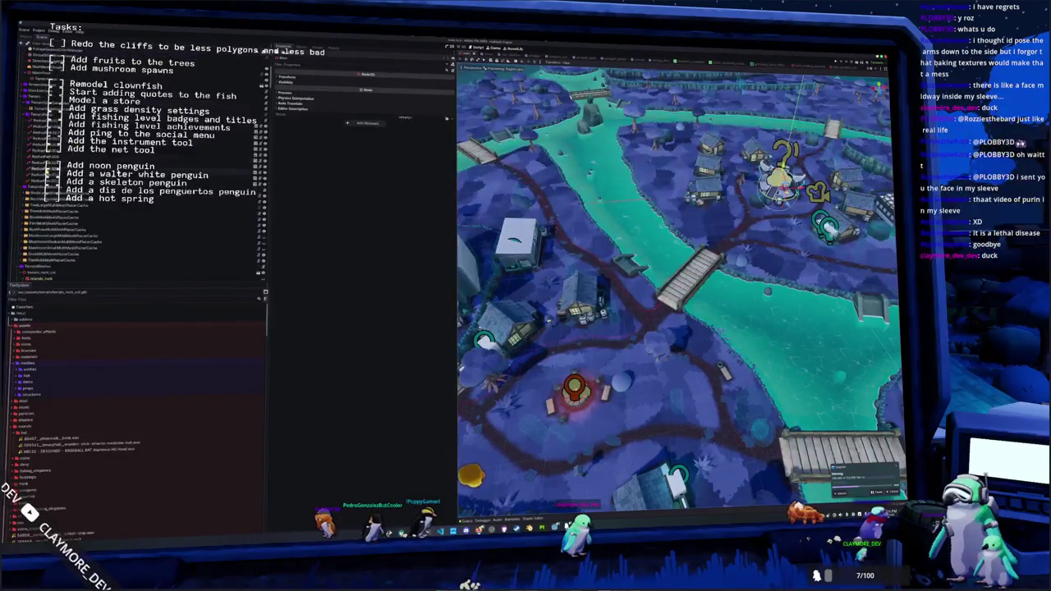
left_click(82, 137)
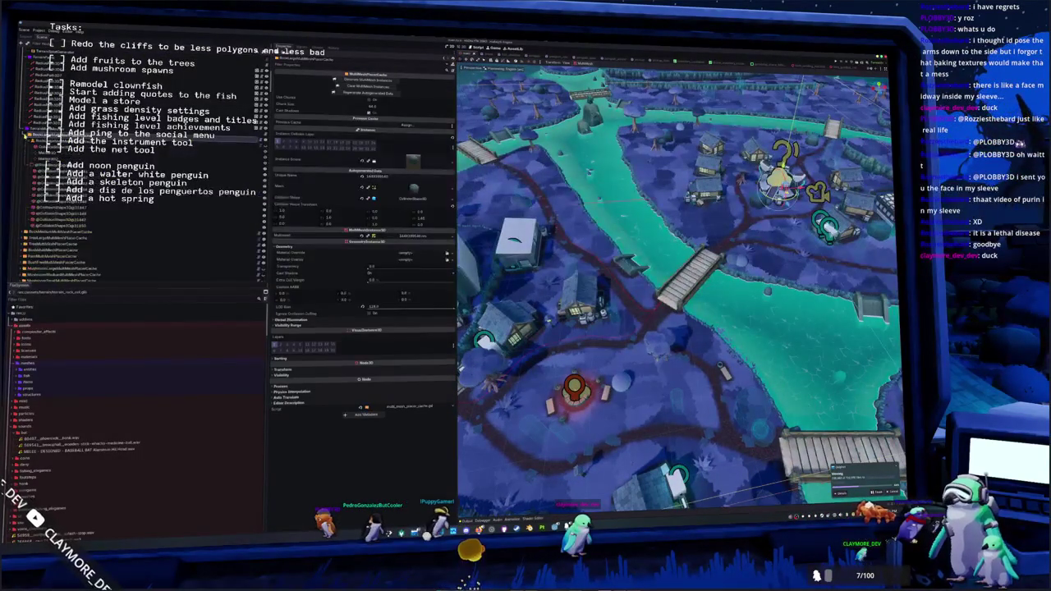
left_click(82, 141)
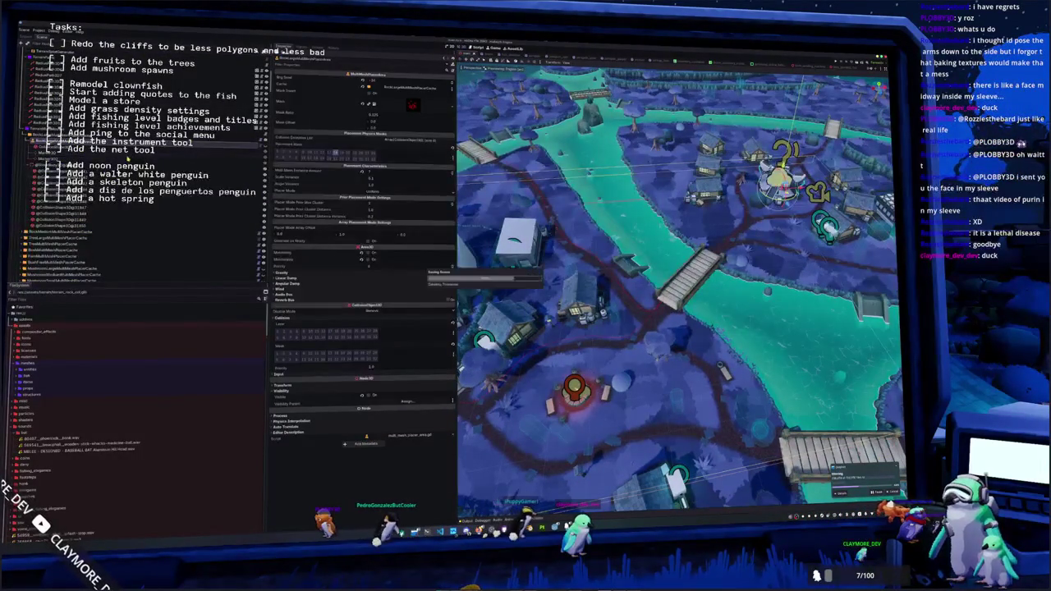
scroll(138, 161, "down", 1)
left_click(48, 209)
scroll(41, 202, "down", 4)
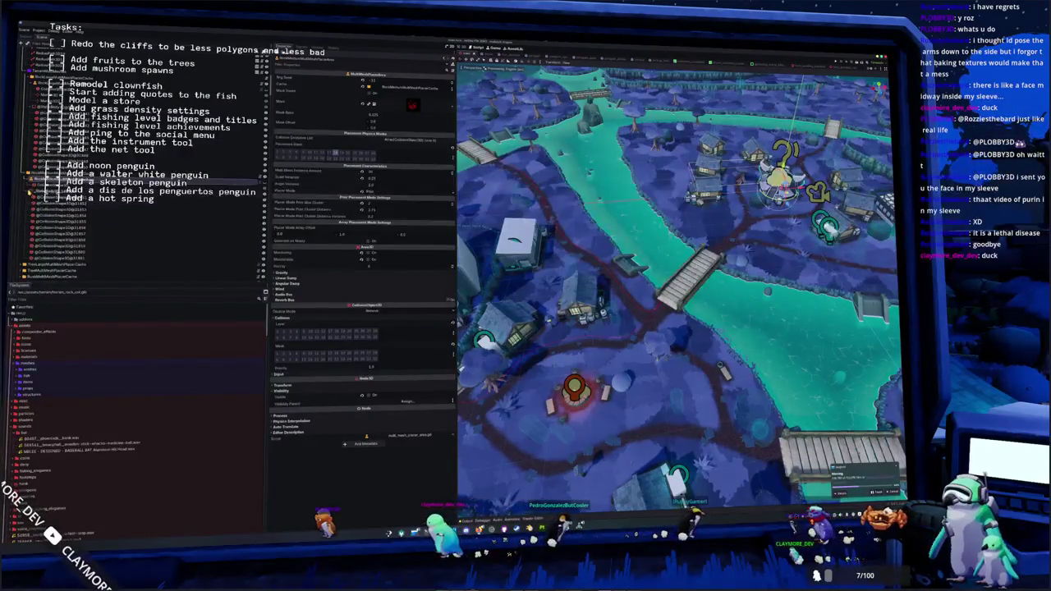
- Inspect another placer cache's collision layers and masks in the Inspector
left_click(73, 277)
scroll(65, 206, "down", 3)
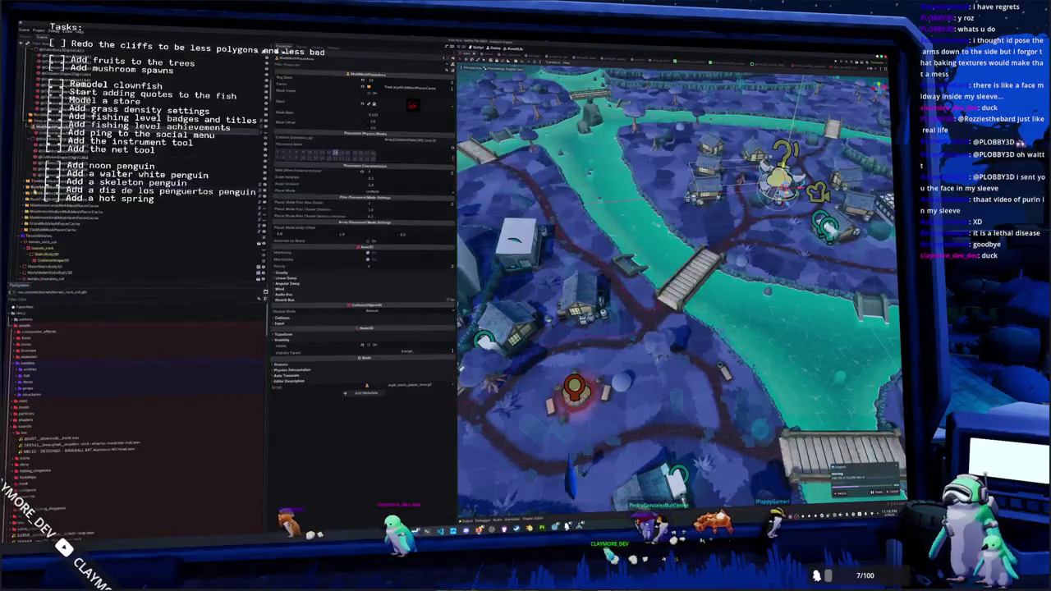
left_click(283, 318)
scroll(66, 165, "down", 2)
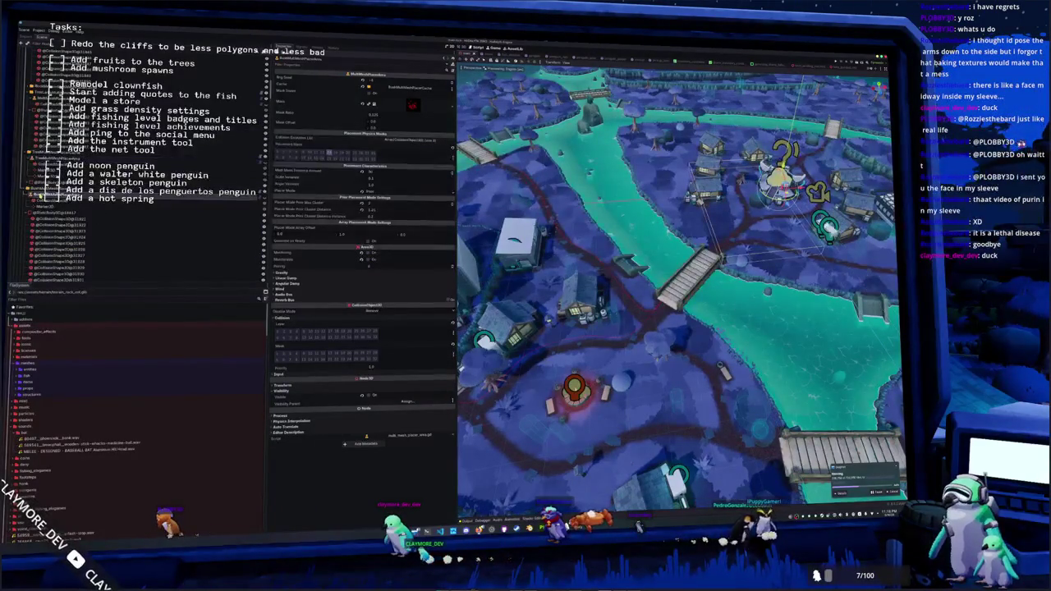
scroll(144, 164, "down", 5)
scroll(30, 156, "up", 5)
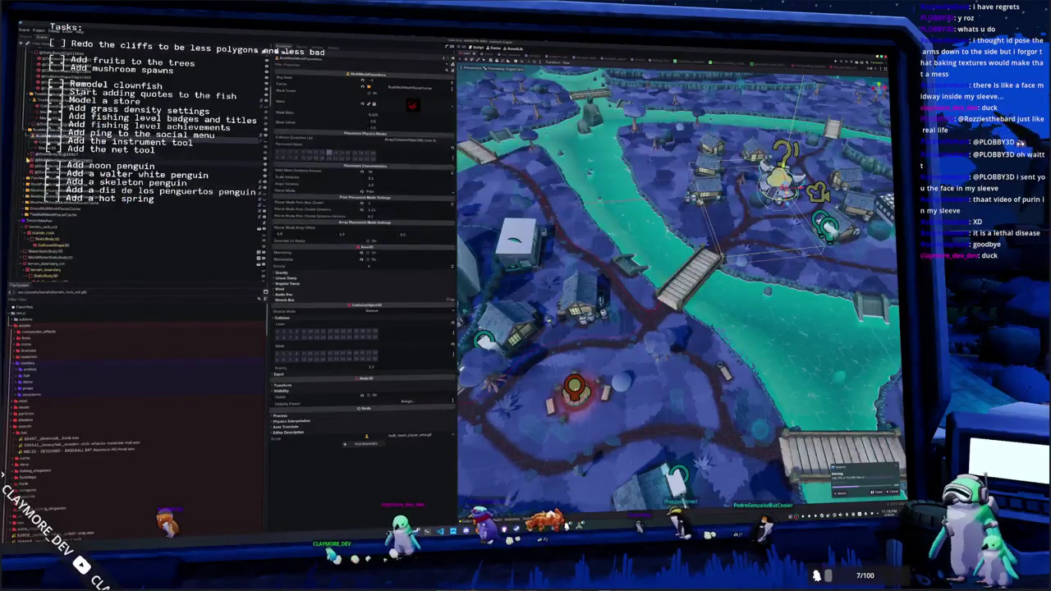
scroll(143, 164, "down", 3)
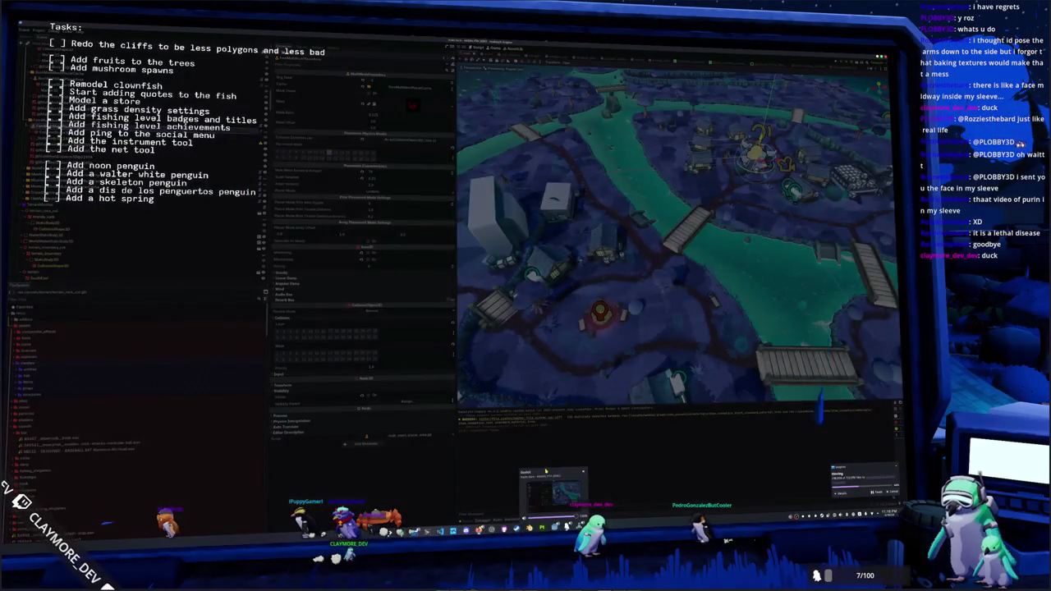
left_click(546, 470)
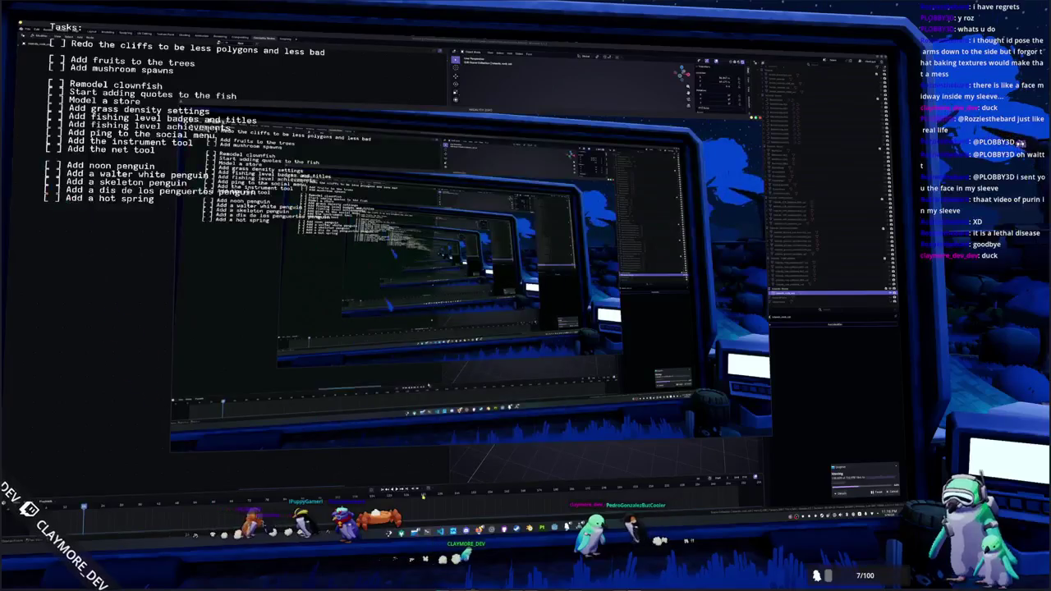
- Bring the running penguin game window to the front
left_click(447, 408)
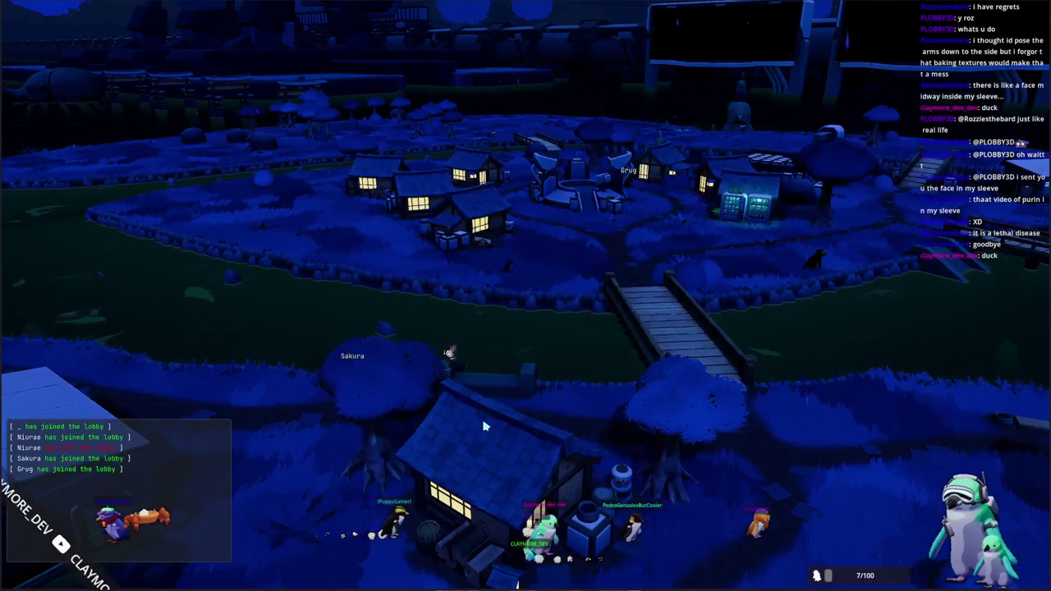
- Send 'weird' to the lobby chat and reopen the chat box for another message
key("Return")
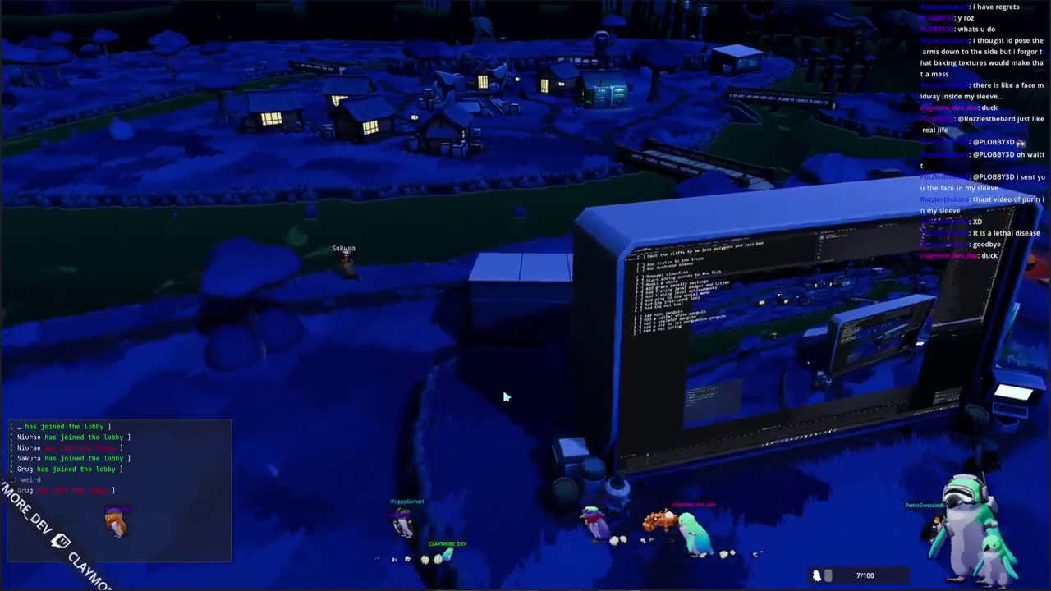
key("Return")
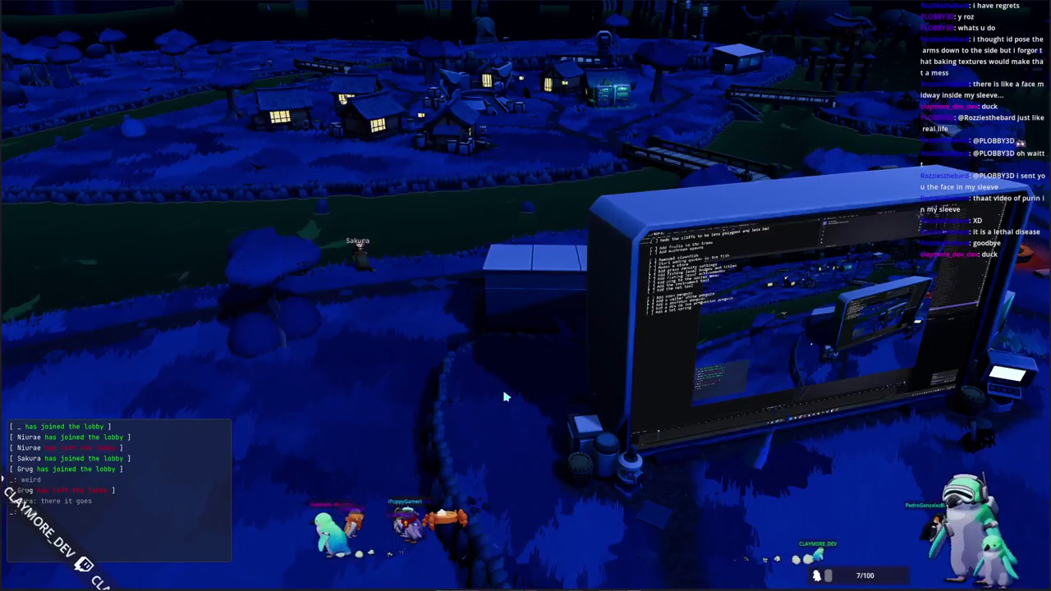
key("Return")
- Send 'Logs for their pc' in chat and walk the penguin to the right
type("Logs for their pc")
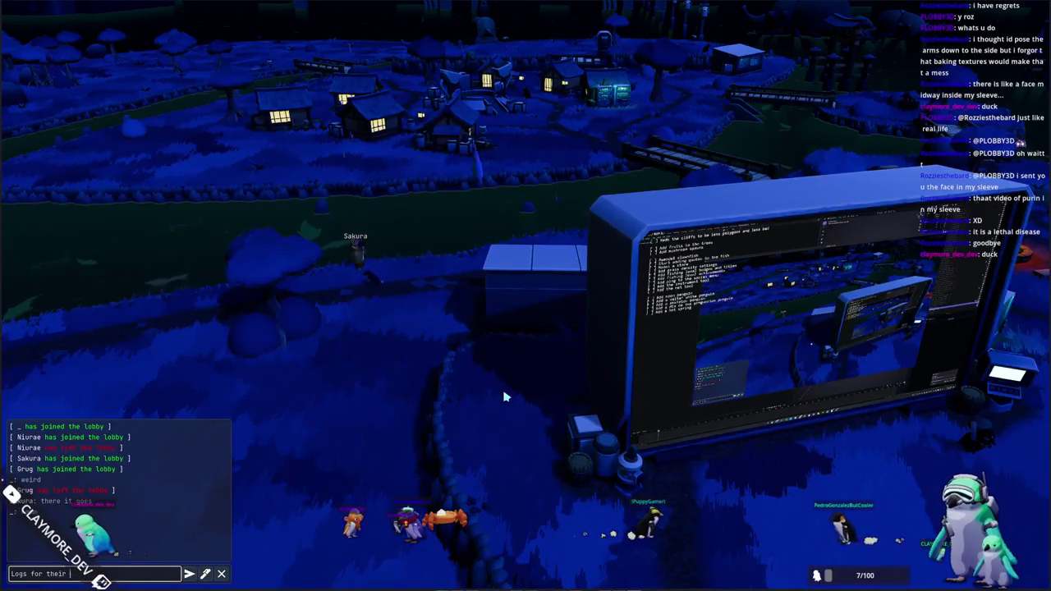
type("game?")
key("Return")
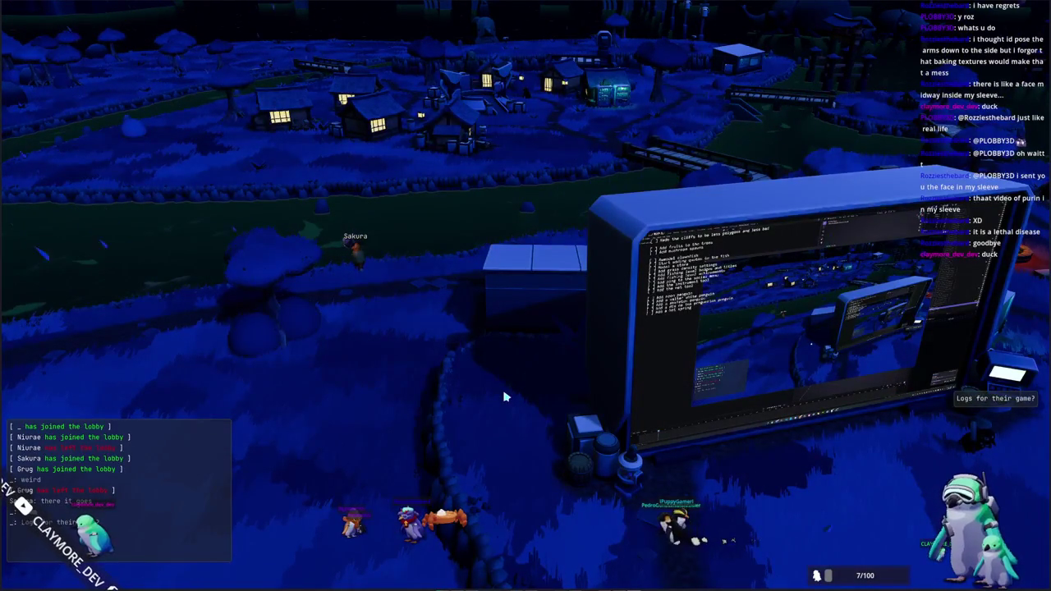
key("d")
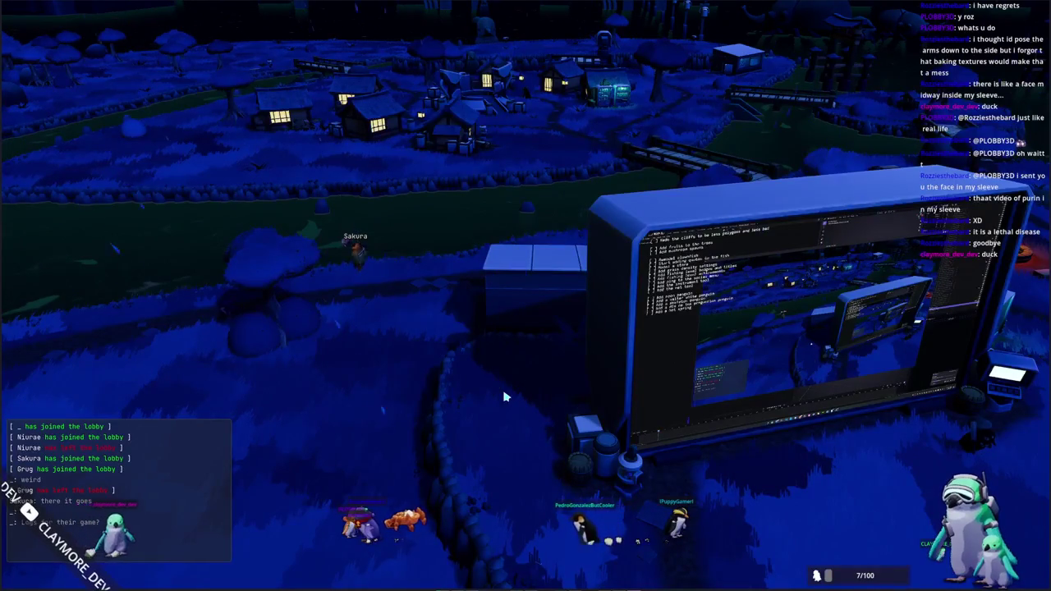
key("d")
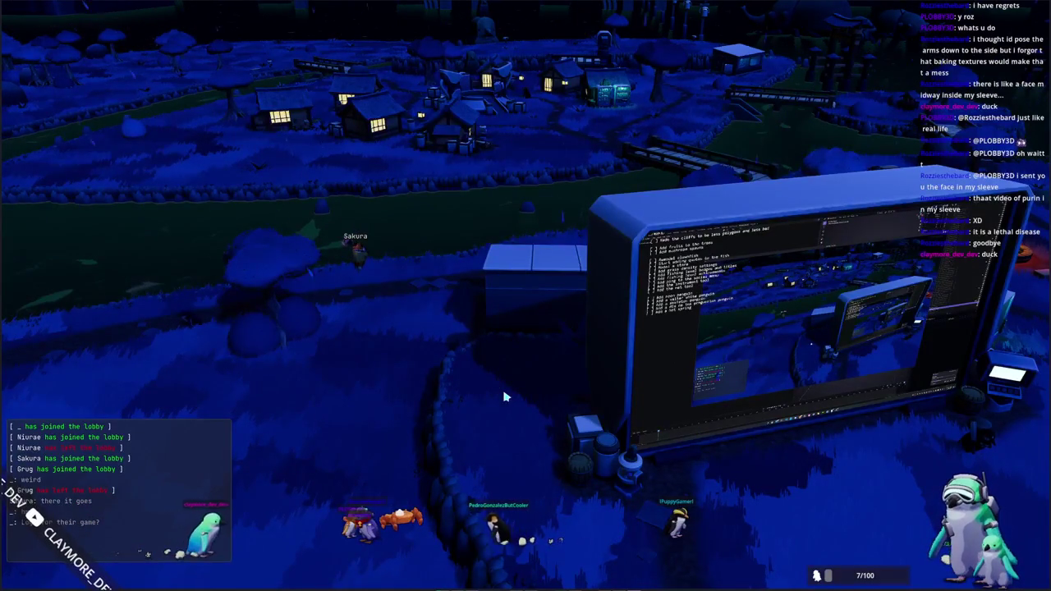
key("d")
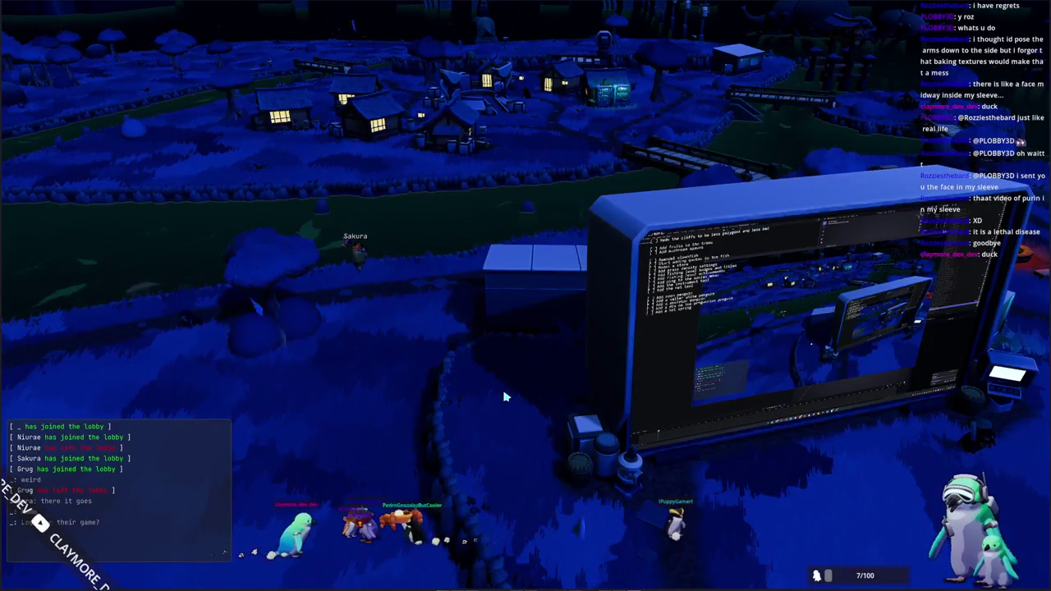
- Reply 'Windows or linux?' and post the .local logs folder path in chat
key("Return")
type("dows")
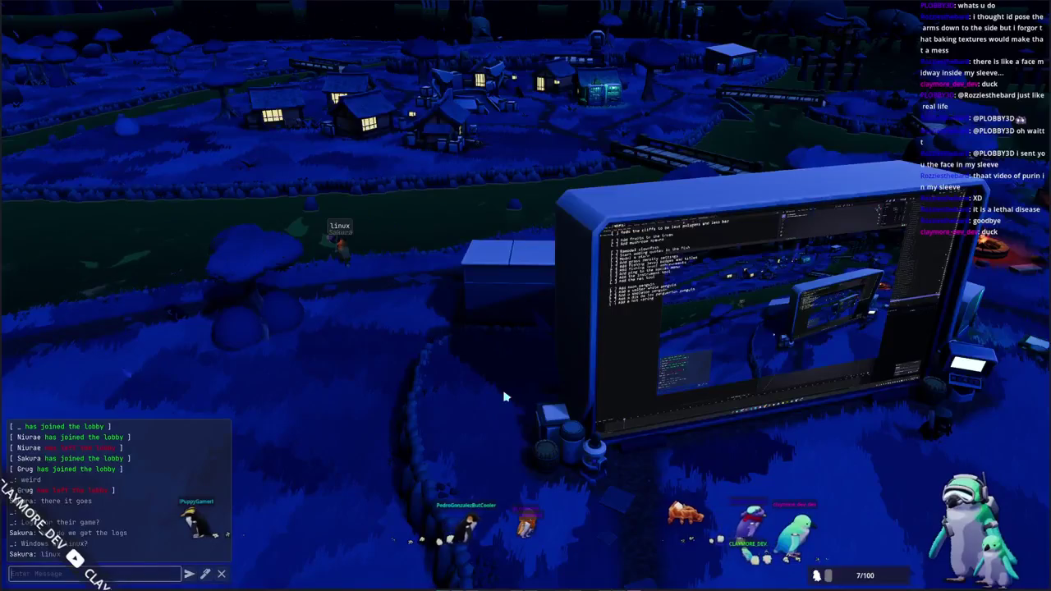
type(".local/")
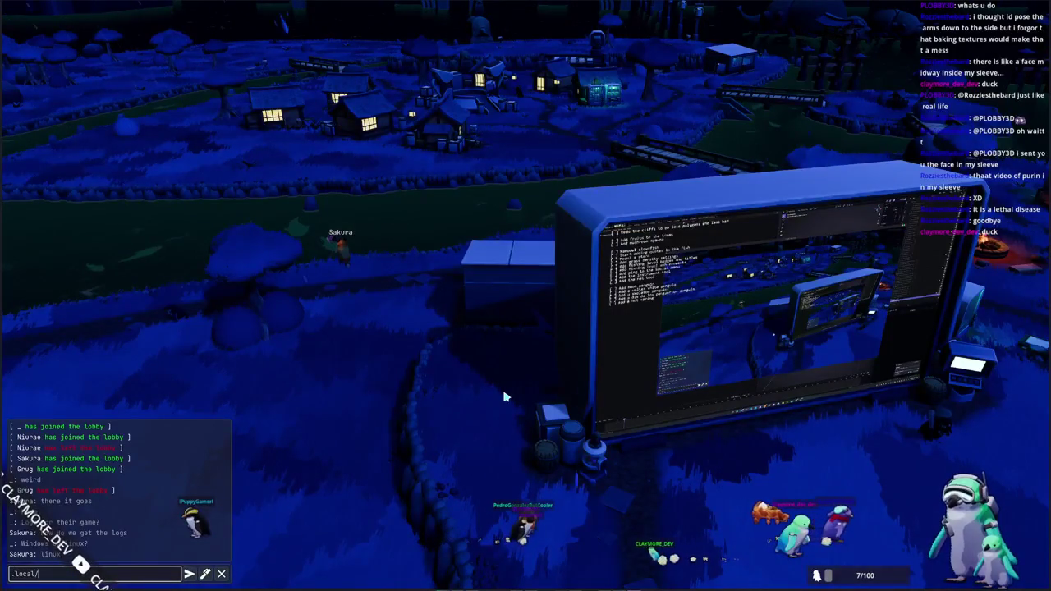
type("CLAYMORE_D")
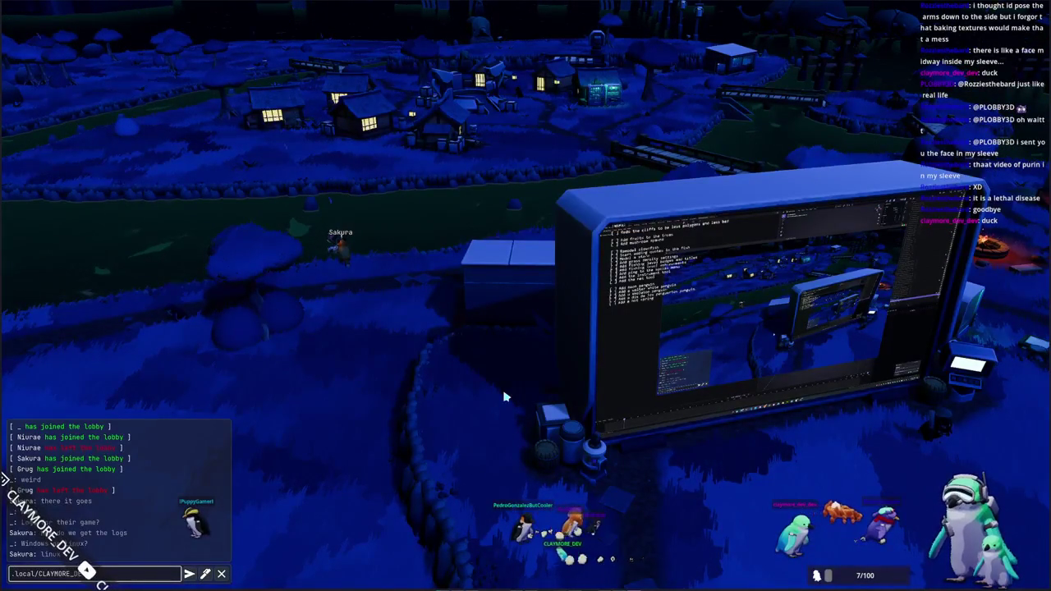
key("BackSpace")
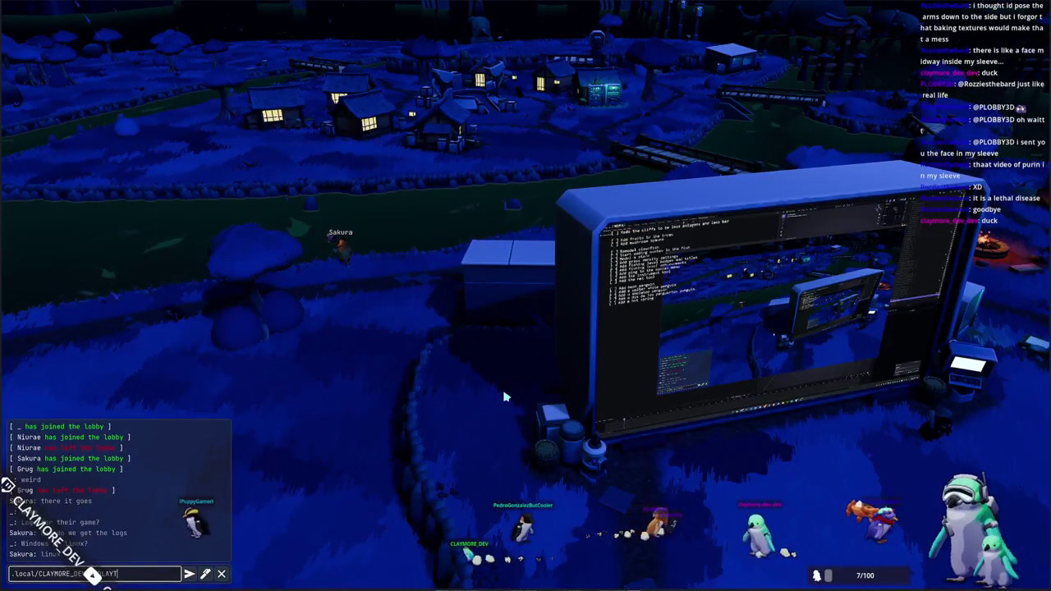
type("L")
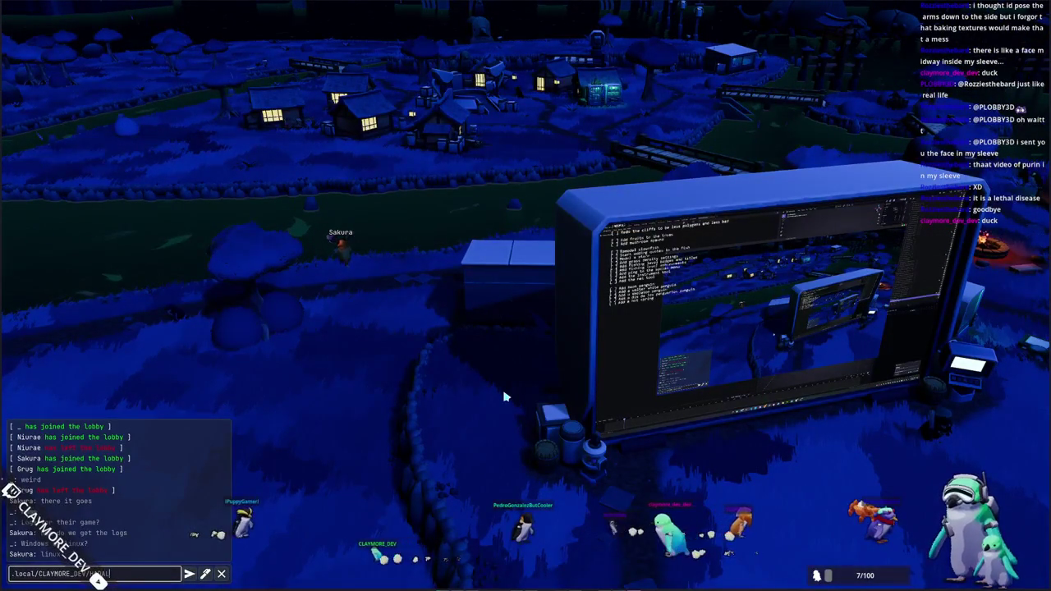
type("YTH_ZERO/logs/")
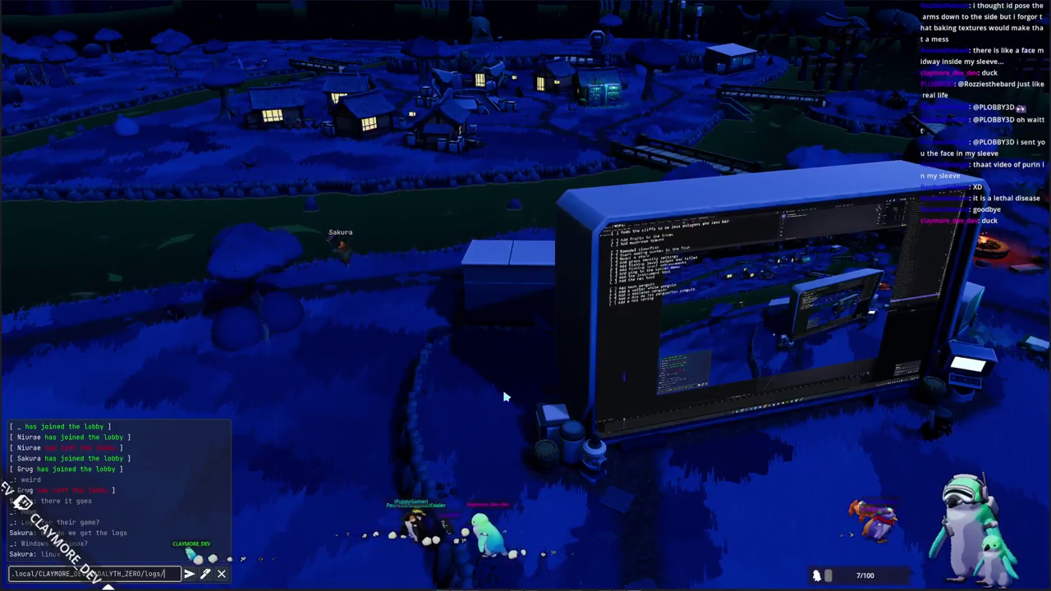
key("Return")
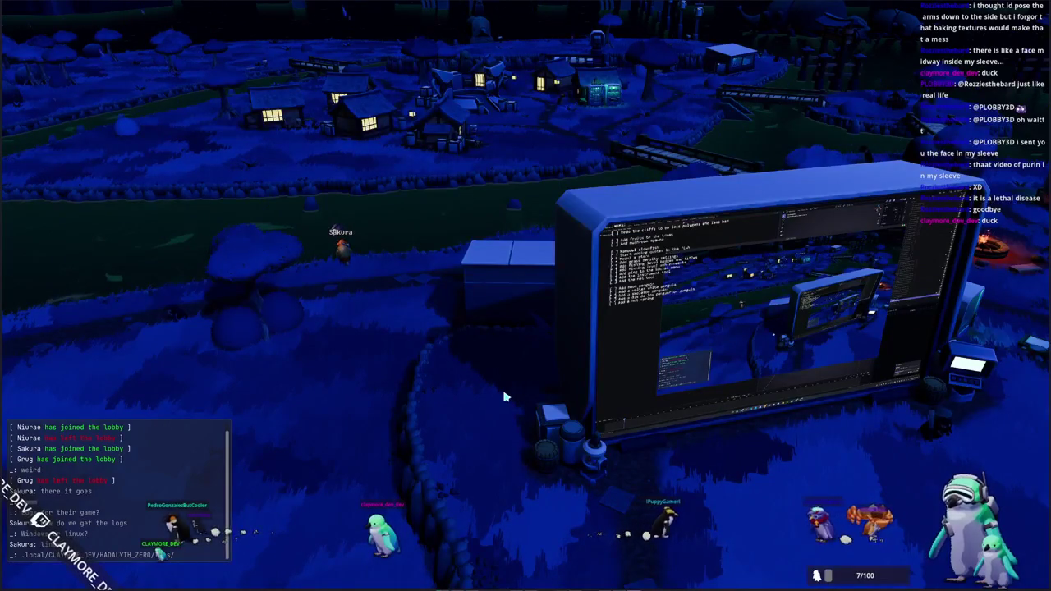
- Post 'First fedora user' in chat, then send a further short reply
key("Return")
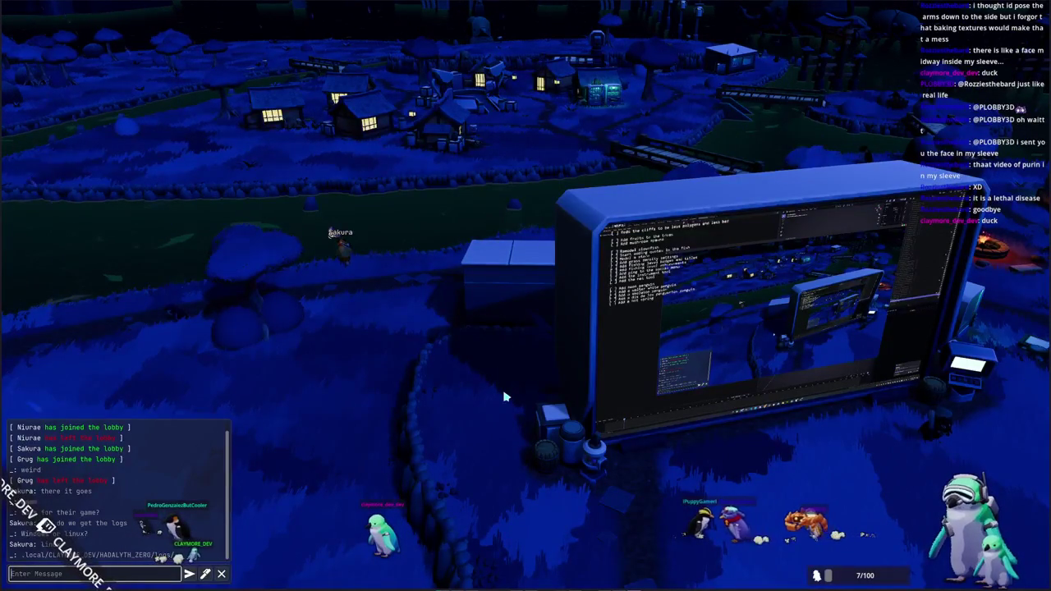
type("First fedora user")
key("Return")
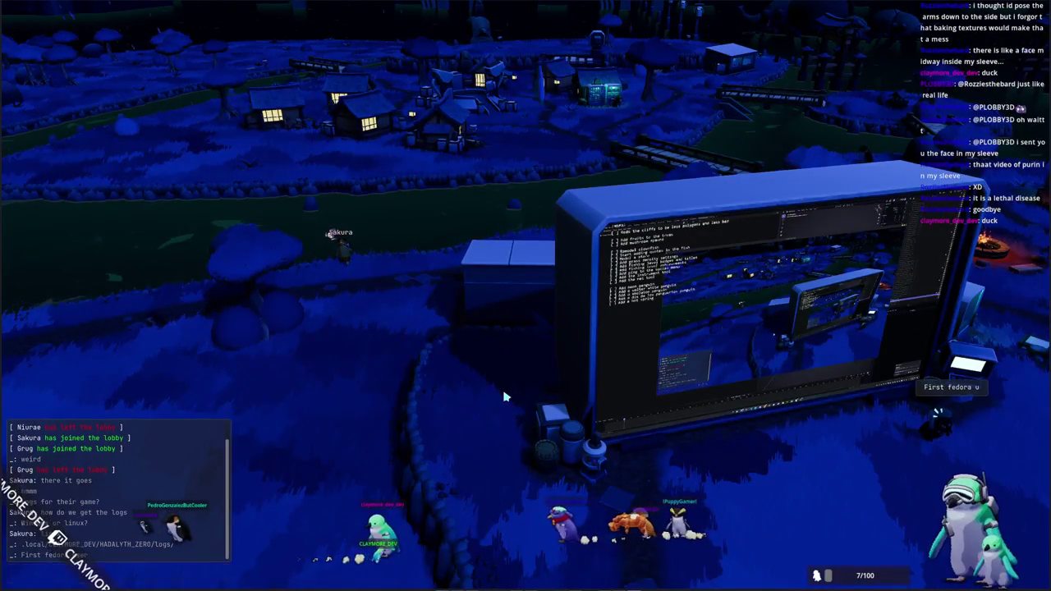
key("Return")
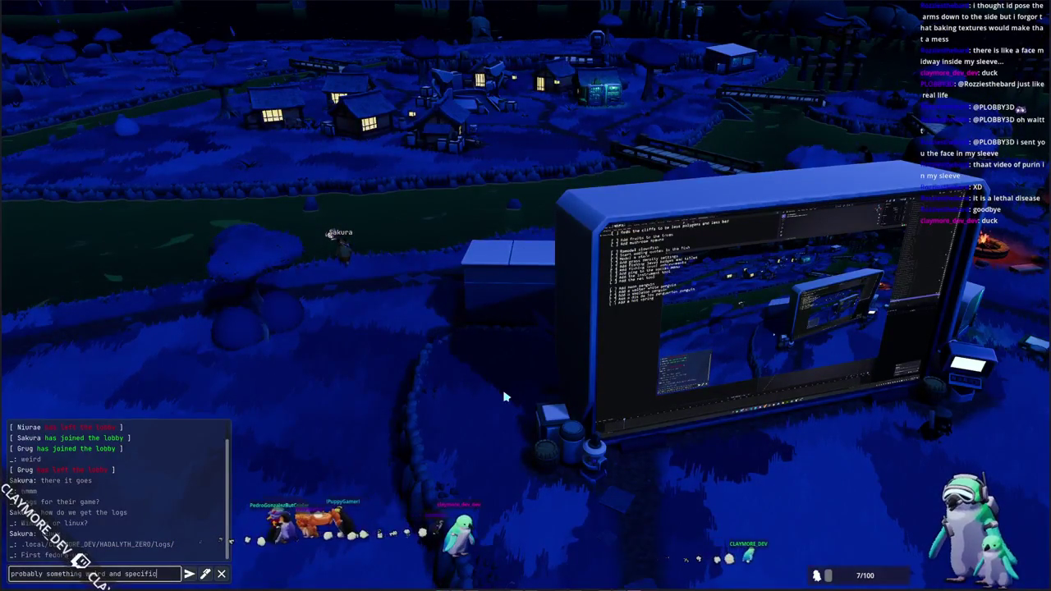
type("c")
key("Return")
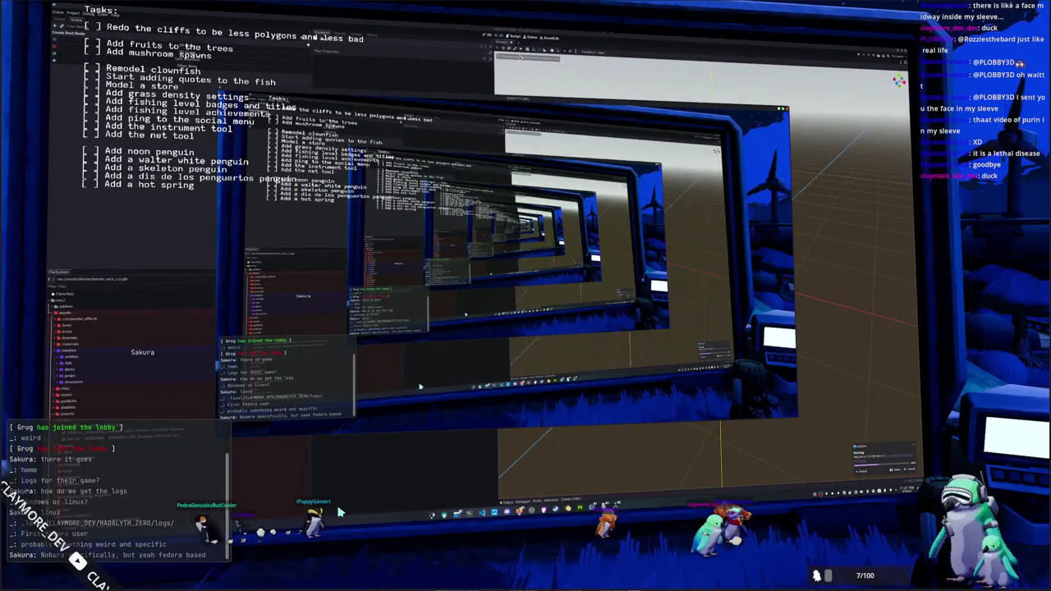
- Post a chat reply suggesting they try the Windows version in Proton in the meantime
key("Return")
type("Maybe try running fro")
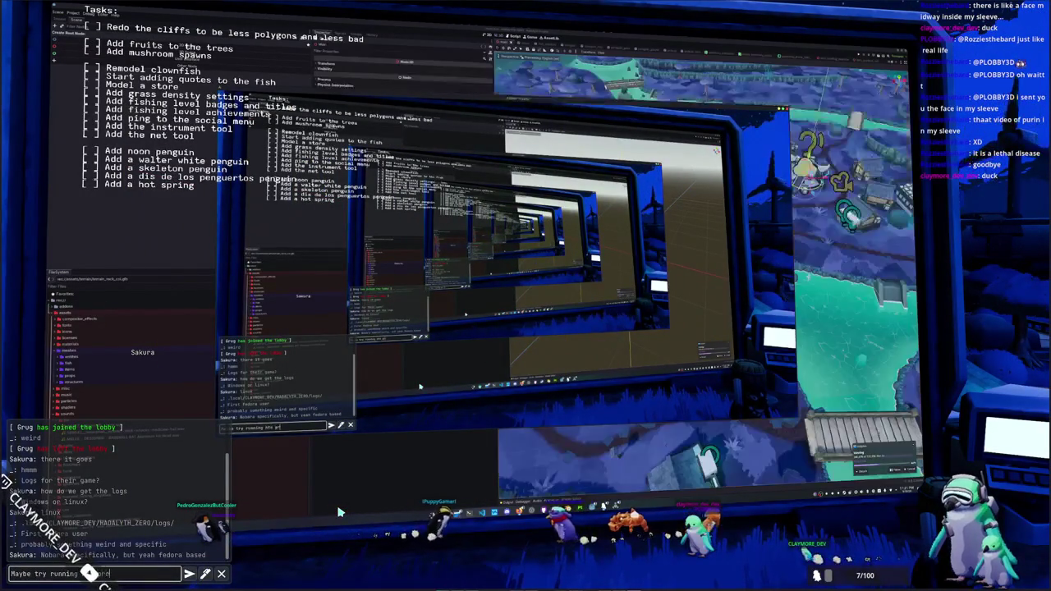
key("BackSpace")
key("BackSpace")
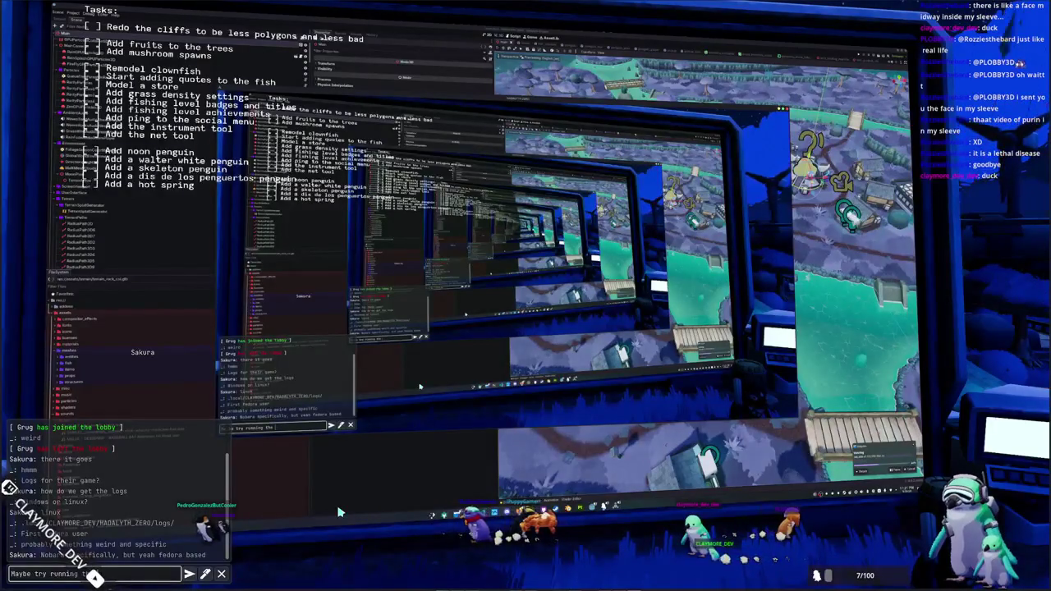
type("sion in pr")
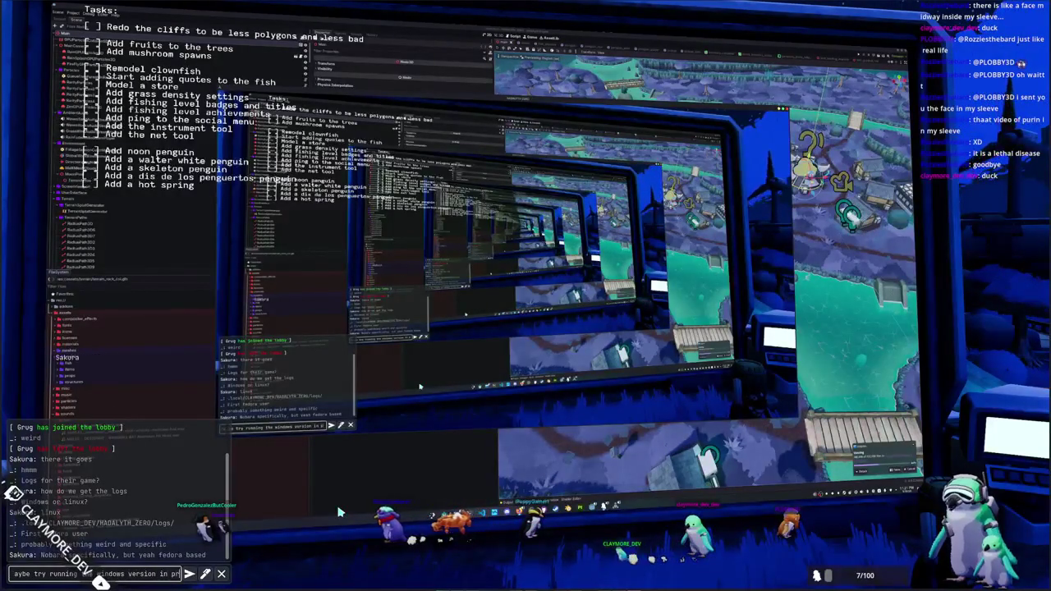
type("oton in")
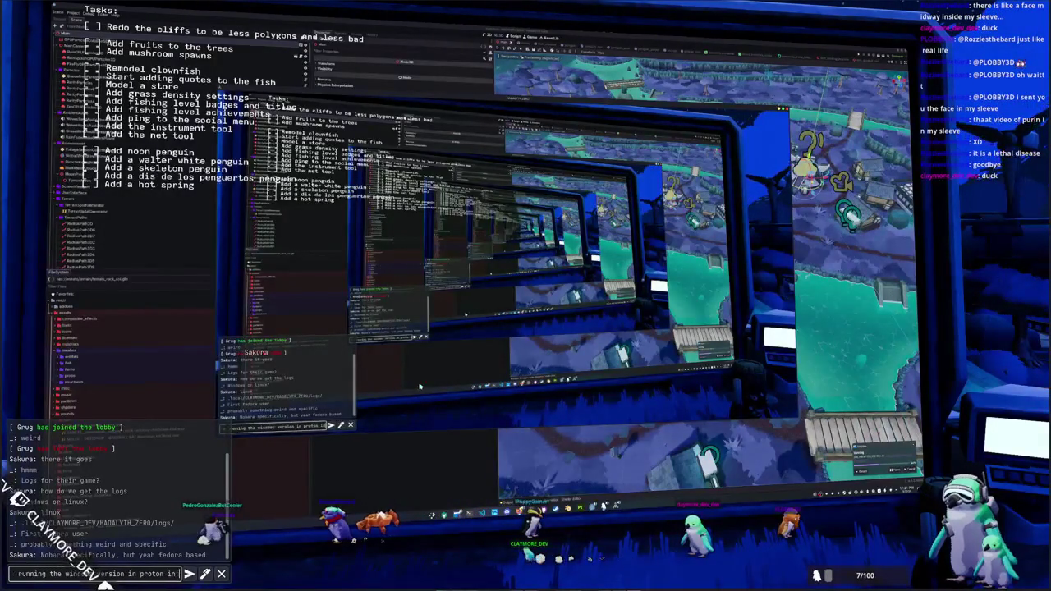
type(" the meantime, but")
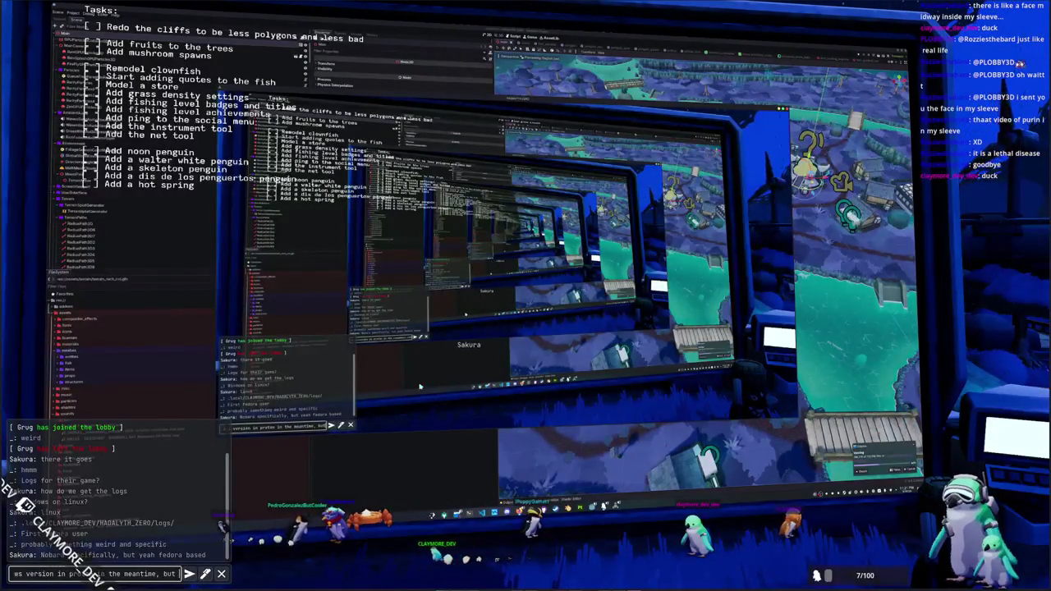
type(" I am curious as to what the i")
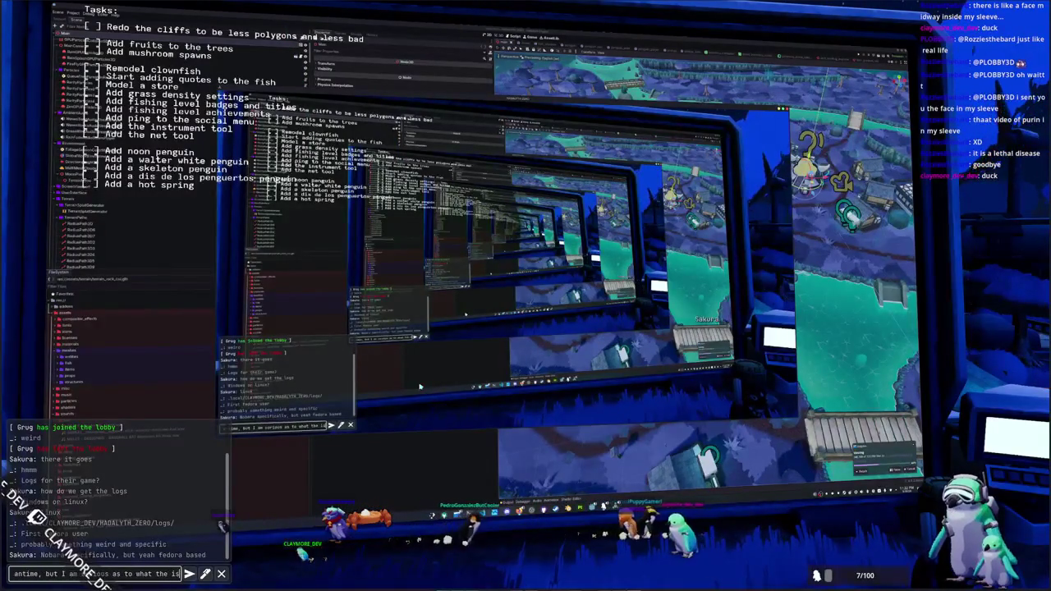
type("sue i")
key("Return")
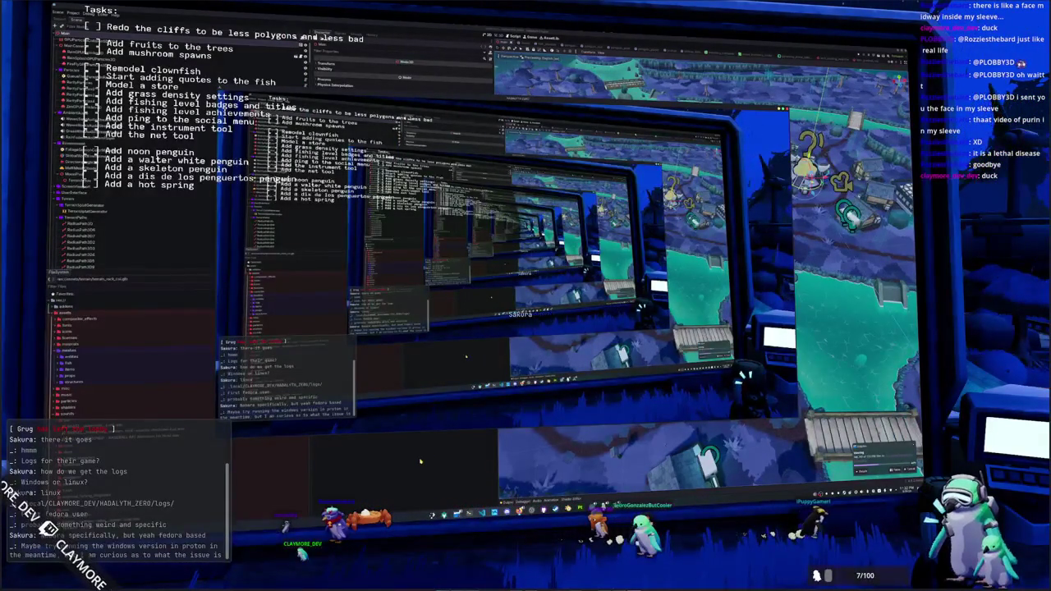
key("alt+Tab")
- Save the island scene and show the Output log panel
key("ctrl+s")
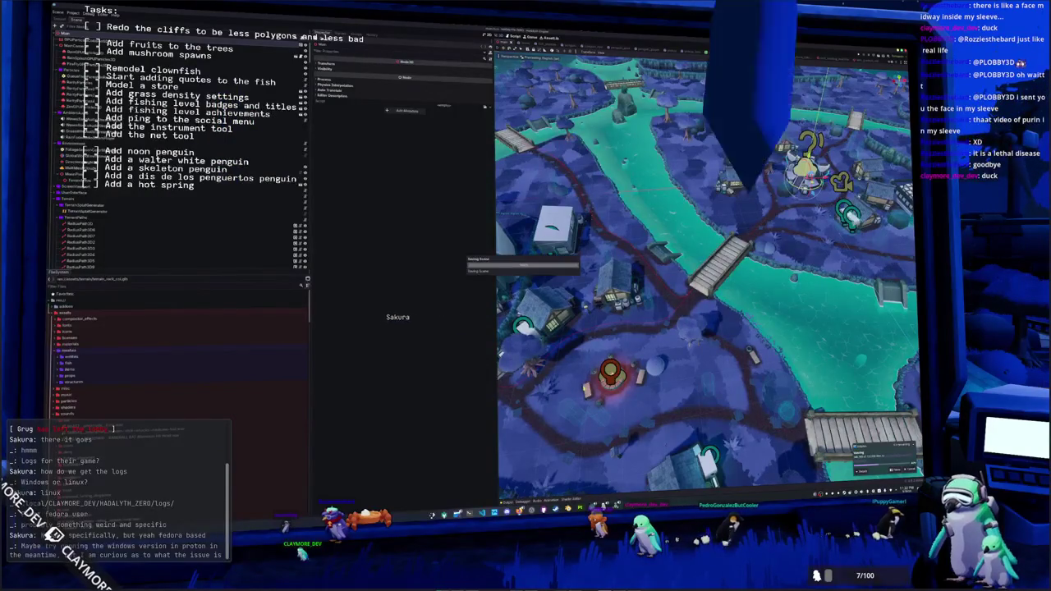
scroll(707, 271, "down", 5)
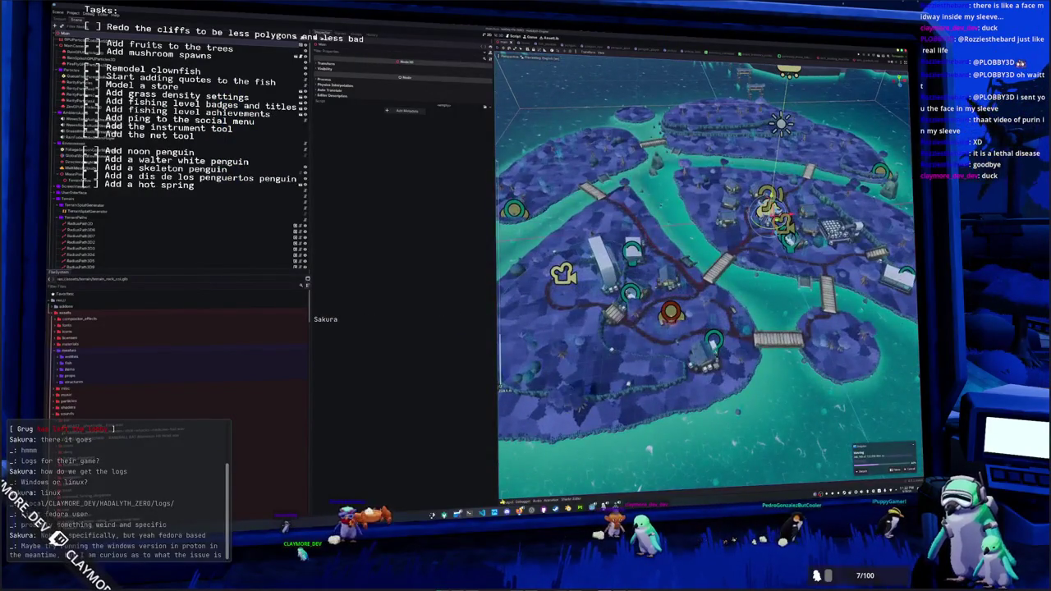
left_click(507, 498)
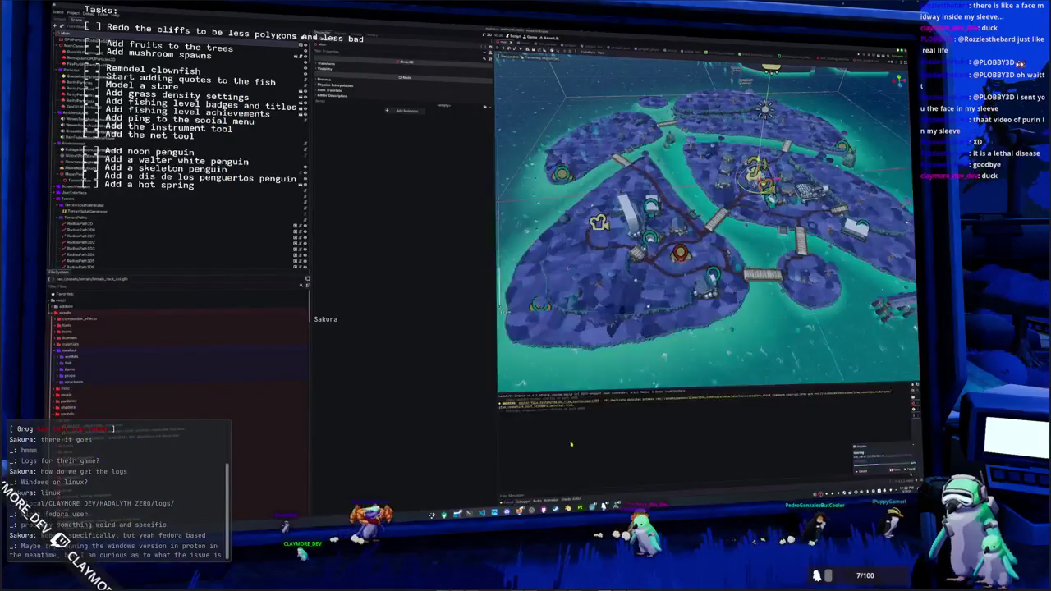
- Select the cliff placer's CollisionShape3D and expand its BoxShape3D properties
left_click_drag(706, 246, 706, 213)
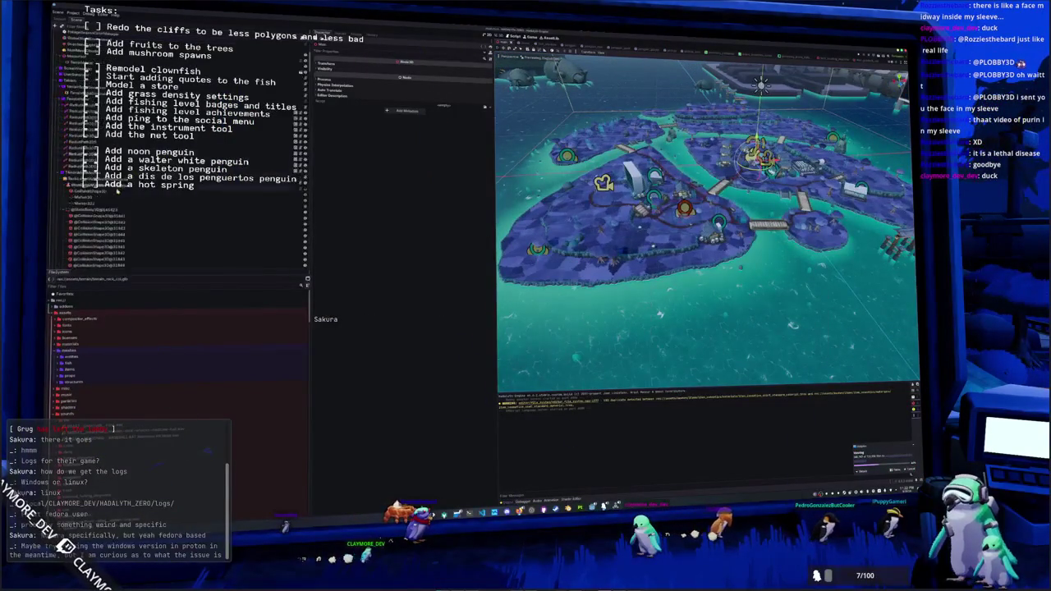
left_click(90, 123)
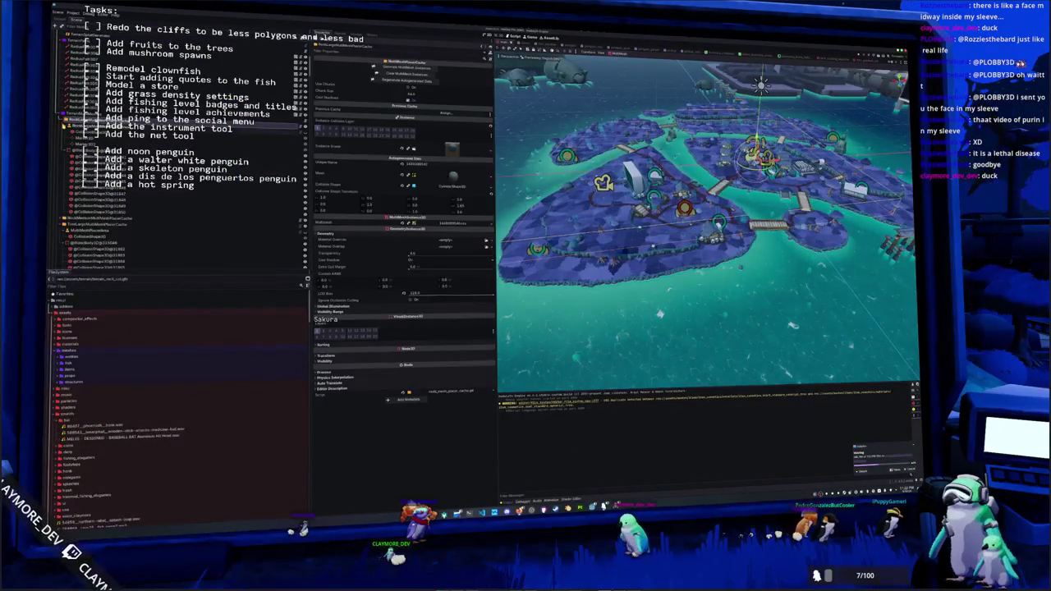
left_click(90, 130)
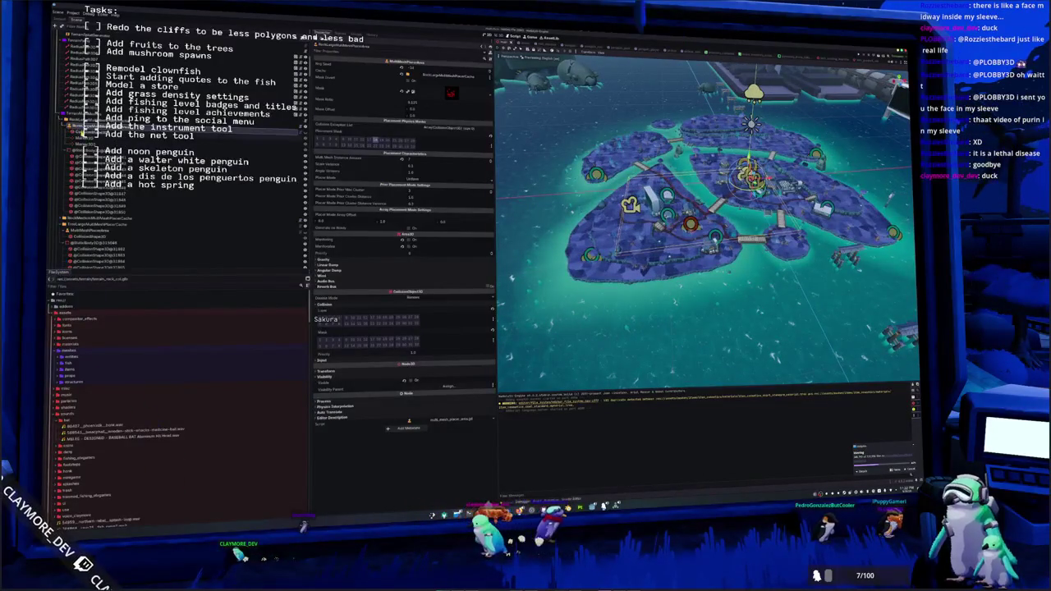
left_click(90, 135)
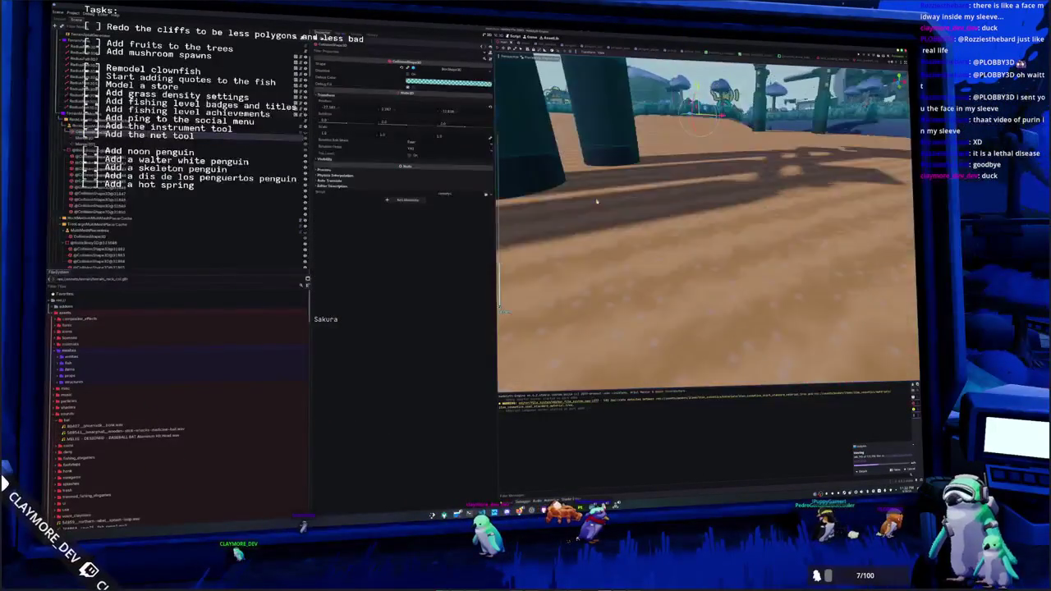
left_click(437, 71)
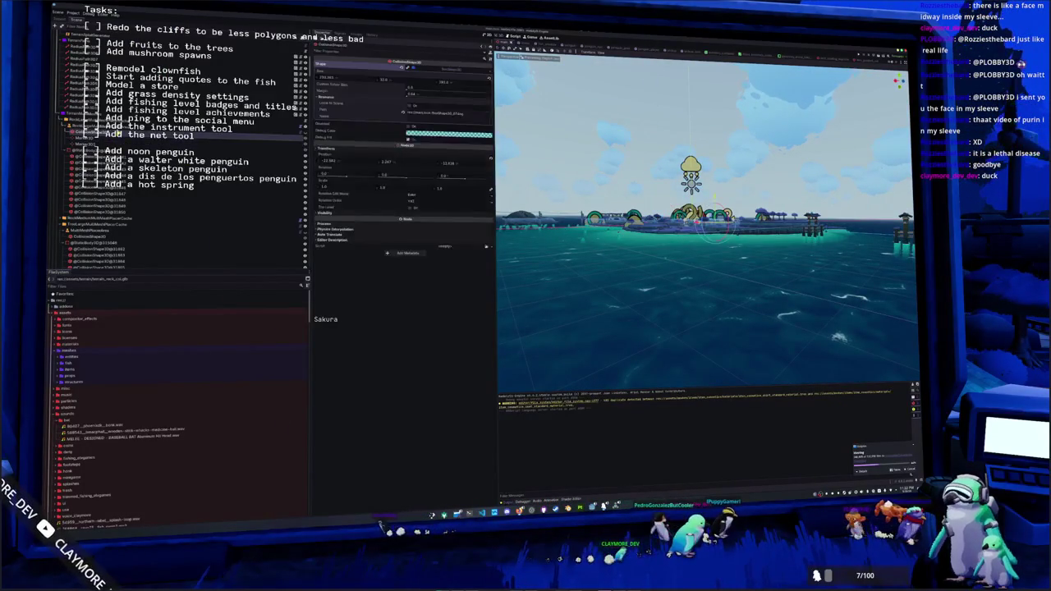
- Compare the MultiMesh placer with its collision shape, then select the cliff pillars' MultiMeshInstance3D
left_click(90, 126)
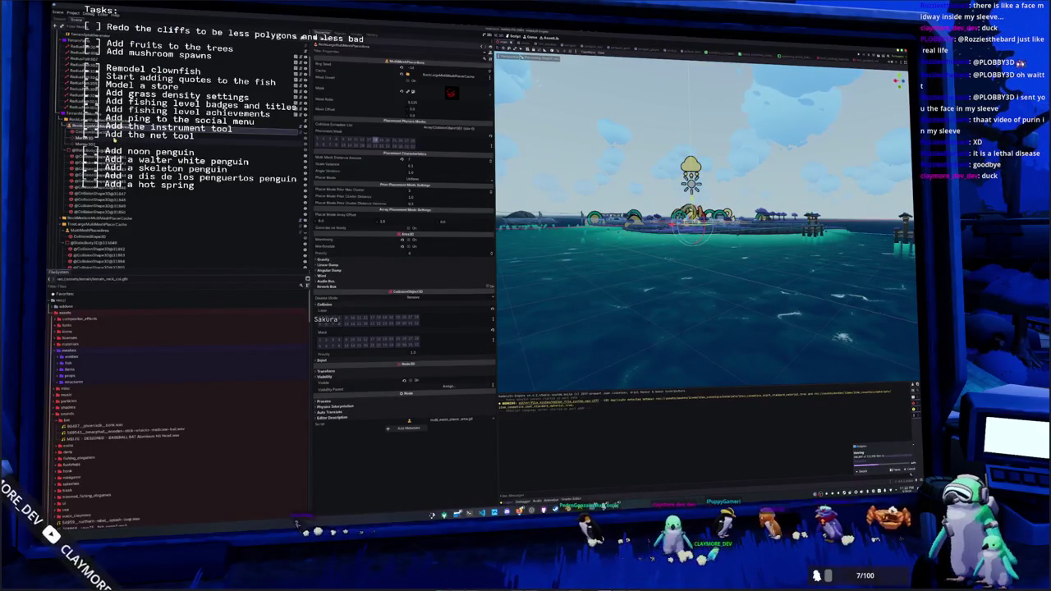
left_click(90, 135)
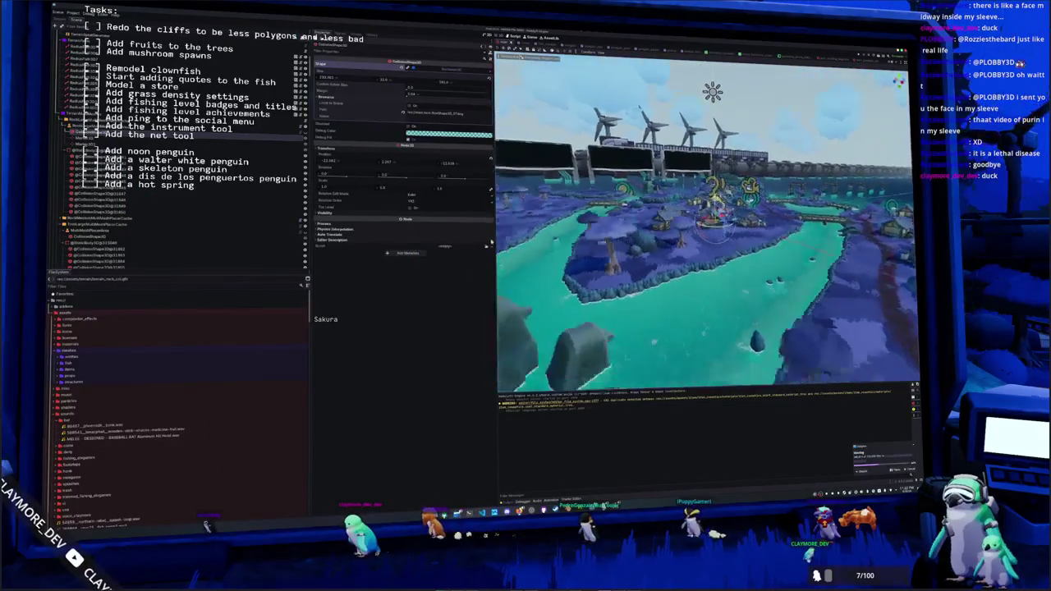
scroll(98, 148, "down", 5)
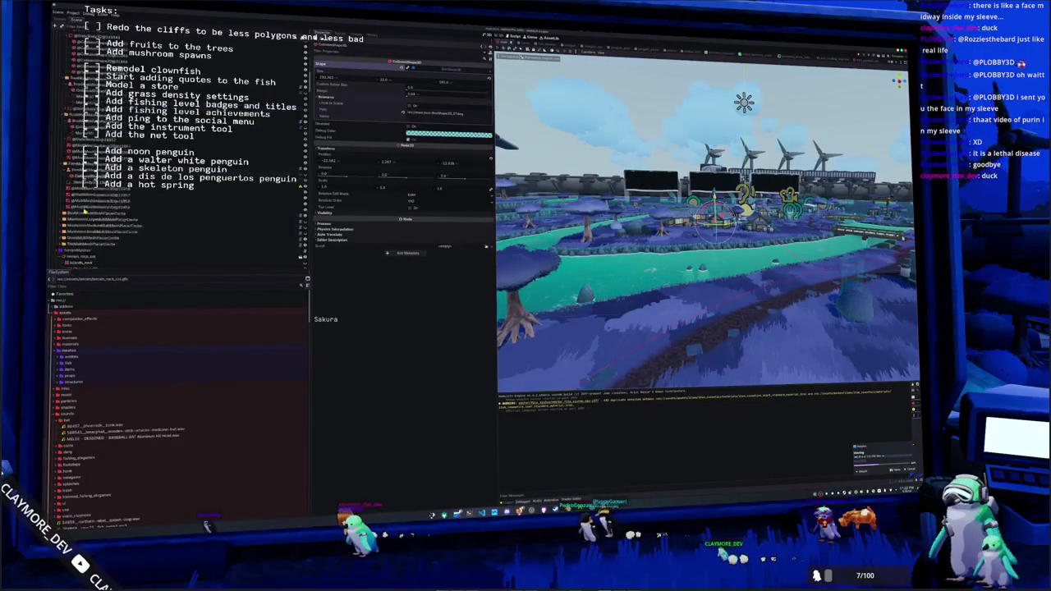
left_click(123, 129)
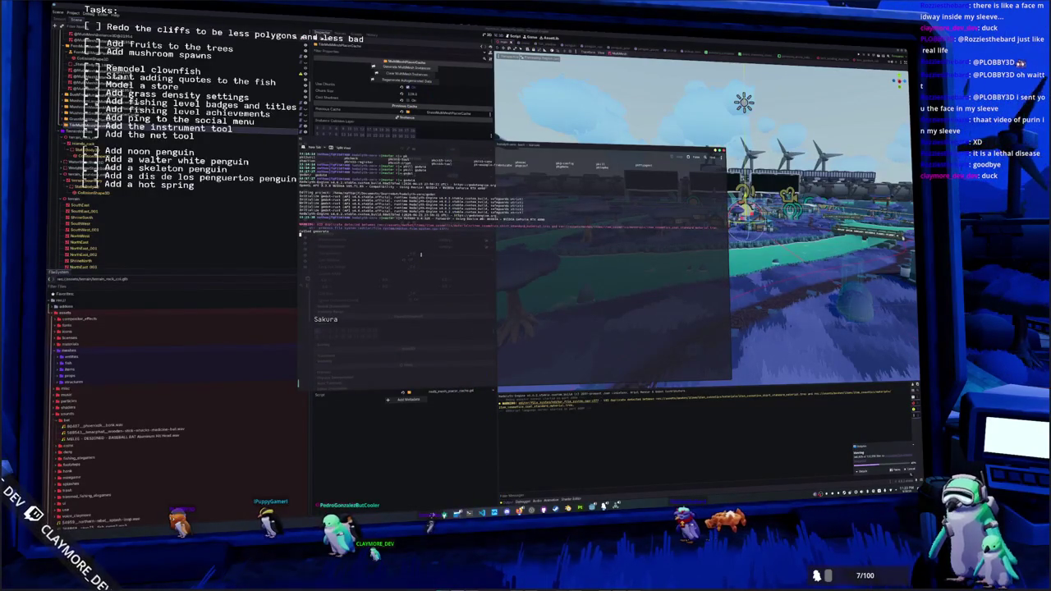
- Check the running game window, minimise it, and bring the terminal window forward
left_click(542, 512)
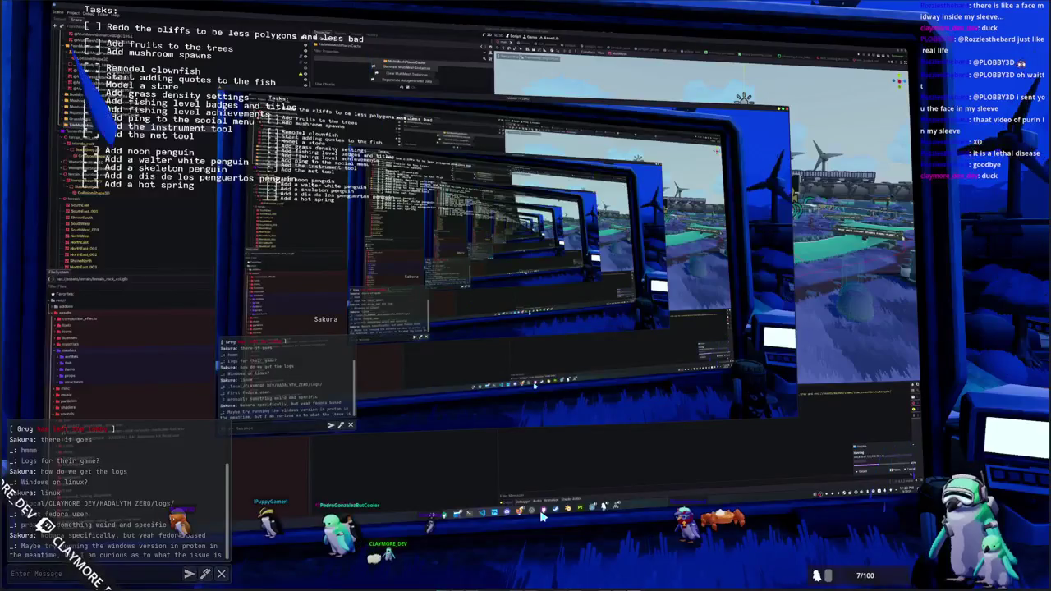
left_click(458, 490)
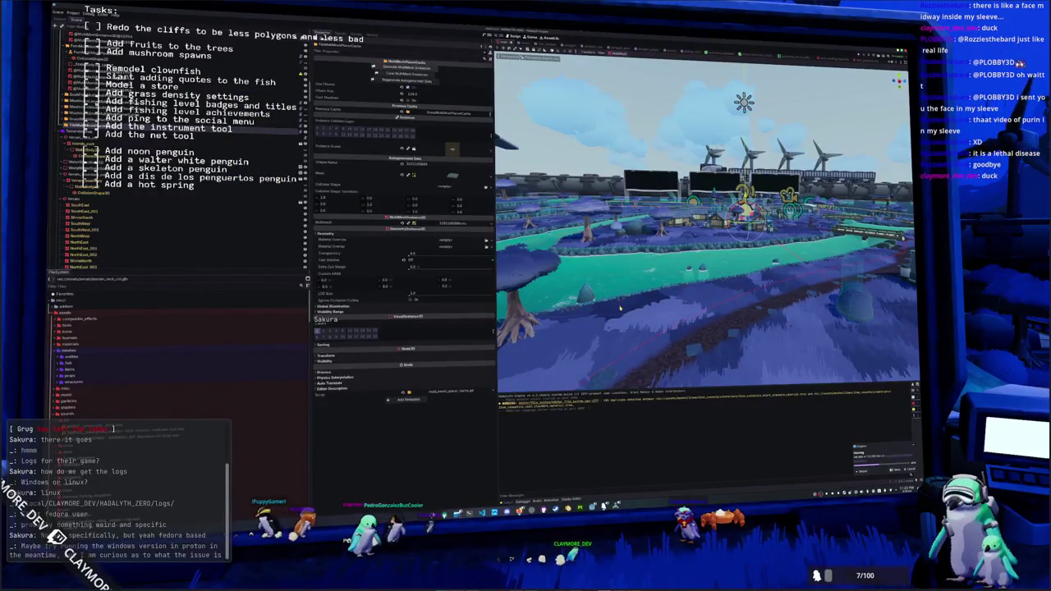
left_click(468, 511)
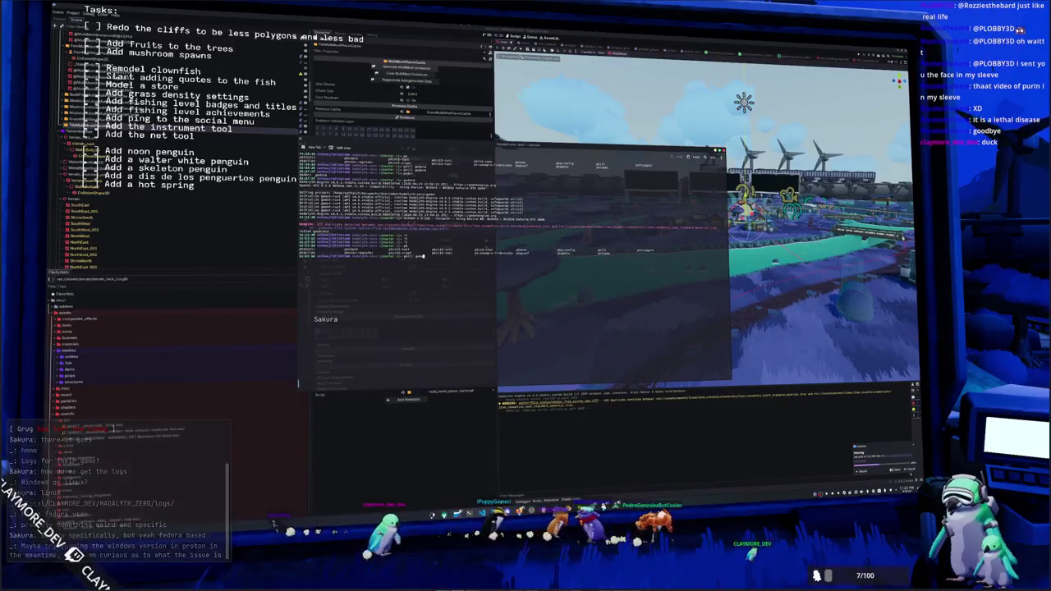
key("alt+Tab")
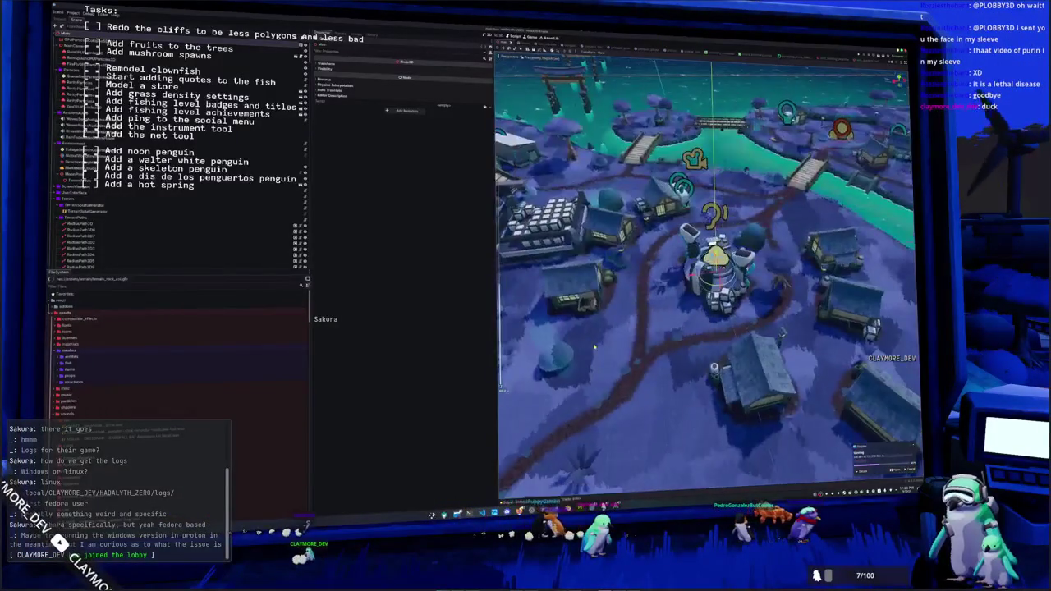
- Select the TechWeedingMachine3 building near the village in the reloaded island scene
left_click(834, 197)
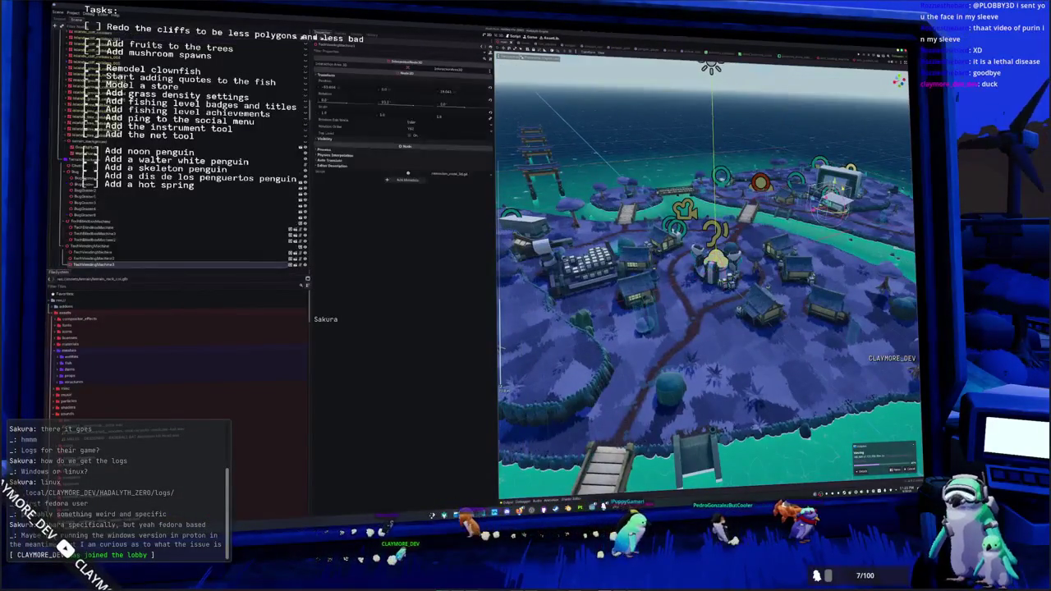
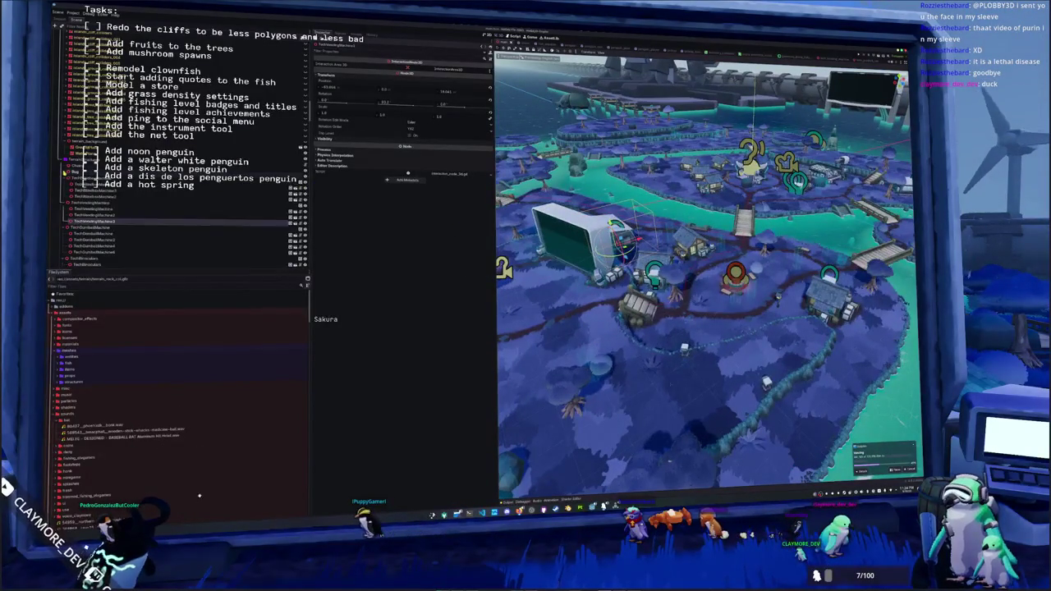
- Collapse the TechGumballMachine, TechBinoculars and TechBarrels groups in the scene tree and save
left_click(64, 192)
left_click(63, 193)
left_click(63, 198)
left_click(63, 203)
left_click(64, 215)
left_click(63, 216)
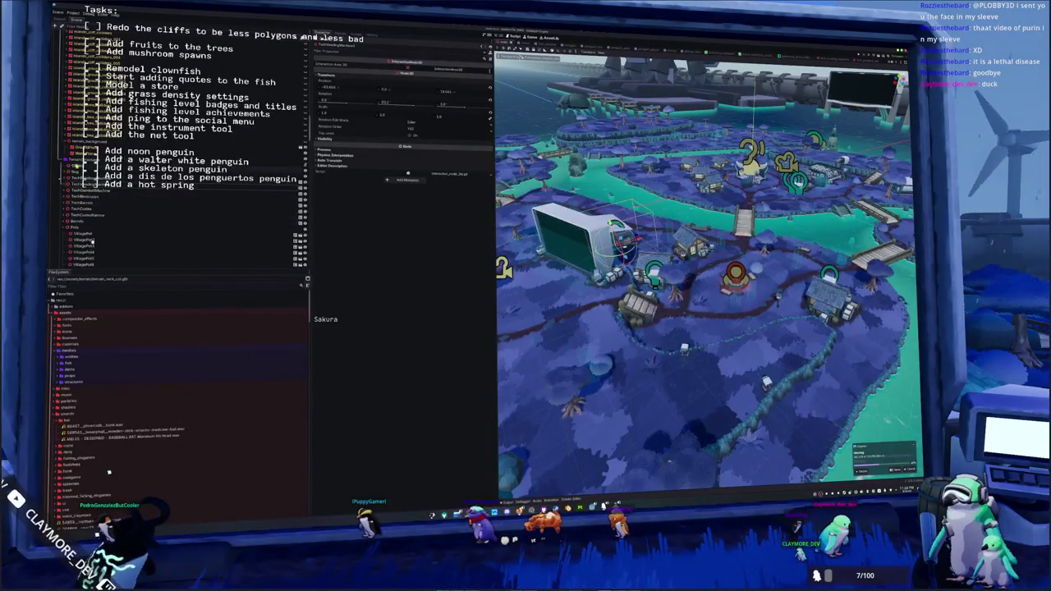
left_click(90, 159)
key("ctrl+s")
- Inspect the Tile, Grass and MushroomSmall MultiMeshPlacerCache nodes one by one
scroll(181, 148, "up", 5)
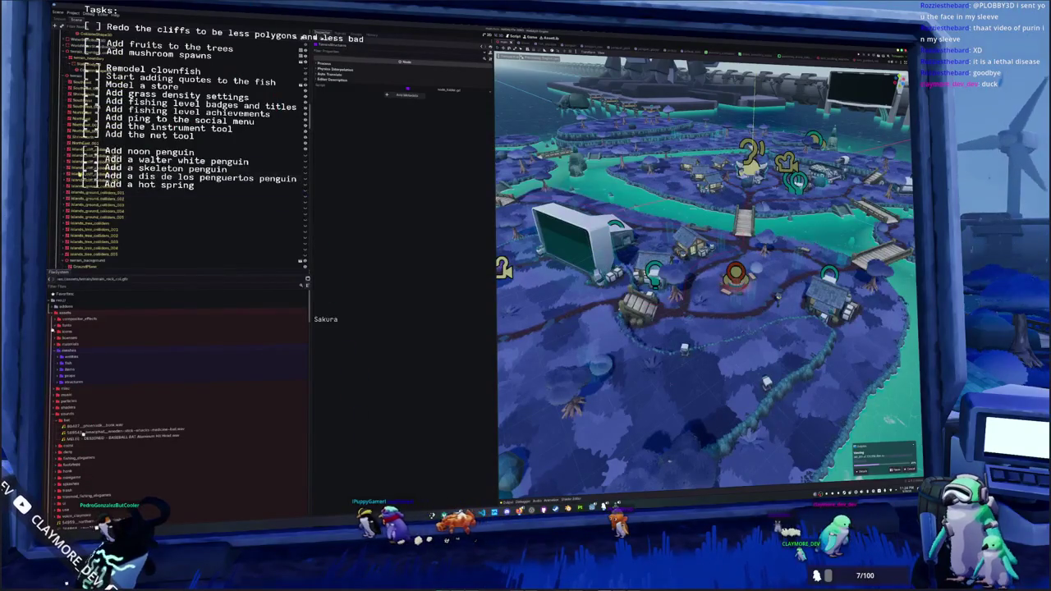
left_click(90, 179)
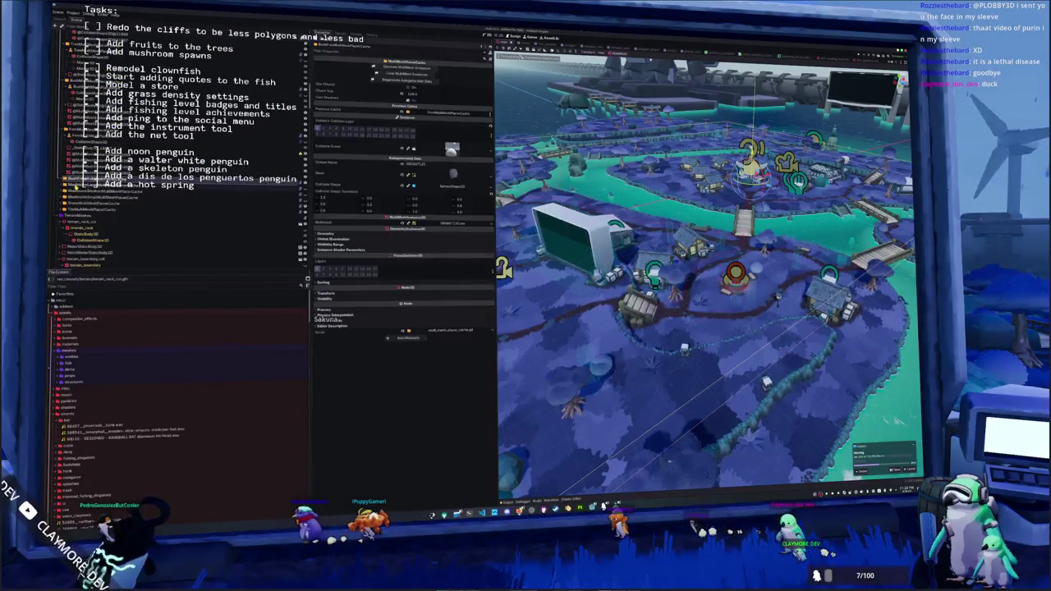
left_click(90, 182)
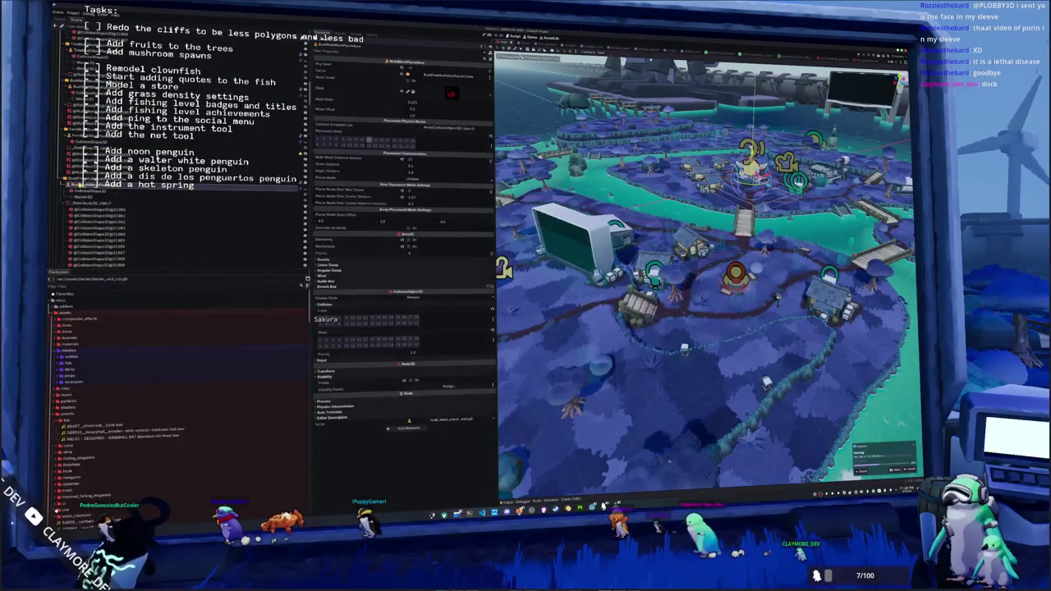
key("ctrl+s")
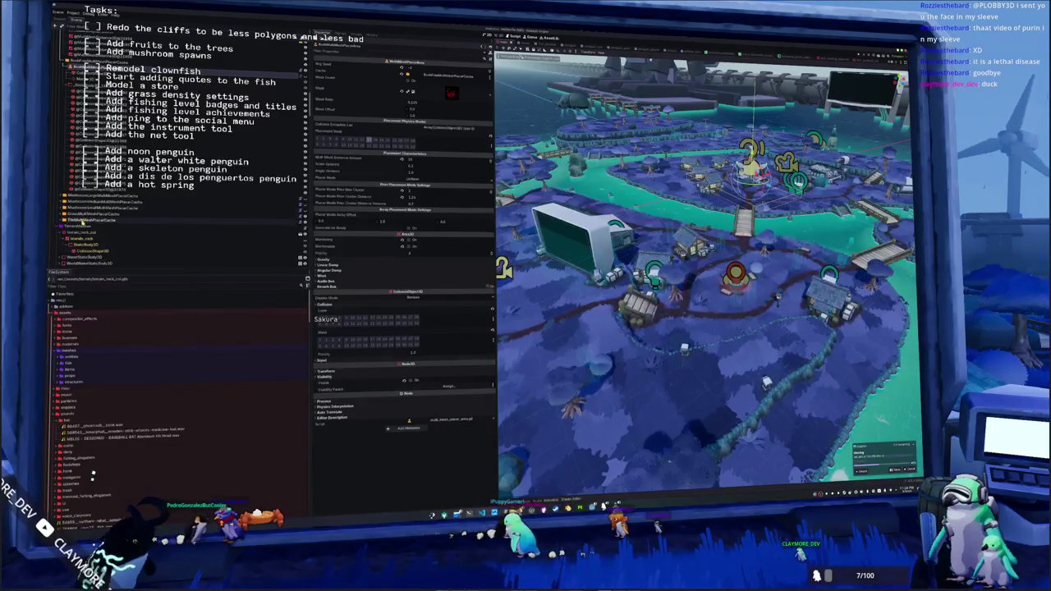
left_click(91, 218)
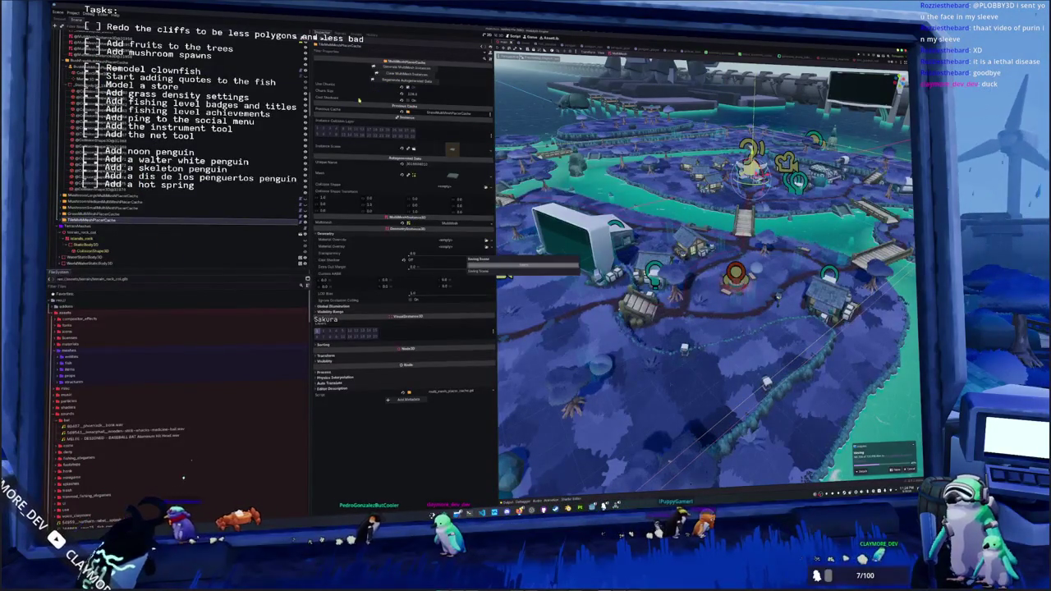
left_click(247, 213)
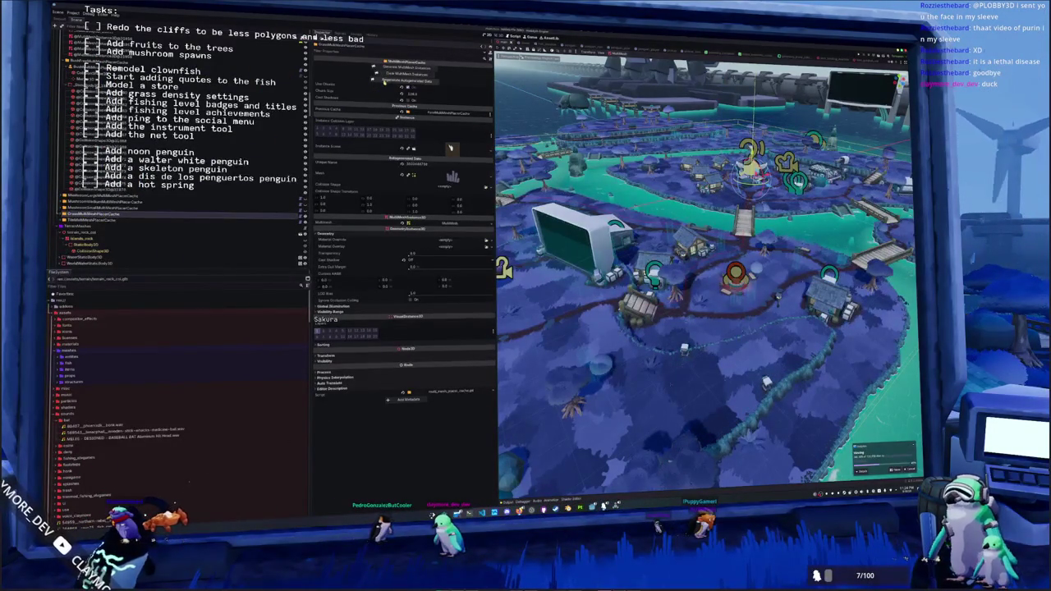
left_click(205, 208)
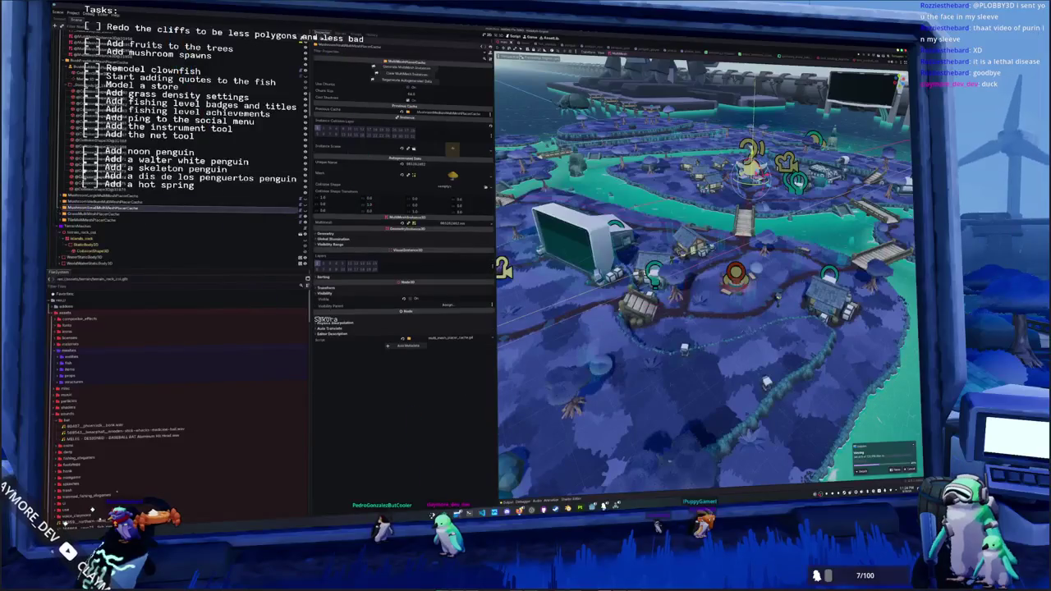
left_click(82, 104)
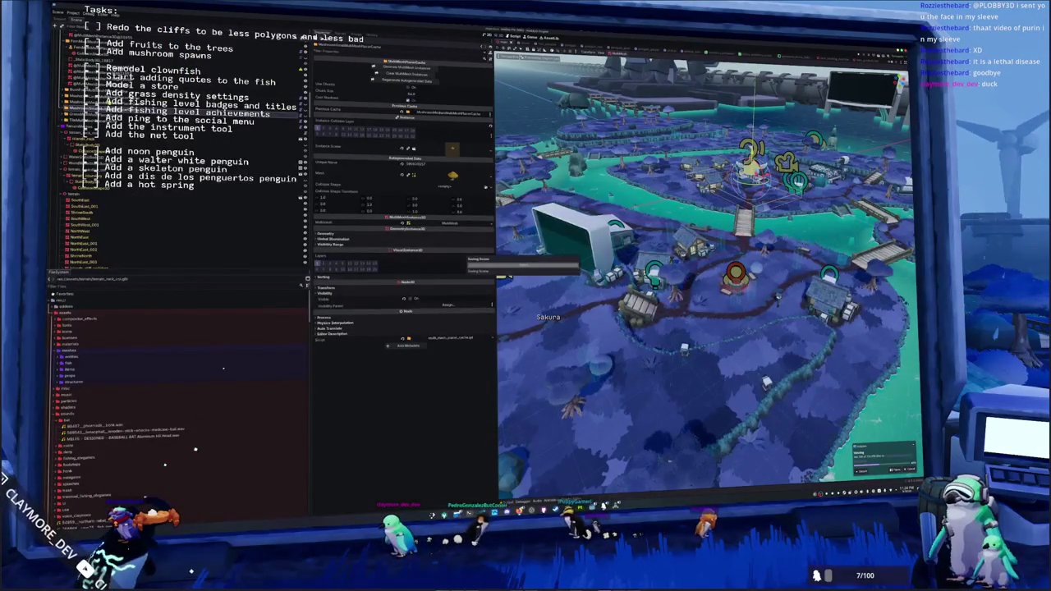
key("Up")
- Clear the cached MultiMesh instances on each placer cache node in turn
left_click(402, 68)
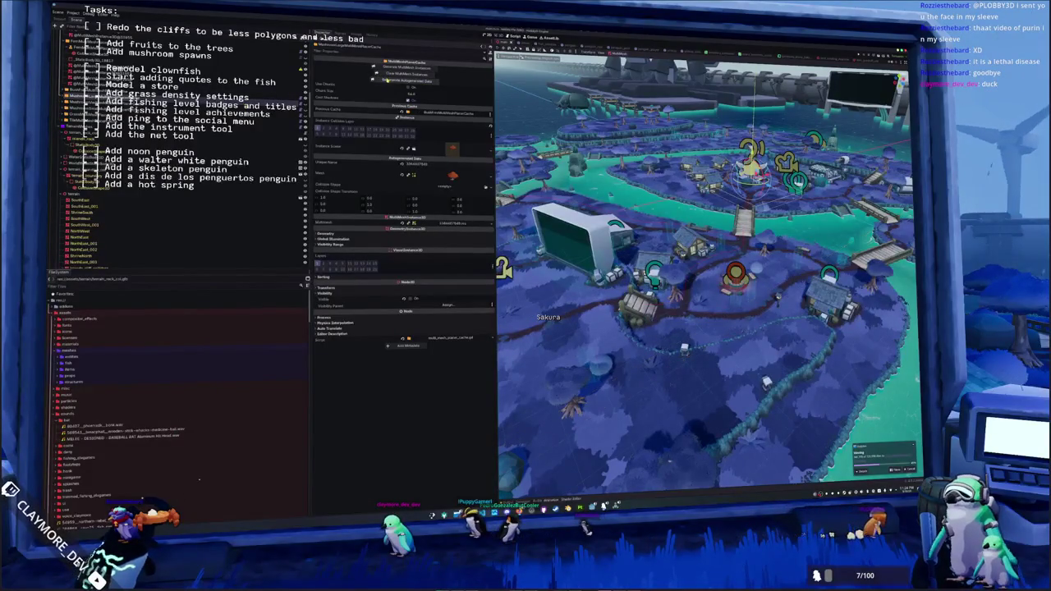
left_click(255, 96)
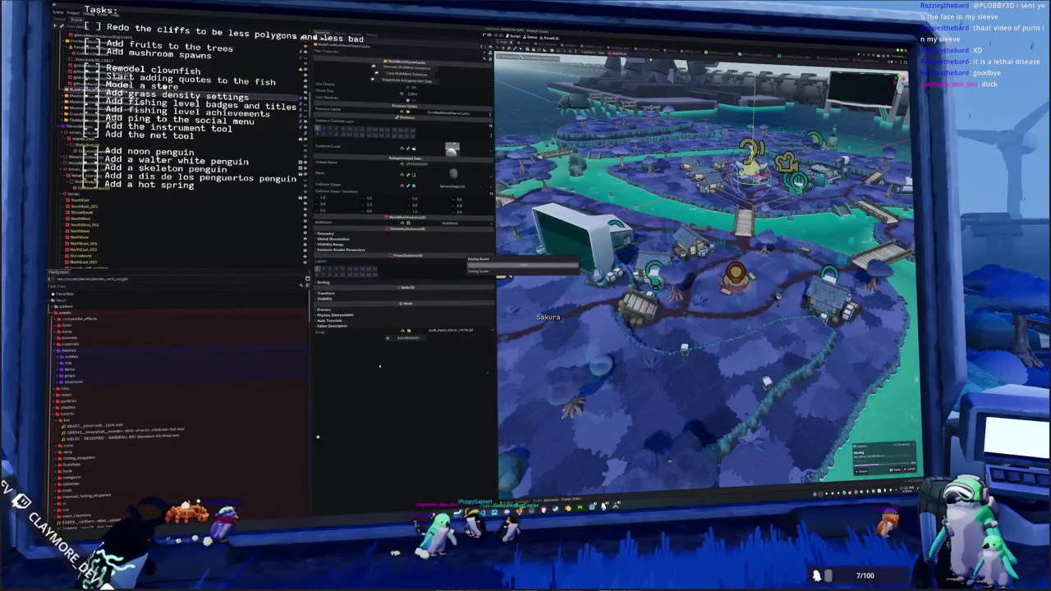
left_click(503, 267)
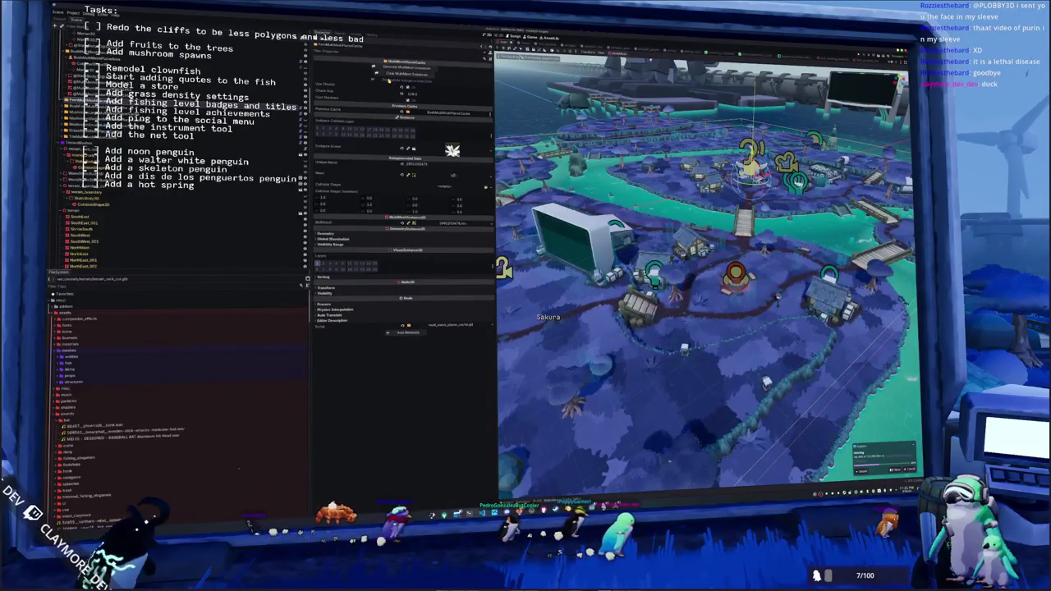
left_click(502, 267)
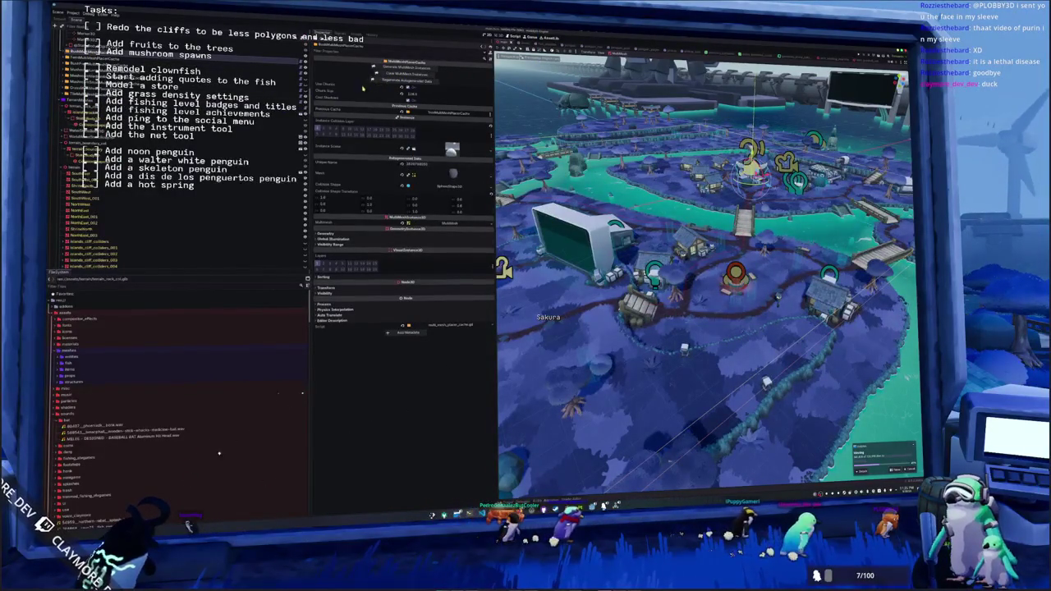
left_click(503, 266)
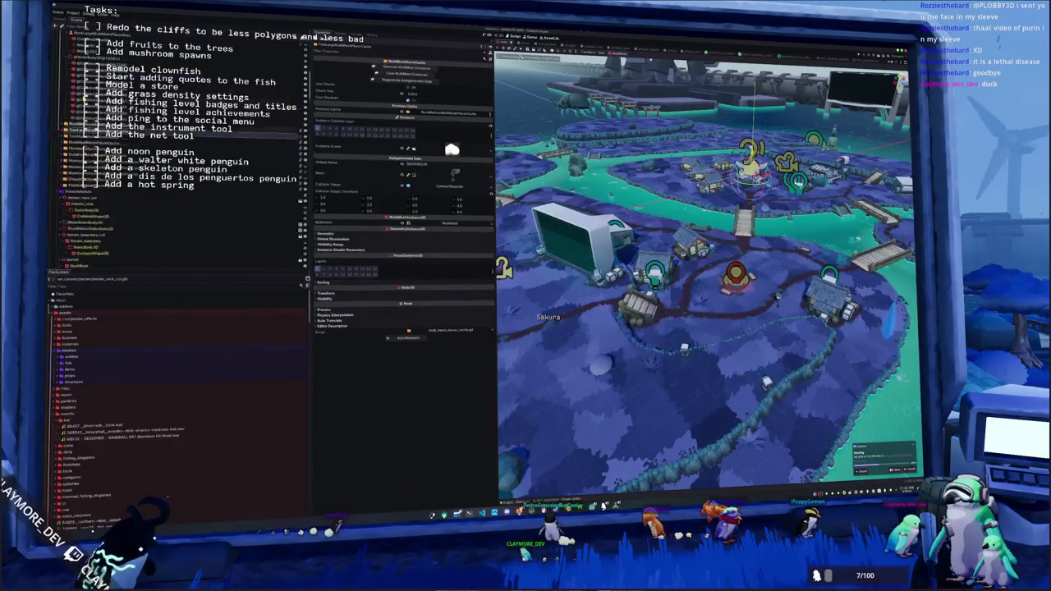
left_click(390, 73)
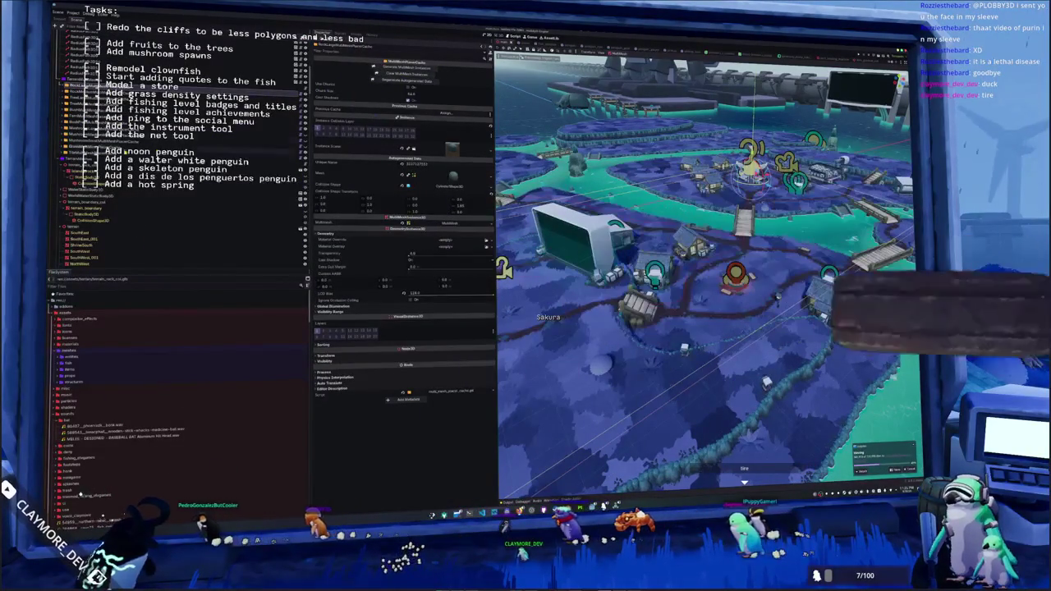
key("shift+Down")
key("shift+Down")
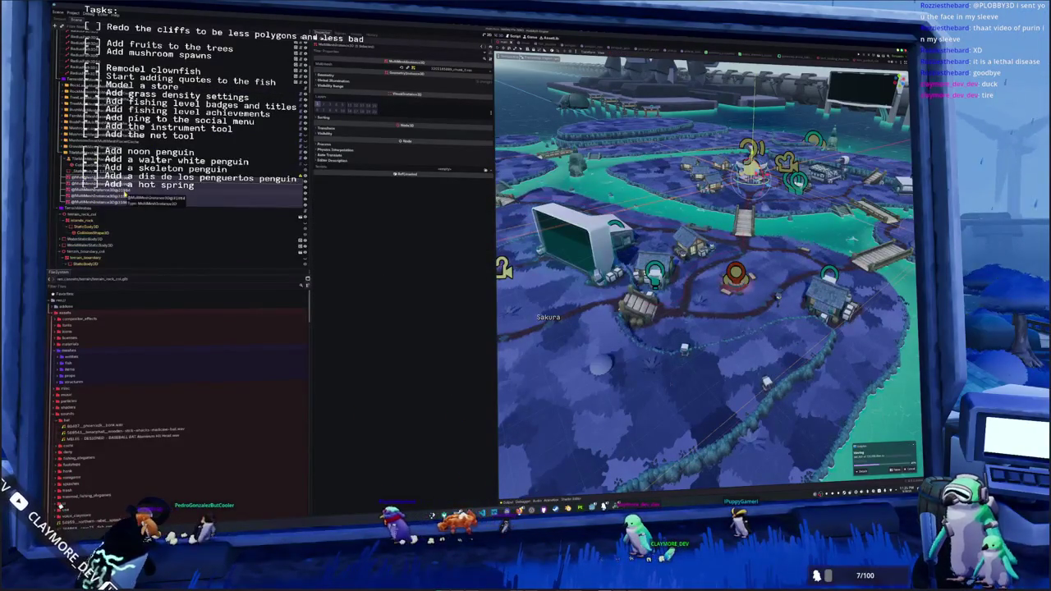
key("Delete")
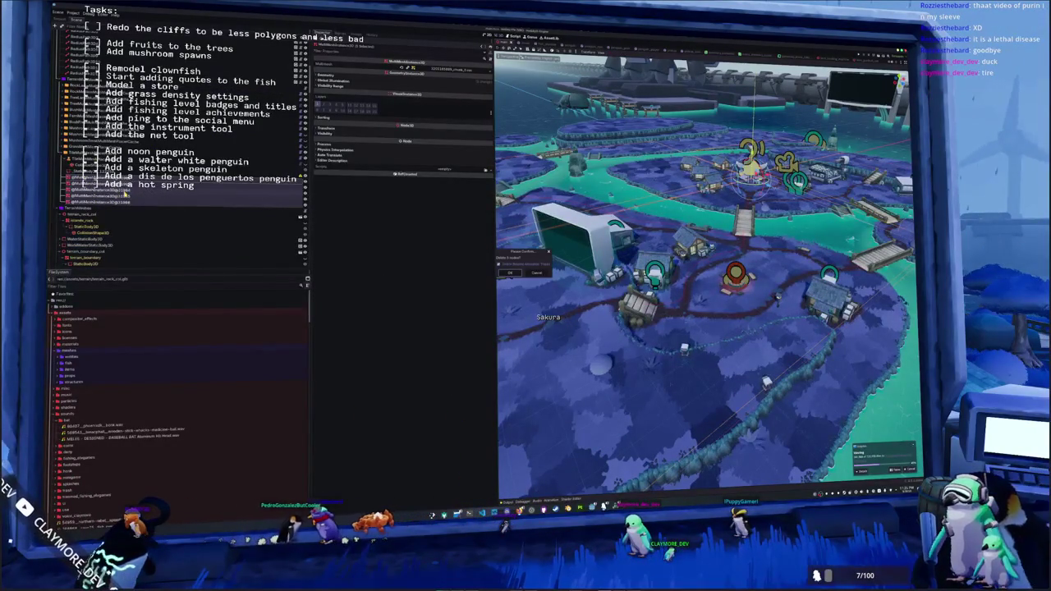
key("Return")
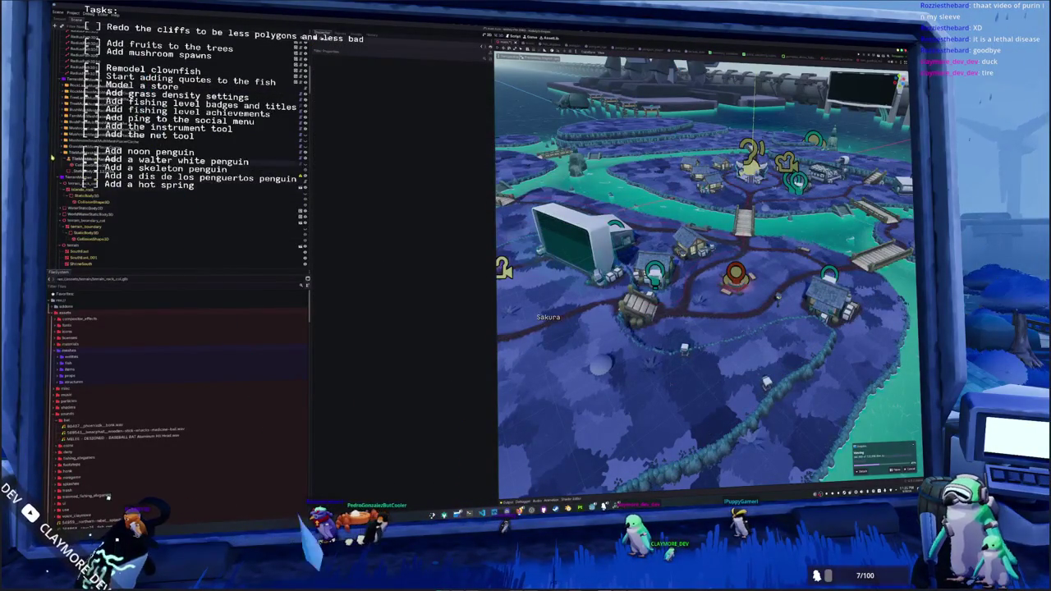
key("ctrl+z")
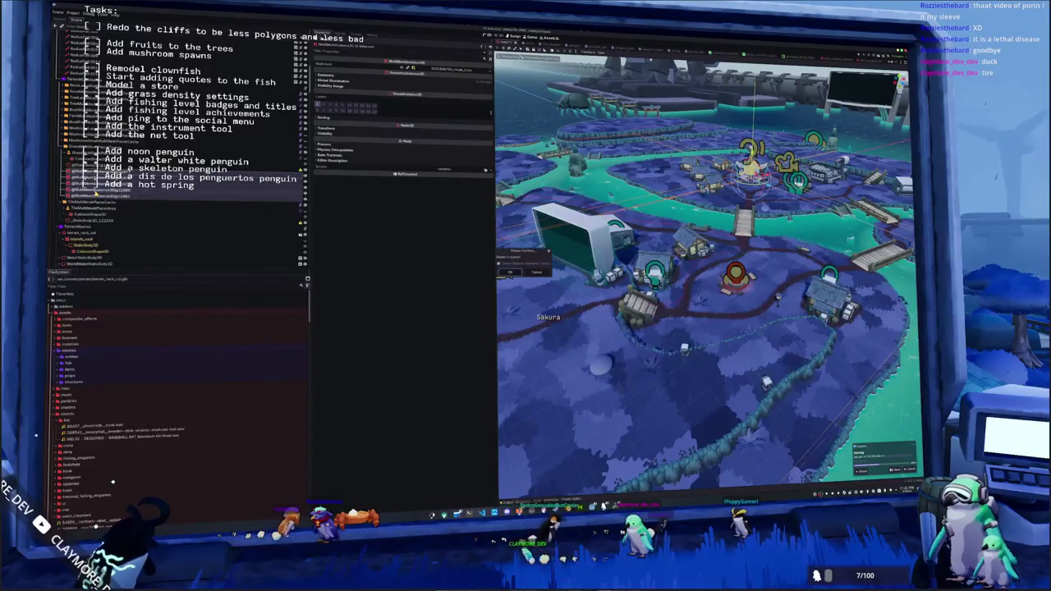
key("ctrl+shift+z")
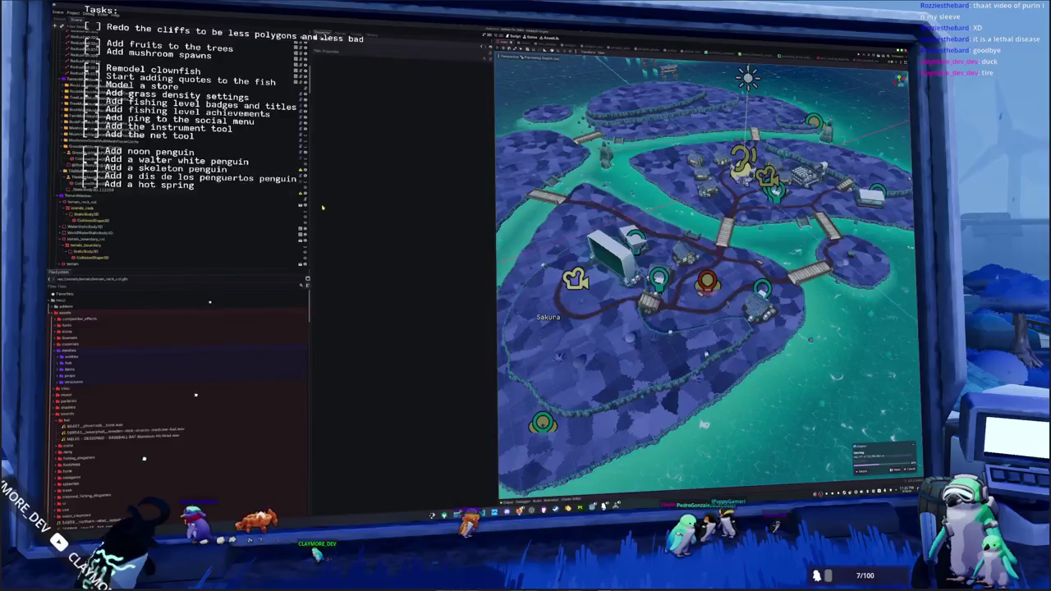
key("ctrl+z")
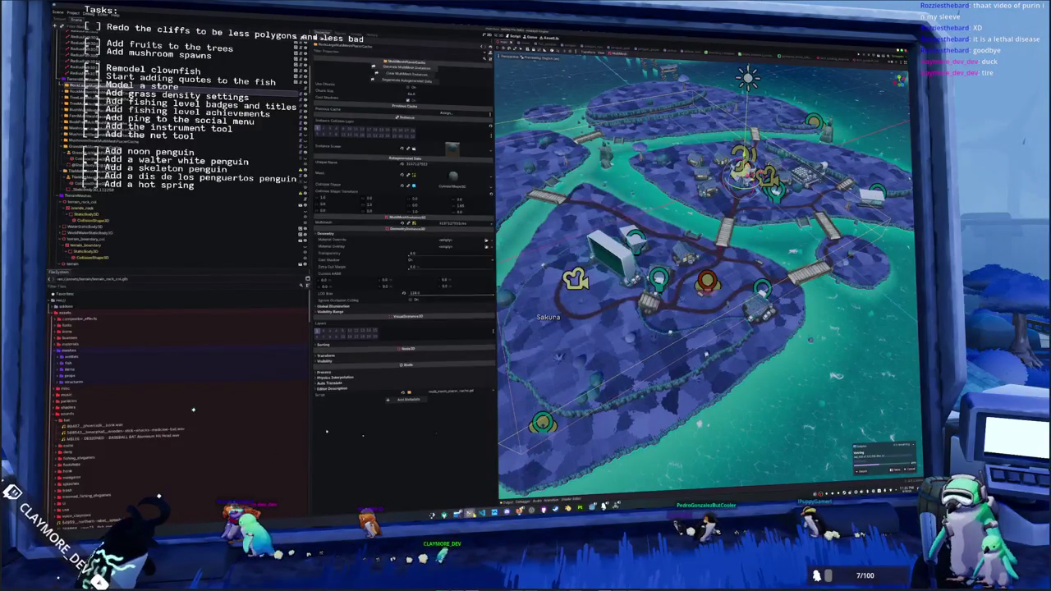
key("ctrl+alt+t")
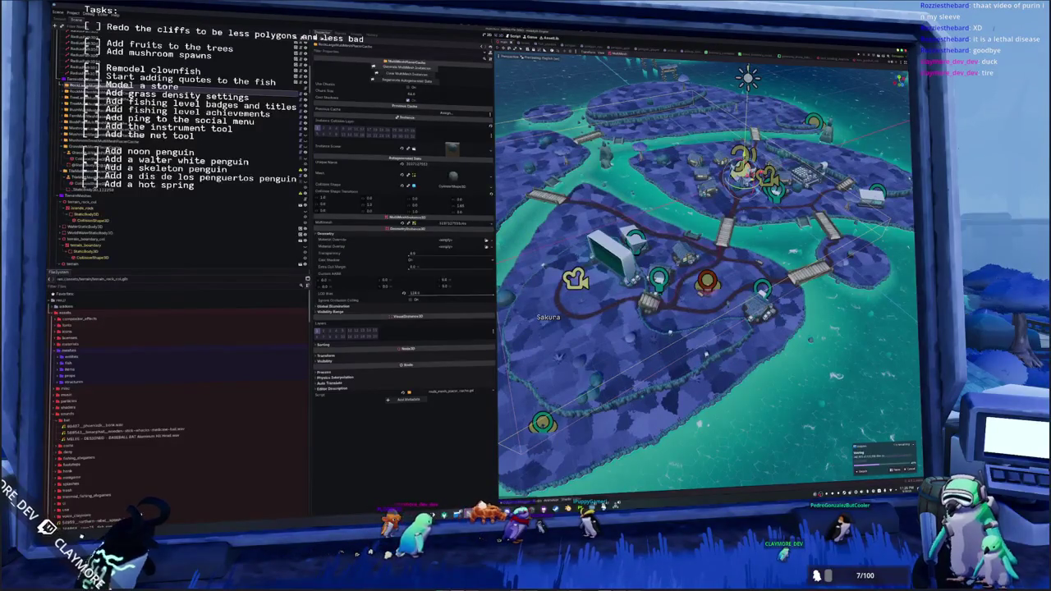
mouse_move(468, 514)
left_click(466, 476)
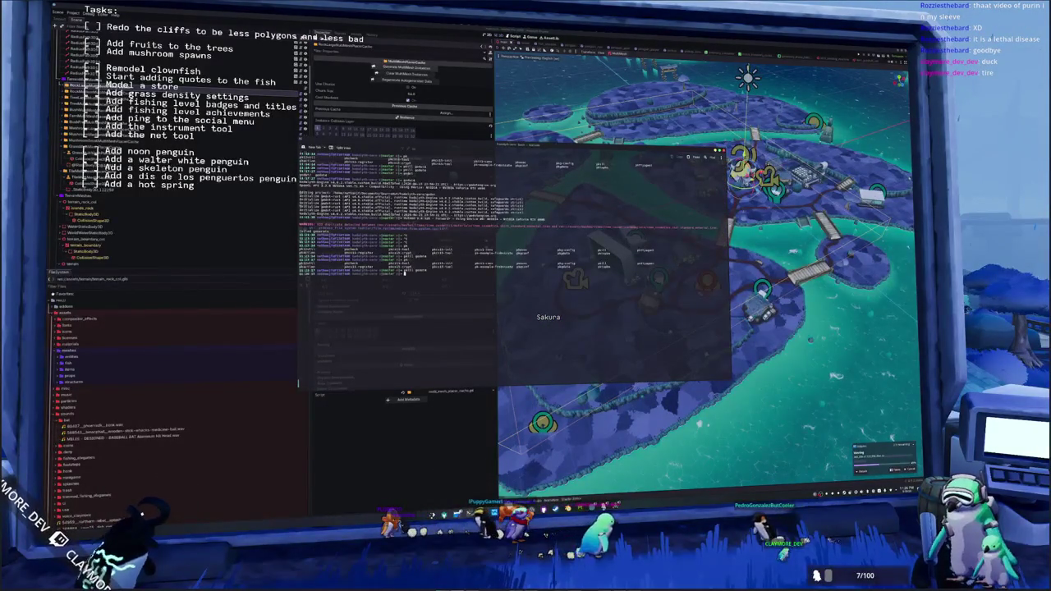
- Run pkill godot, relaunch godot and double-click the game project to reopen it
type("pkill godot")
key("Return")
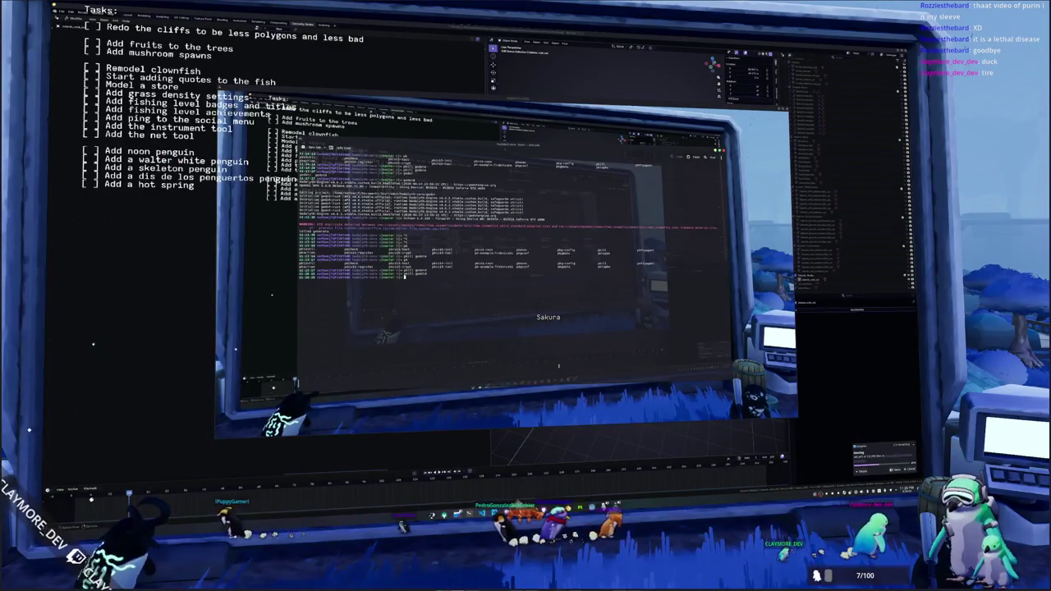
key("Return")
double_click(475, 215)
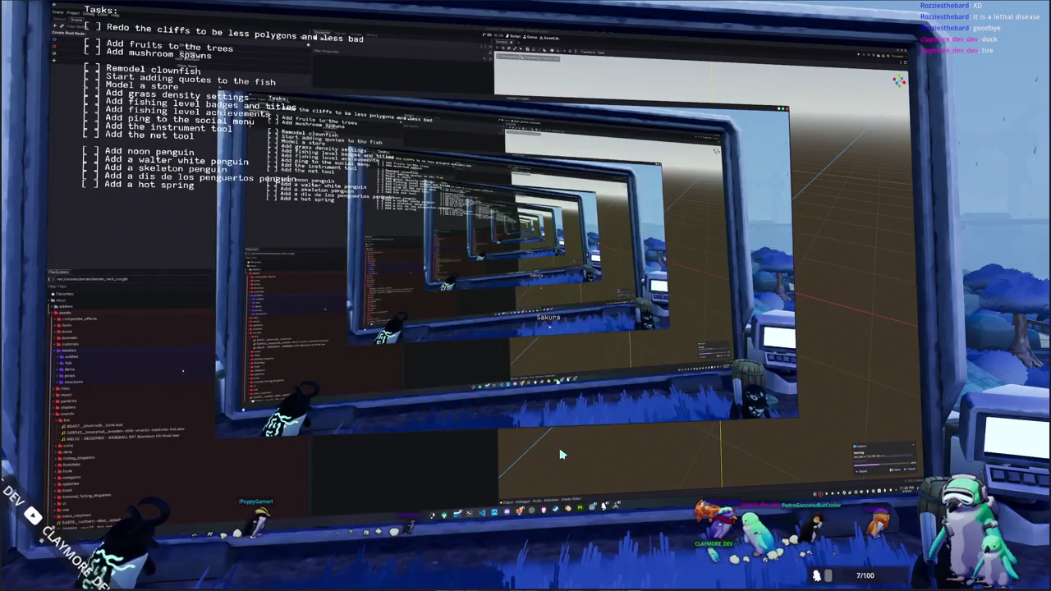
- Send chat messages quoting 'you have been kicked' and 'connection to host lost', then stop the game
type("kicked as it showed")
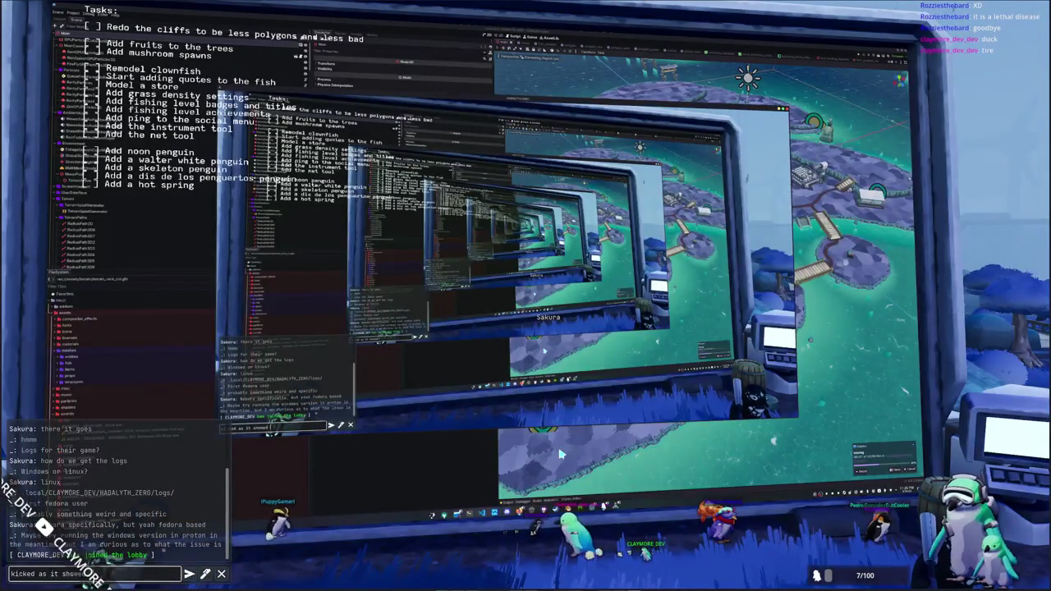
type(" \"you have been ki")
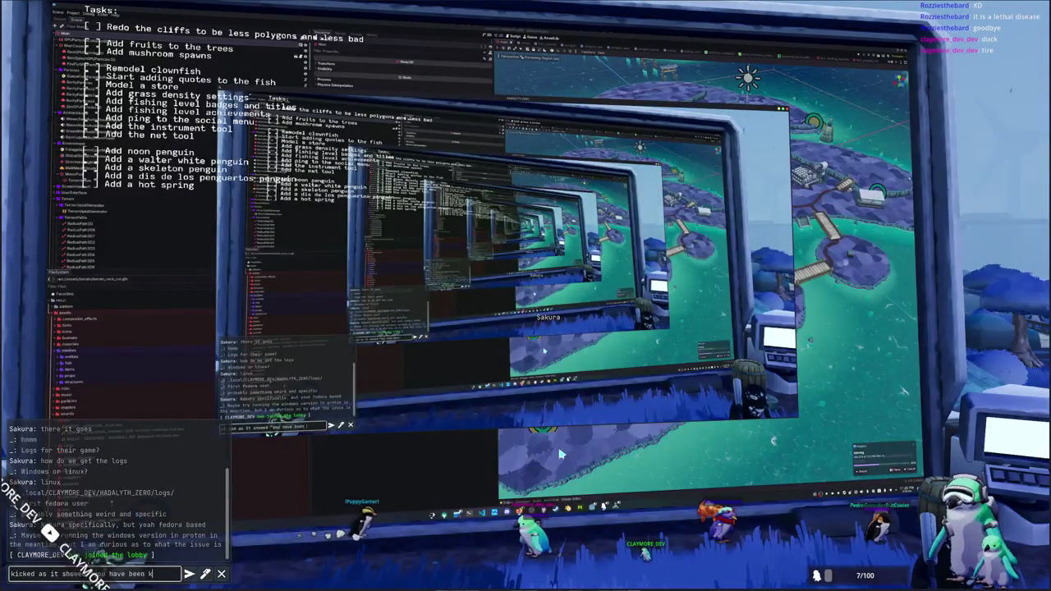
type("cked\"")
key("Return")
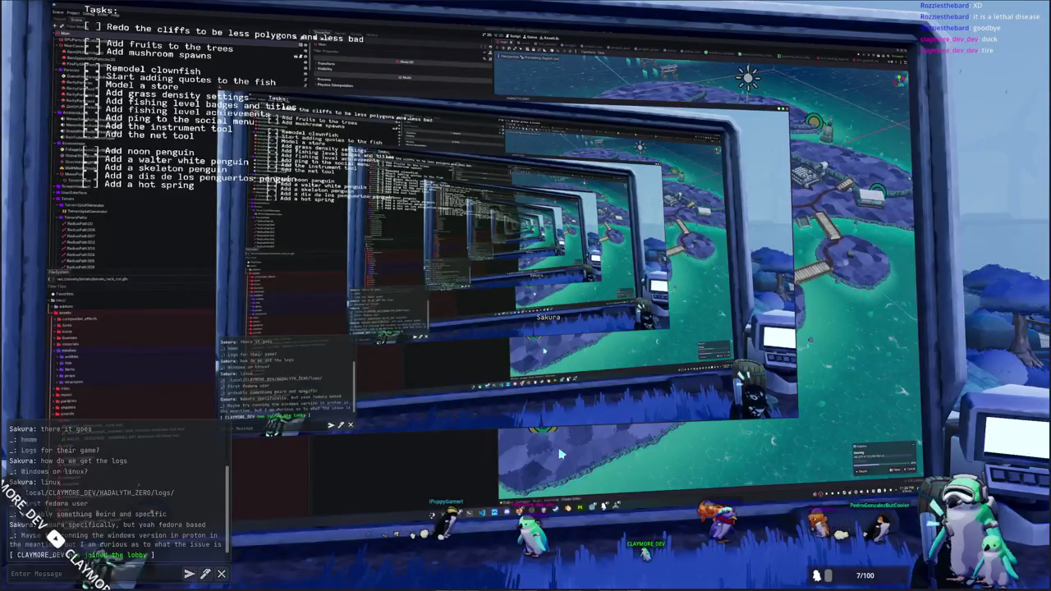
type("Or")
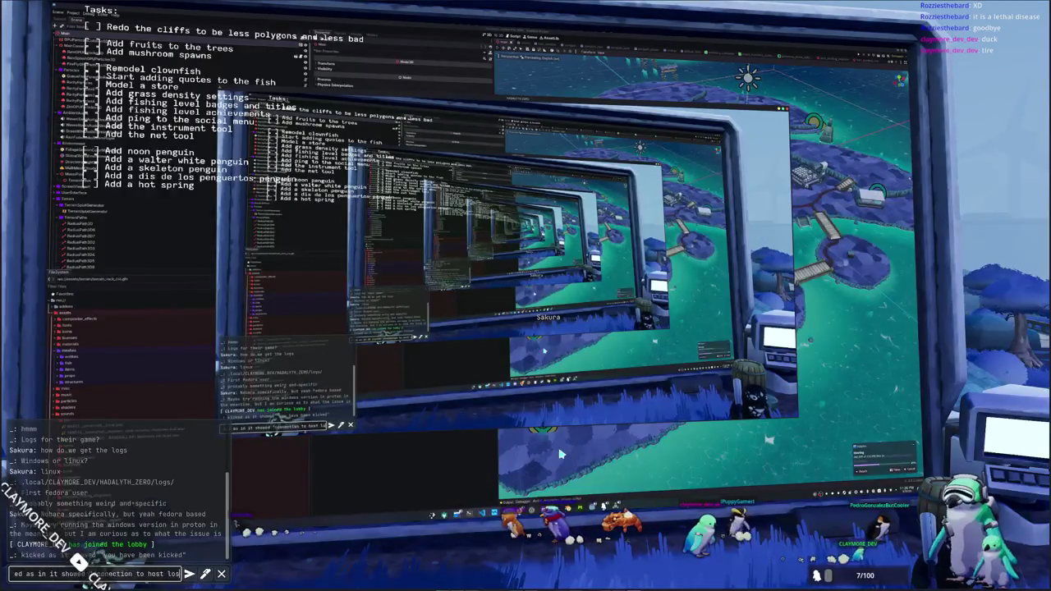
key("Return")
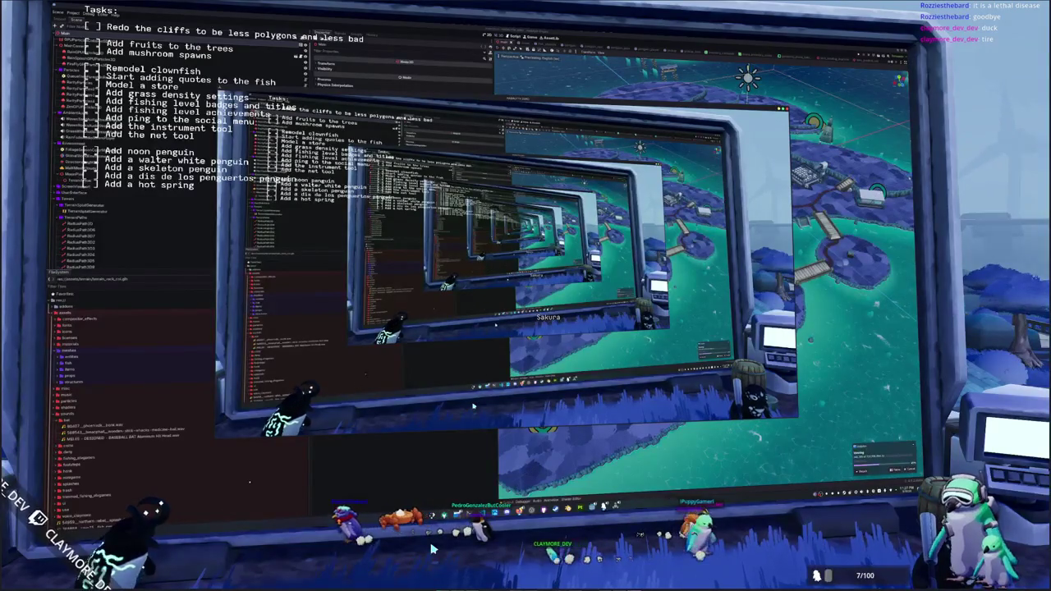
key("F5")
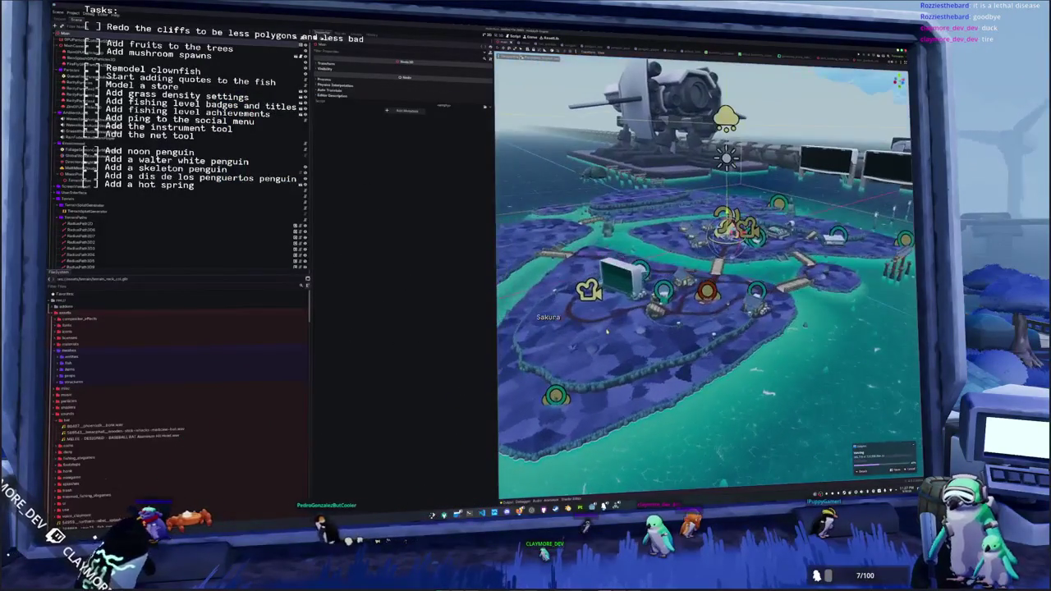
- Browse the MultiMeshPlacerCache, TreeMultiMesh and placer area nodes to inspect their properties
scroll(99, 148, "down", 5)
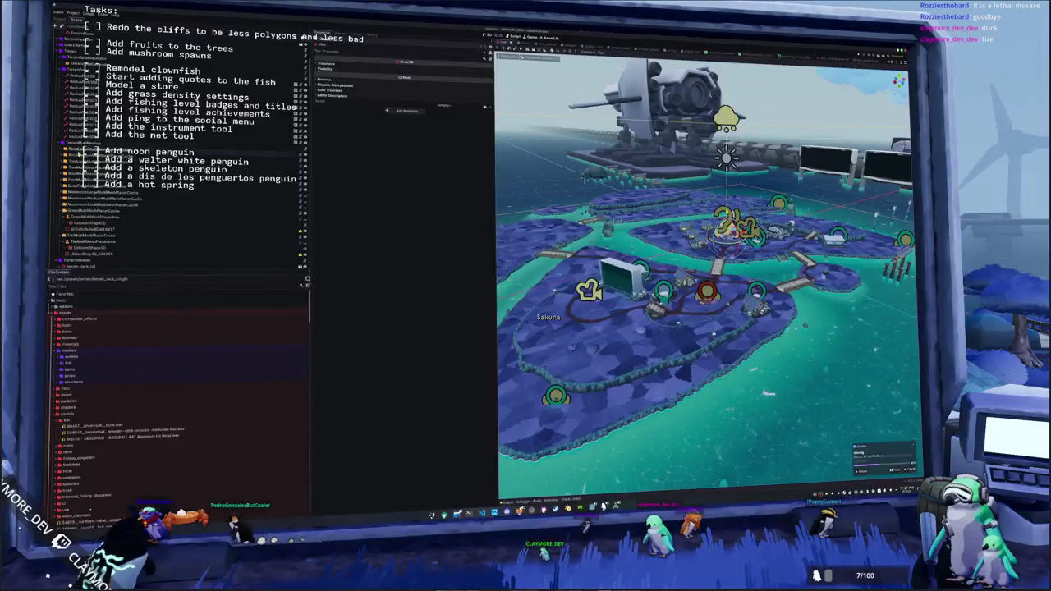
left_click(82, 166)
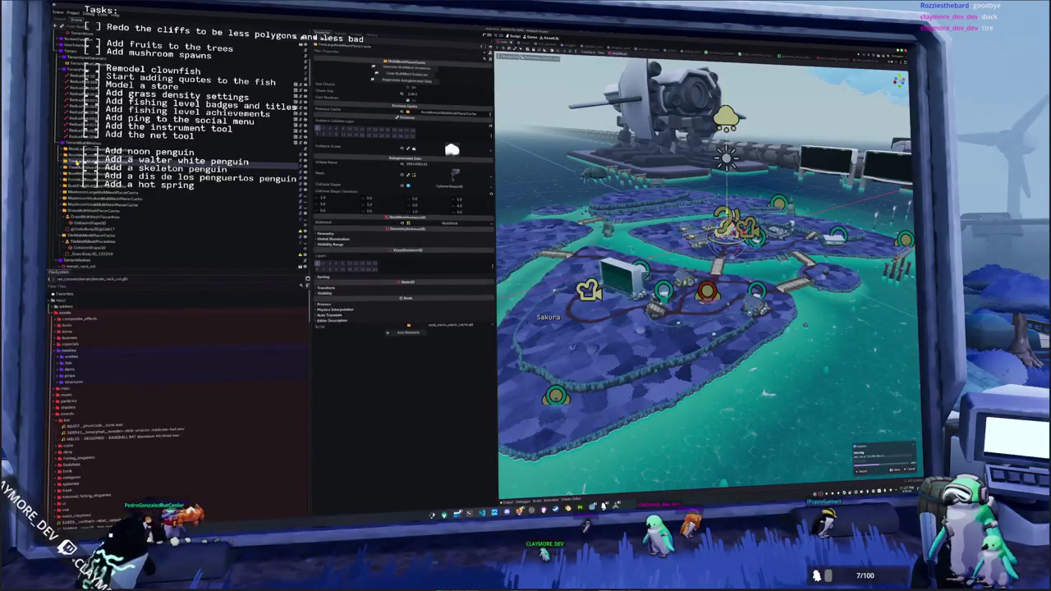
left_click(82, 172)
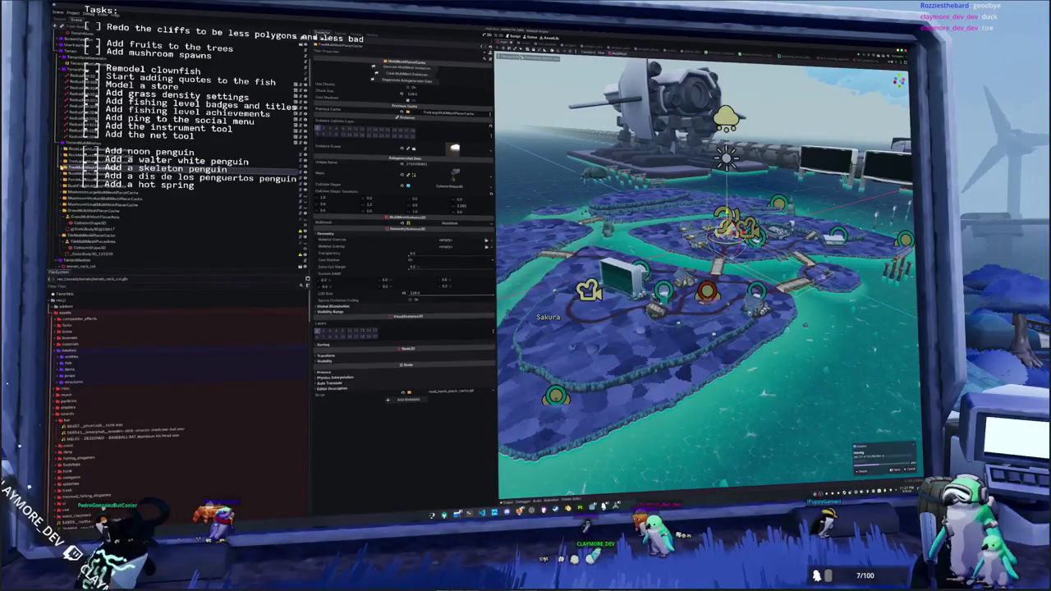
left_click(66, 168)
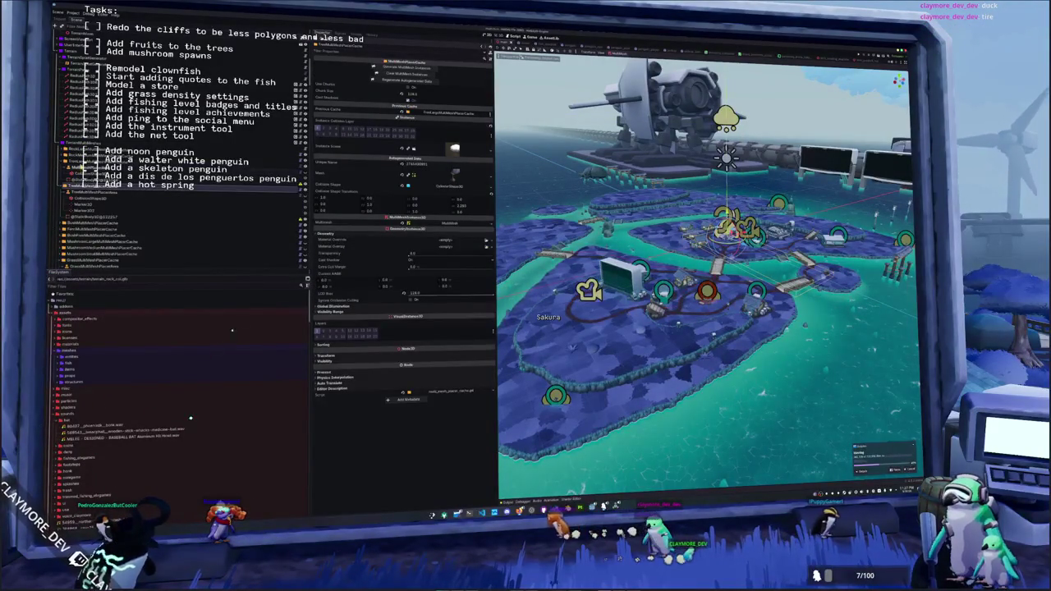
left_click(82, 167)
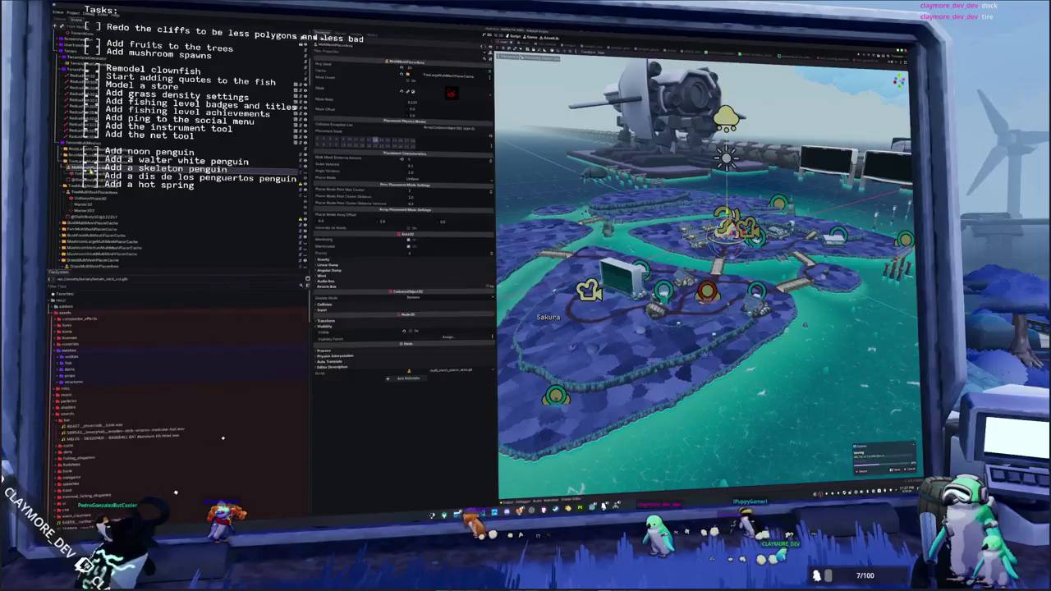
left_click(82, 193)
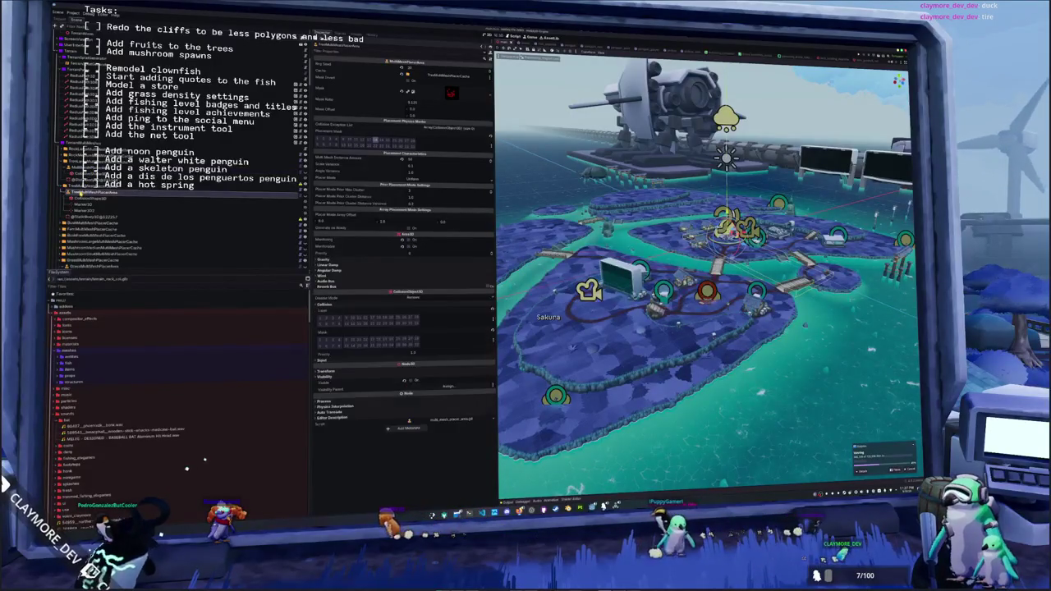
left_click(82, 132)
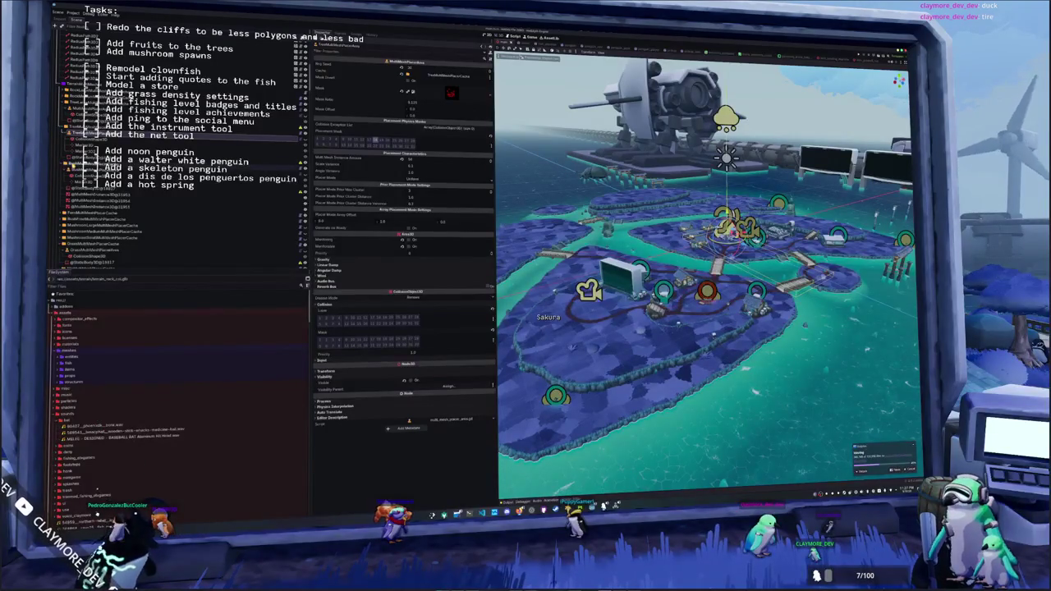
left_click(90, 165)
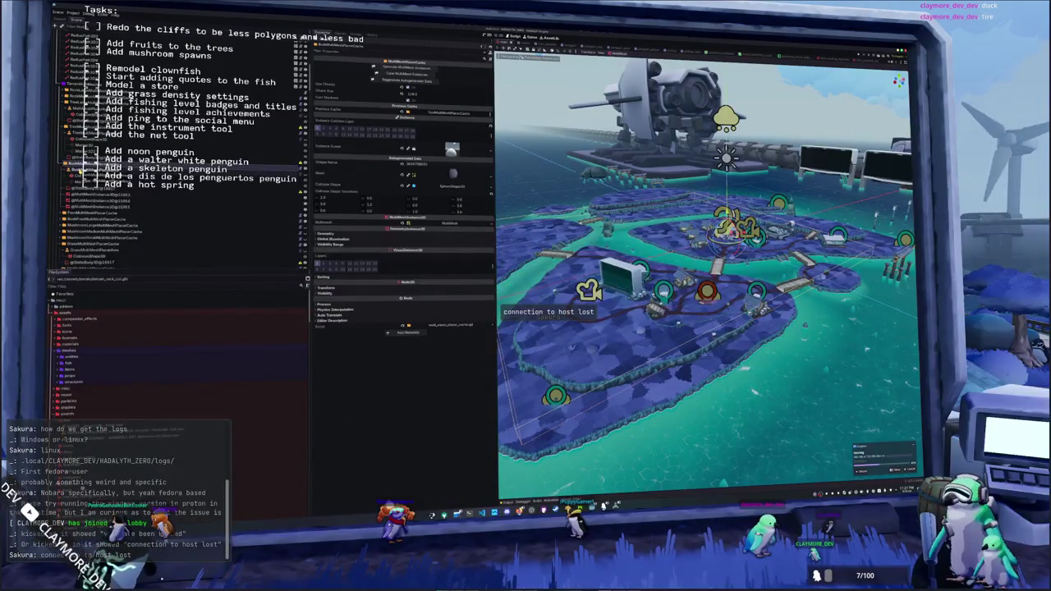
left_click(90, 174)
left_click(90, 183)
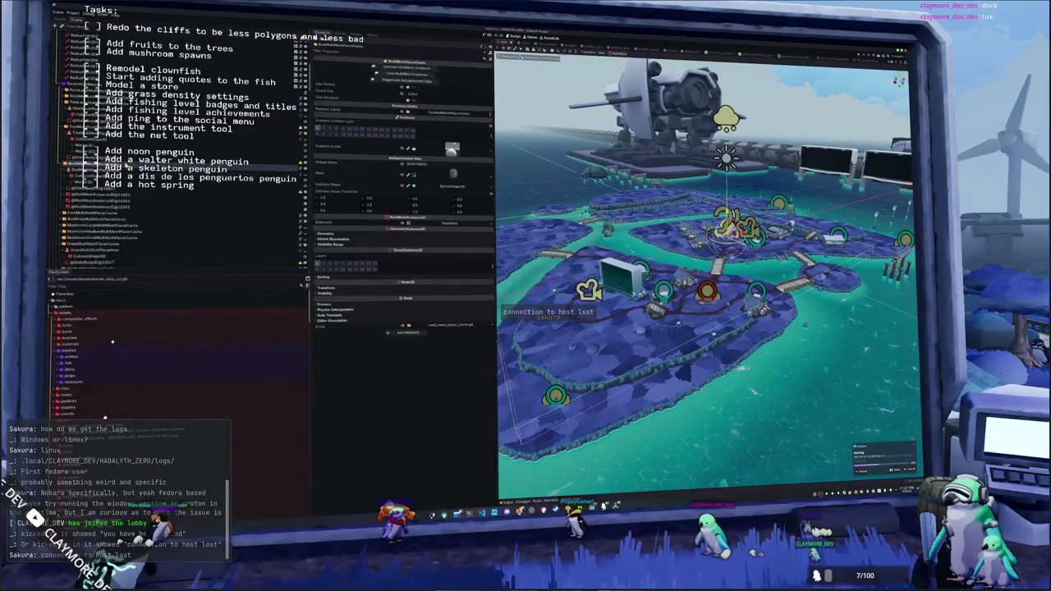
left_click(90, 174)
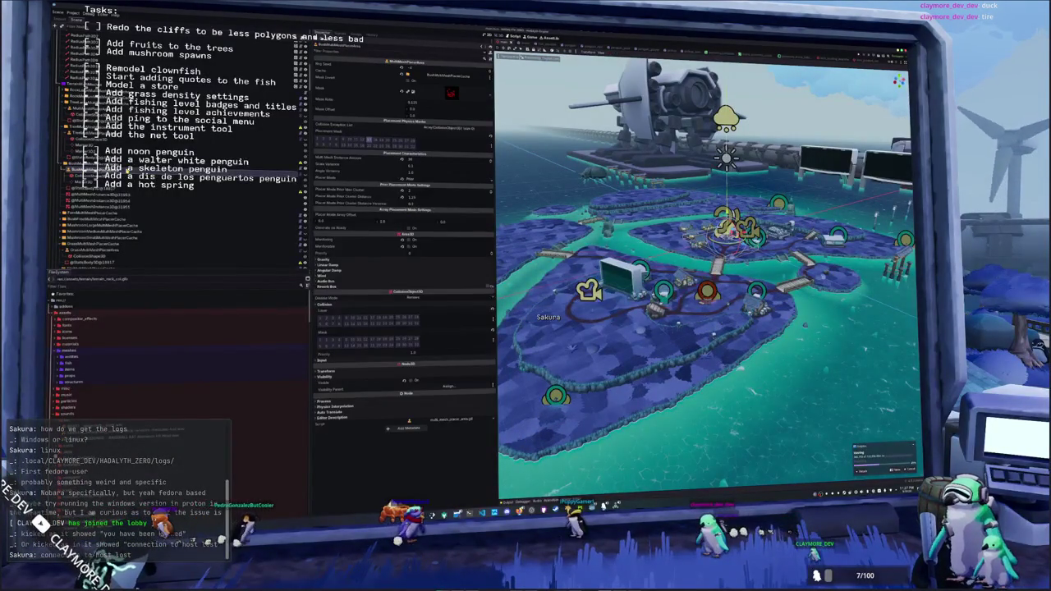
left_click(91, 144)
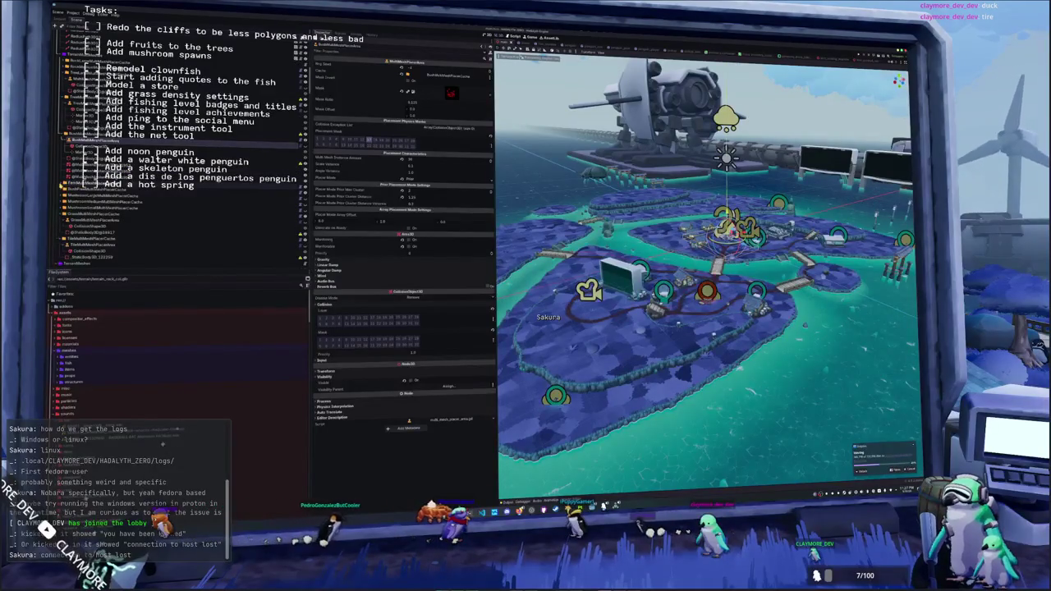
- Select all twelve MultiMeshInstance3D terrain children and clear their Previous Cache
left_click(69, 188)
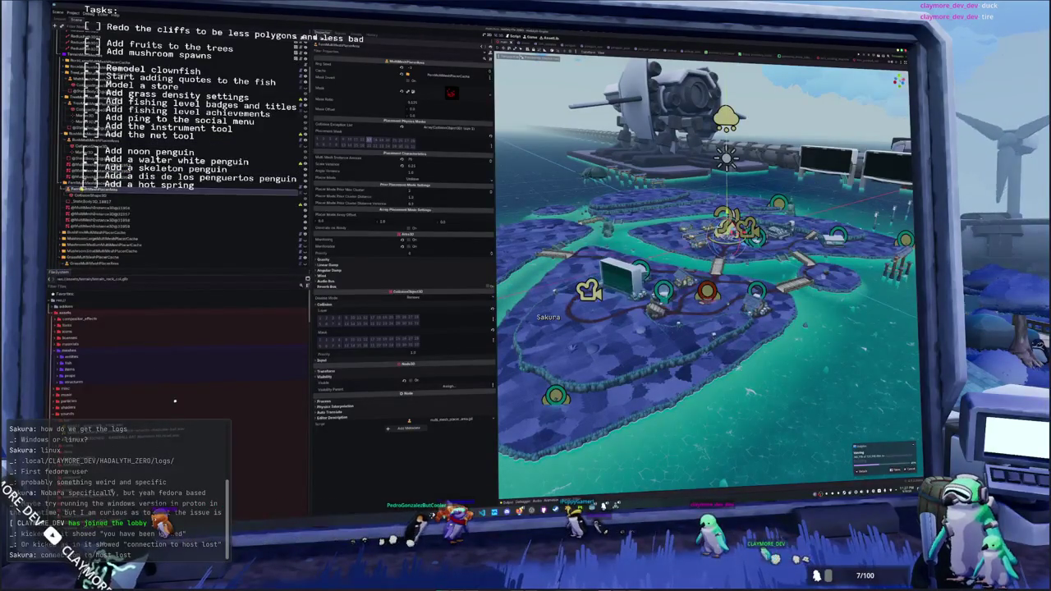
left_click(91, 186)
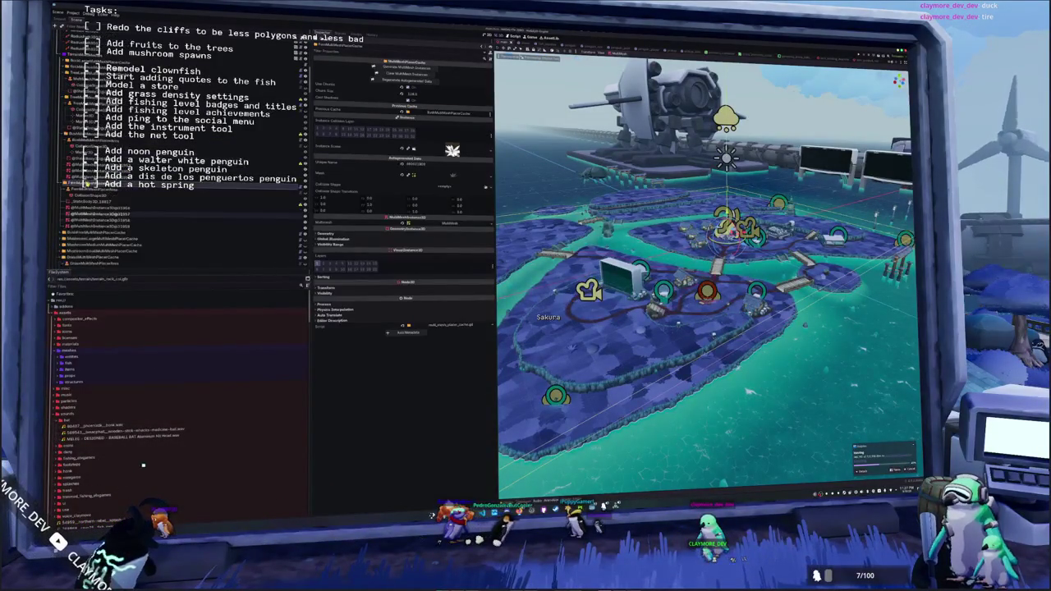
left_click(115, 137)
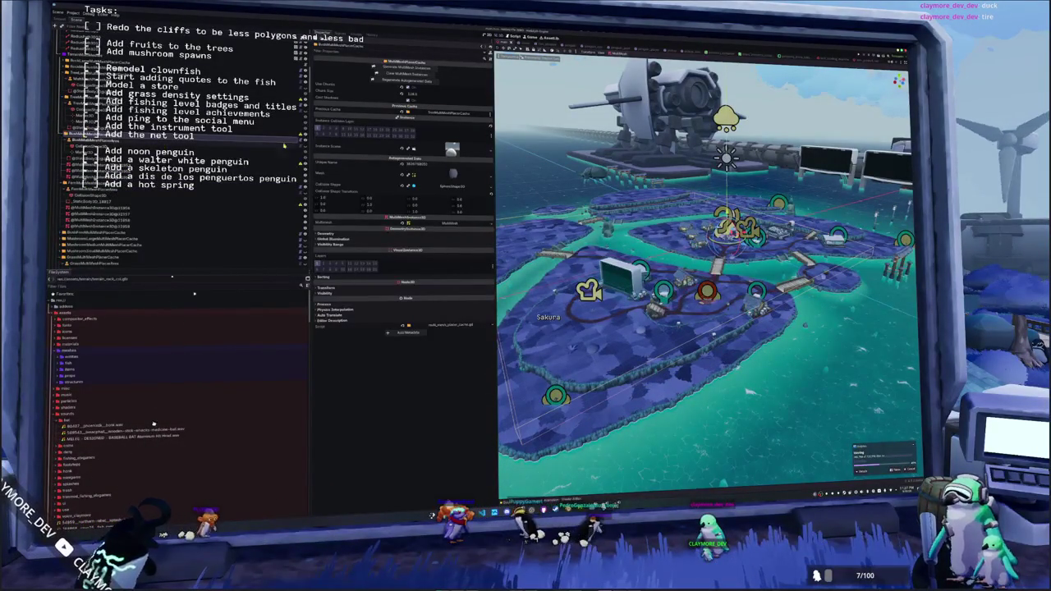
key("Up")
key("Up")
key("Up")
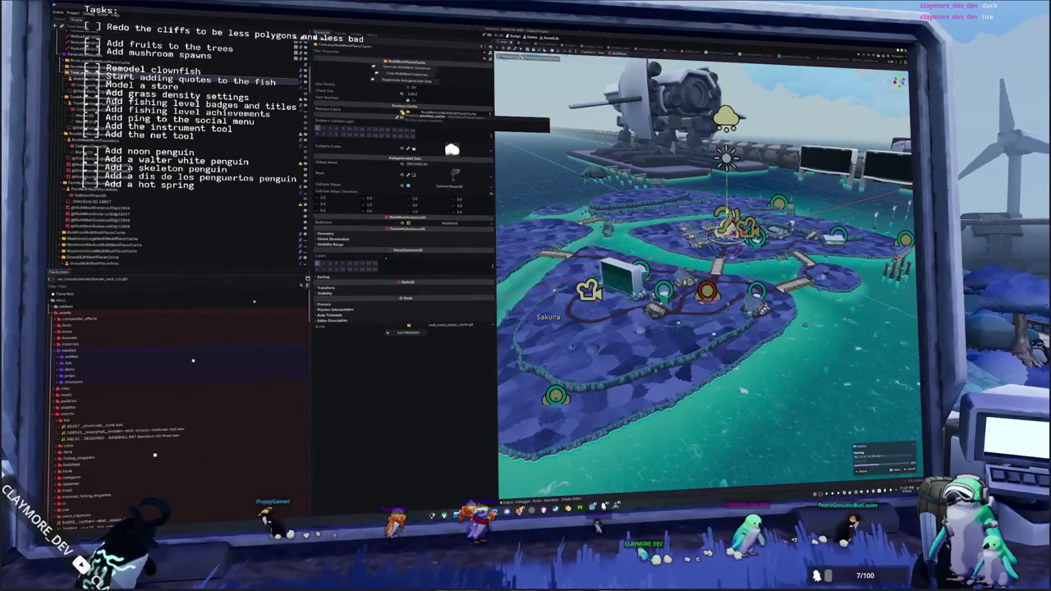
key("Up")
scroll(164, 164, "down", 5)
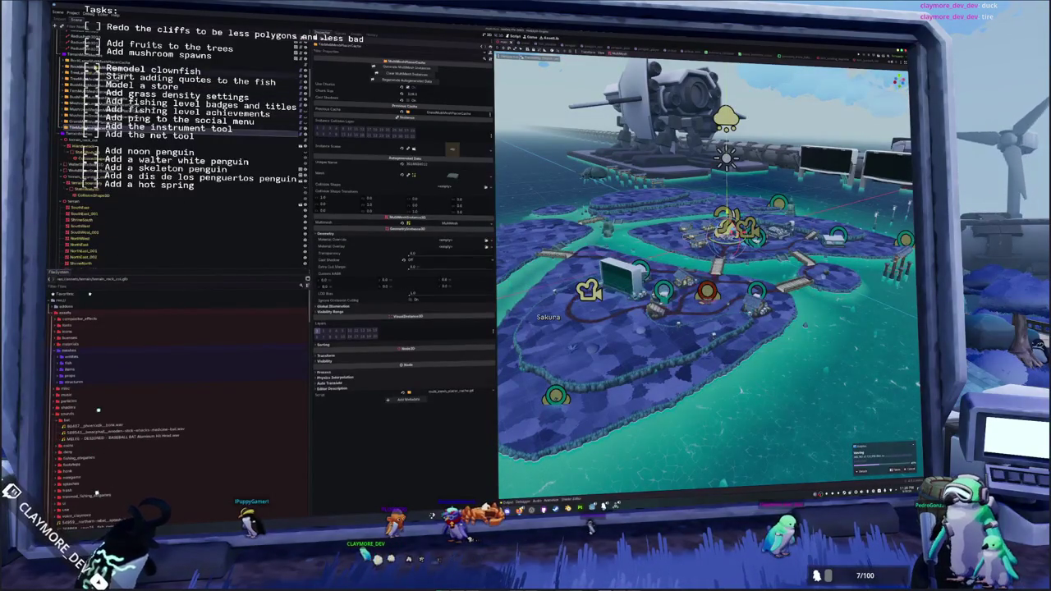
left_click(124, 220, "shift")
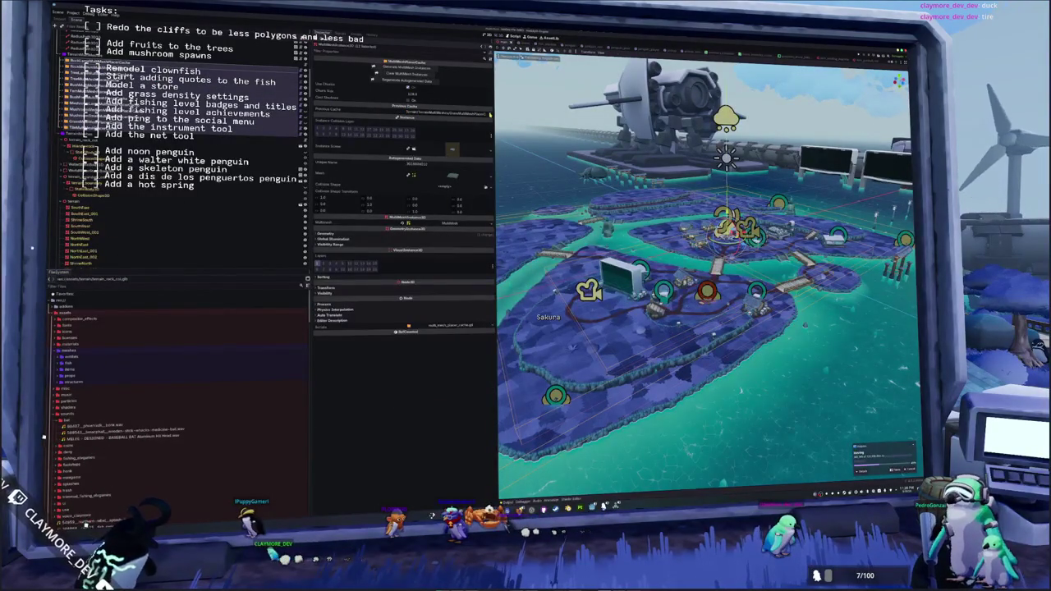
left_click(490, 115)
left_click(501, 121)
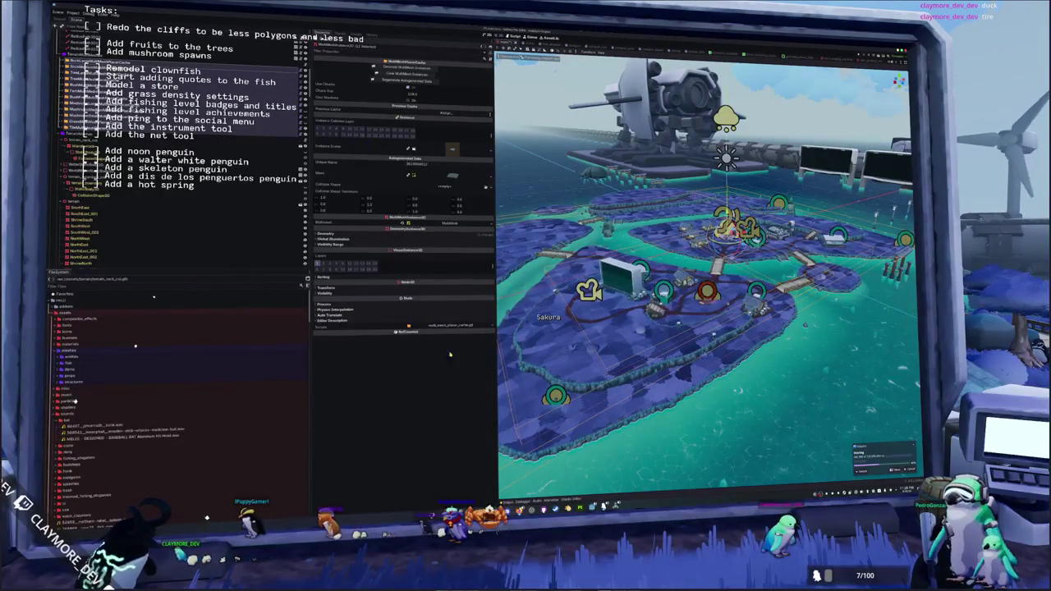
left_click(507, 501)
left_click(406, 68)
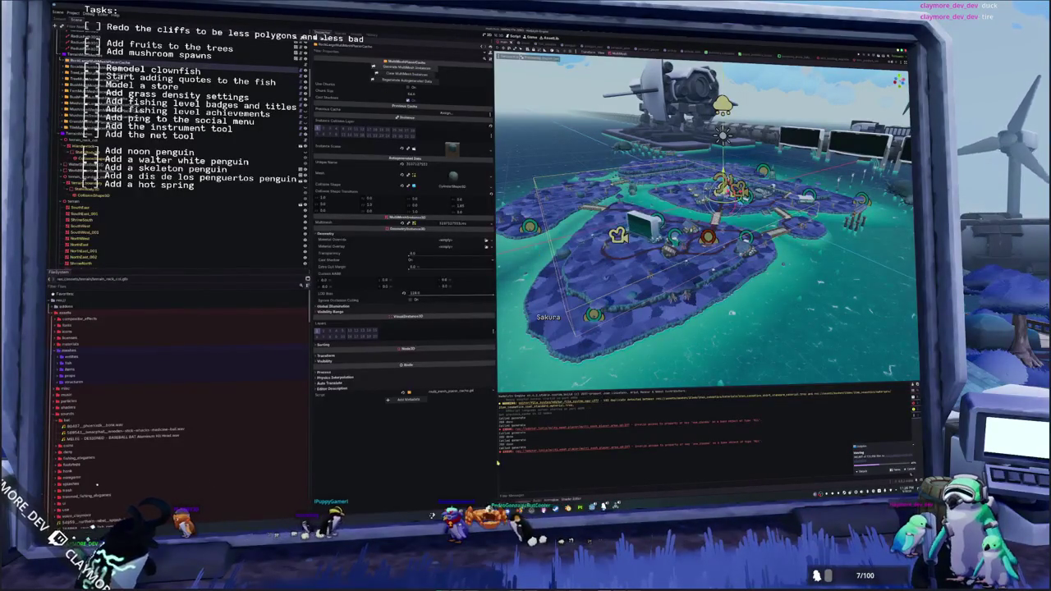
- Bring the terminal forward and launch Godot from it
mouse_move(616, 505)
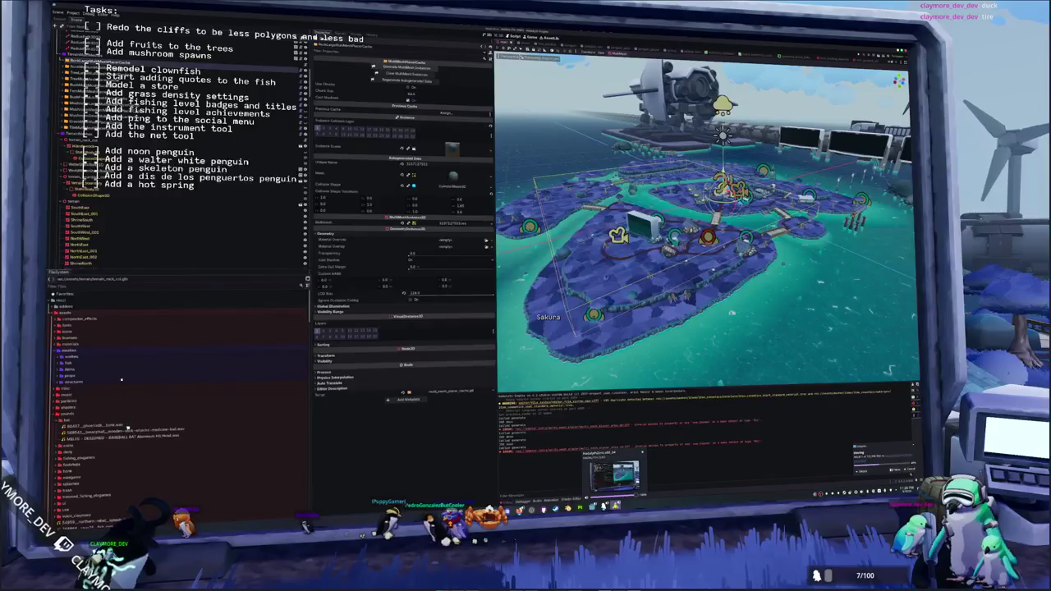
left_click(615, 475)
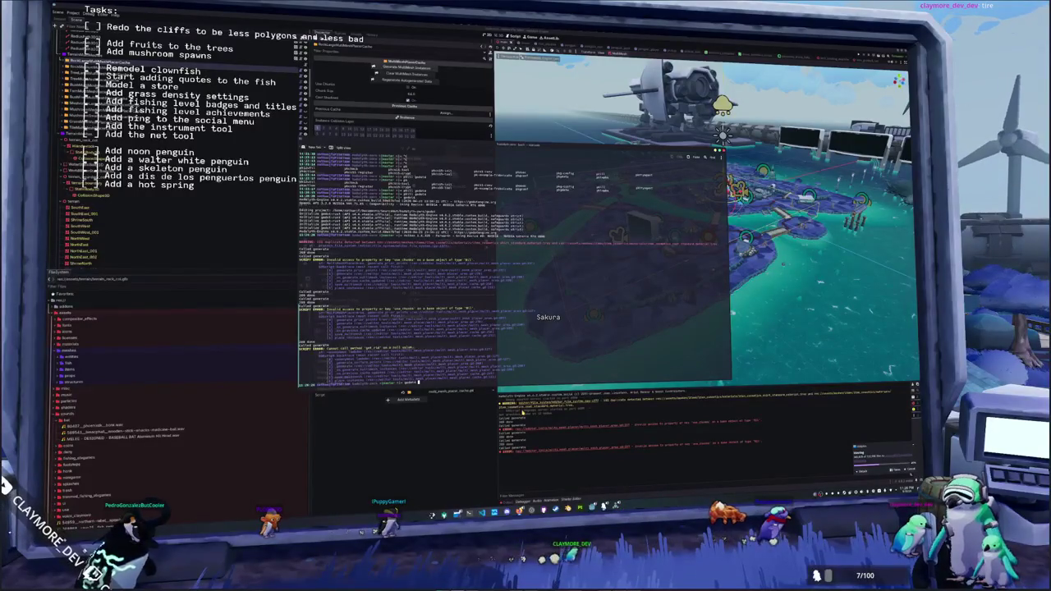
key("Return")
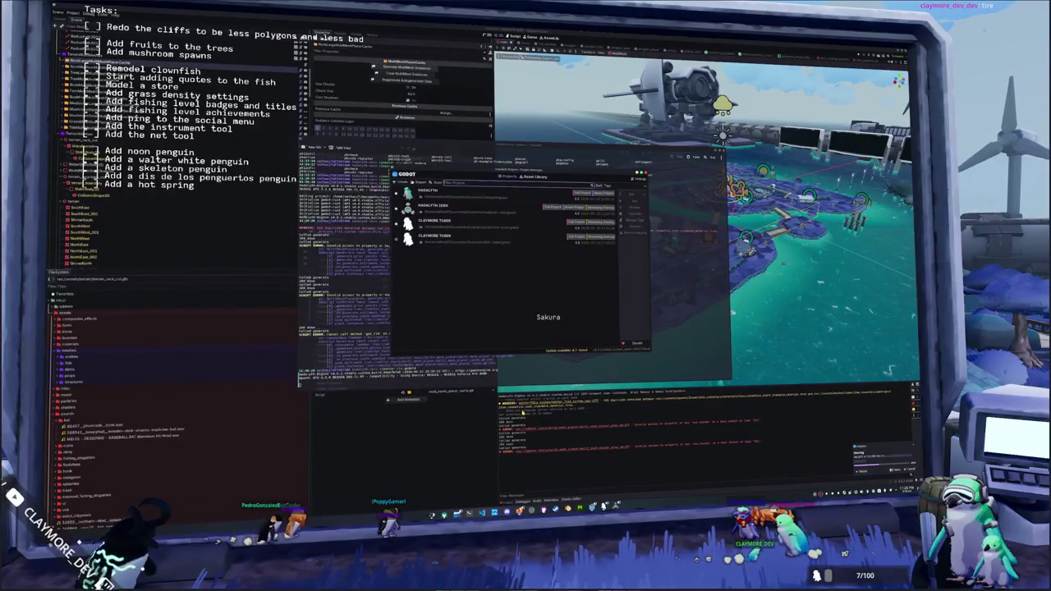
- Stop the Project Manager with Ctrl+C, relaunch Godot and open HADALYTH ZERO
key("ctrl+c")
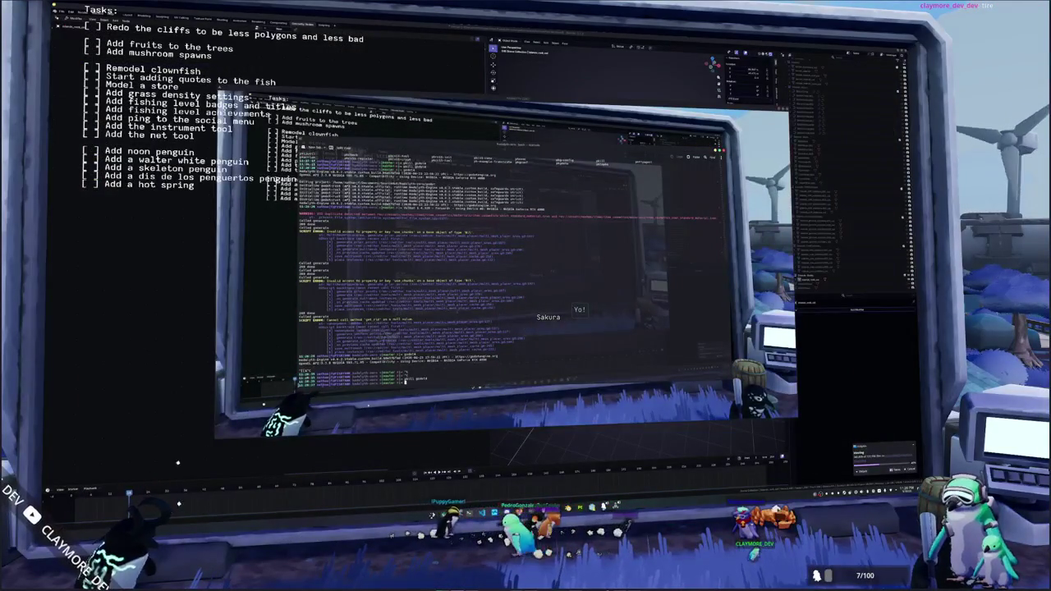
key("Return")
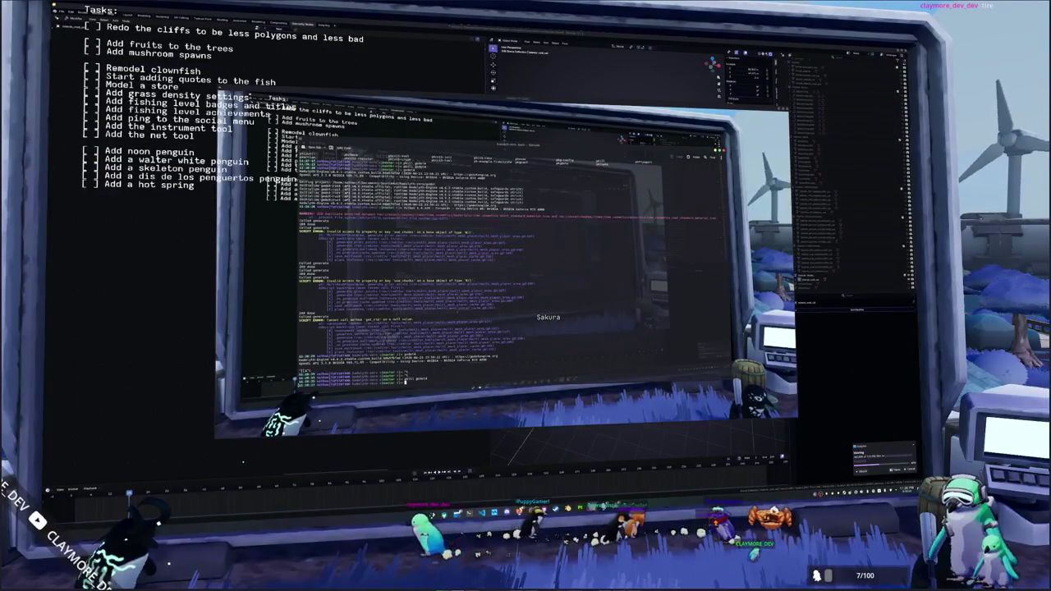
double_click(474, 212)
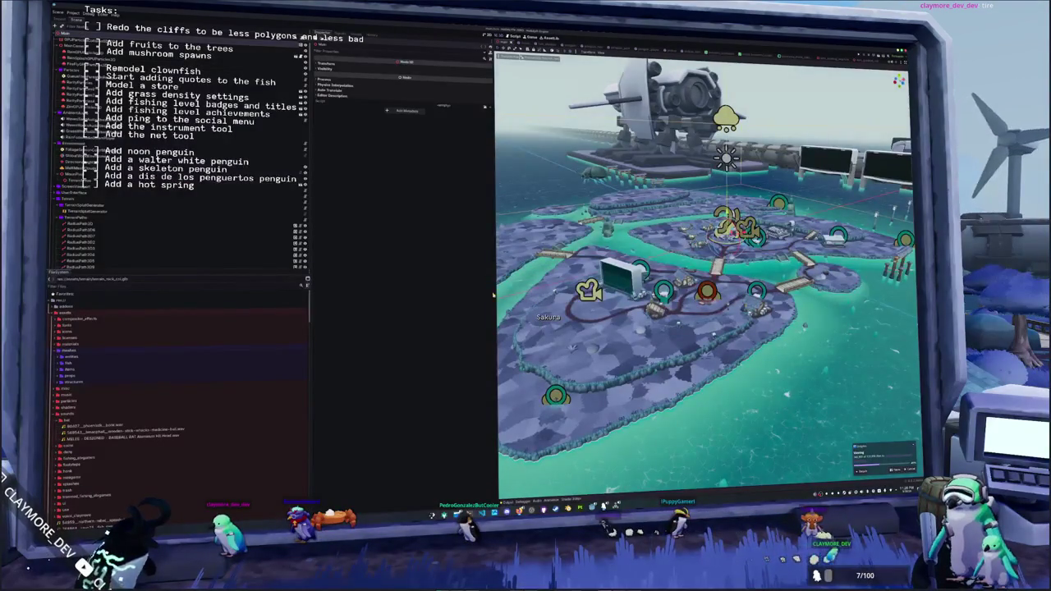
- Generate the MultiMeshPlacerCache node's multimesh instances and save the scene
scroll(180, 150, "down", 3)
left_click(95, 210)
scroll(107, 214, "down", 3)
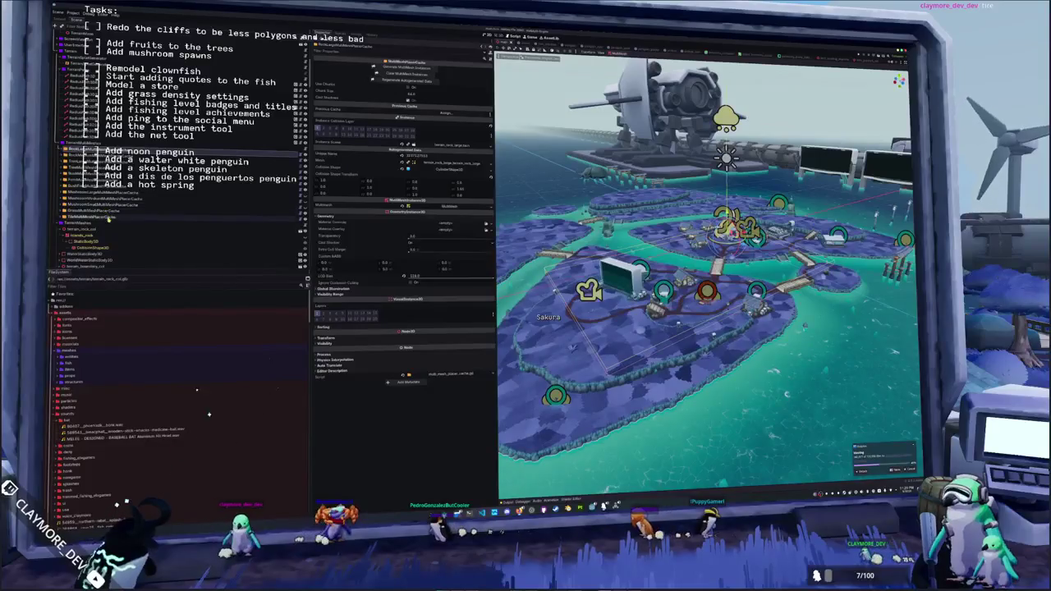
left_click(399, 67)
key("ctrl+s")
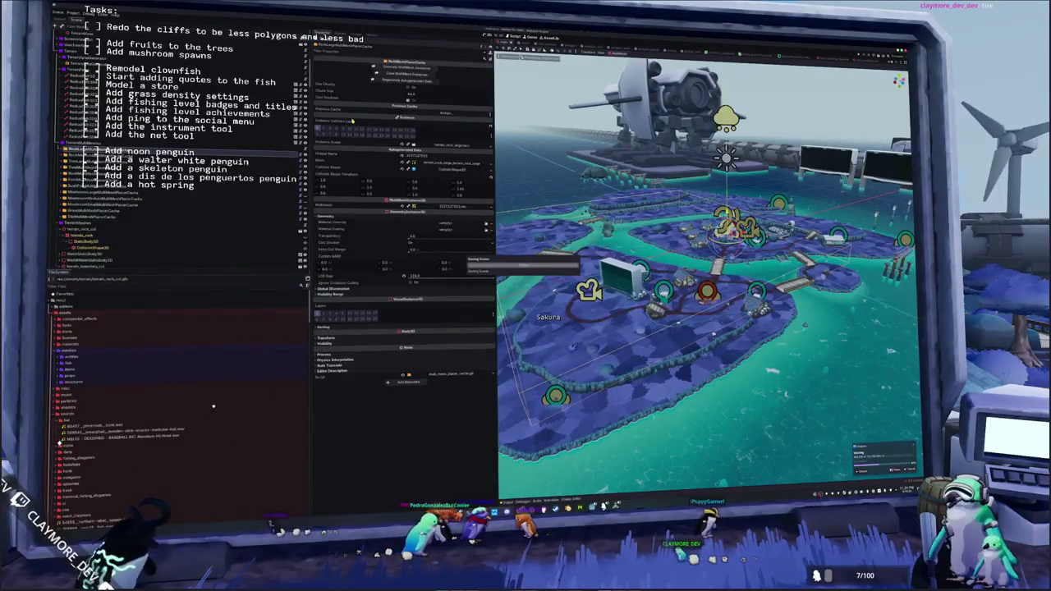
left_click(78, 155)
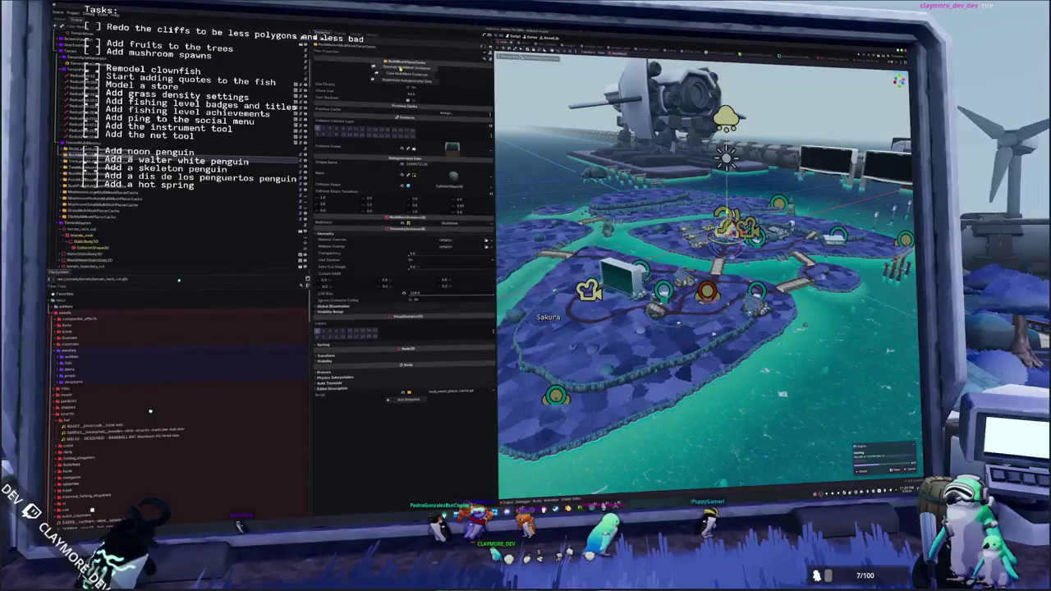
- Orbit down onto the island and centre the view on the green object
mouse_move(585, 271)
left_mouse_down()
mouse_move(585, 304)
mouse_move(615, 279)
left_mouse_up()
scroll(615, 279, "up", 5)
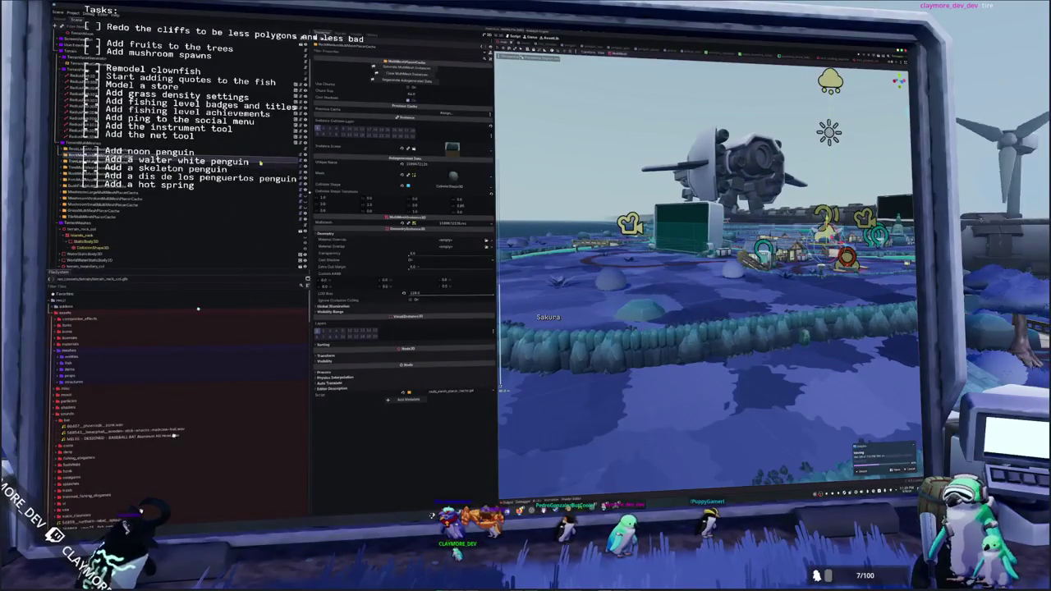
left_click(269, 153)
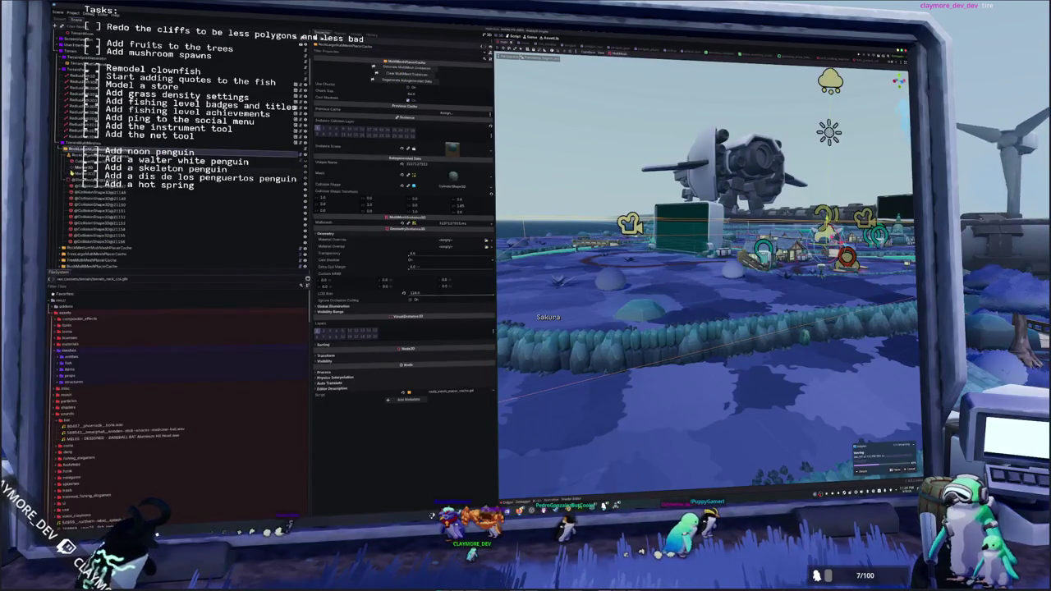
double_click(81, 172)
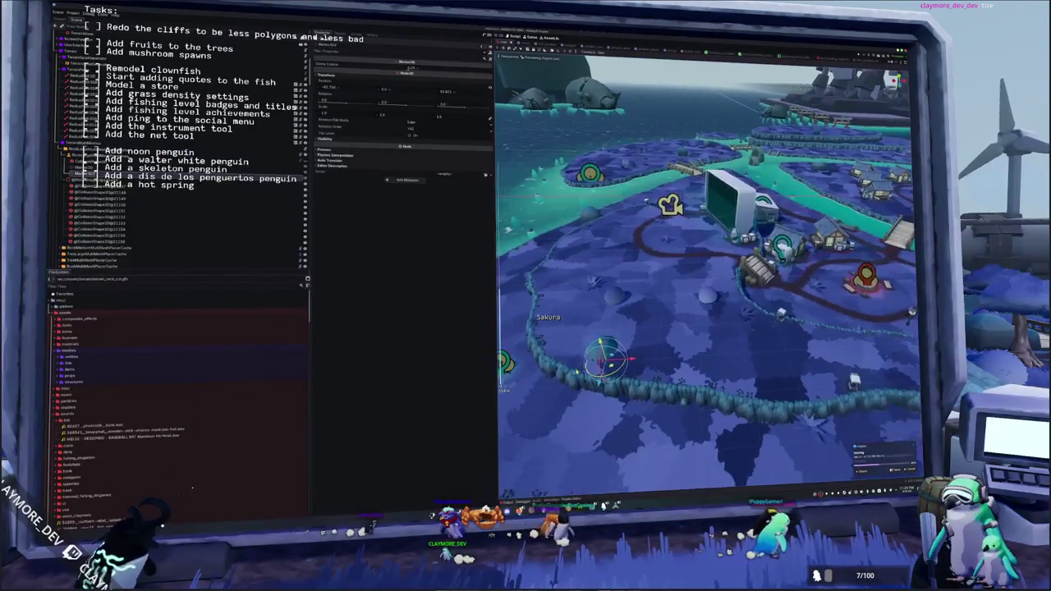
- Drag the selected object down-left across the island
mouse_move(649, 338)
left_mouse_down()
mouse_move(617, 380)
mouse_move(633, 382)
mouse_move(624, 394)
left_mouse_up()
scroll(624, 386, "down", 3)
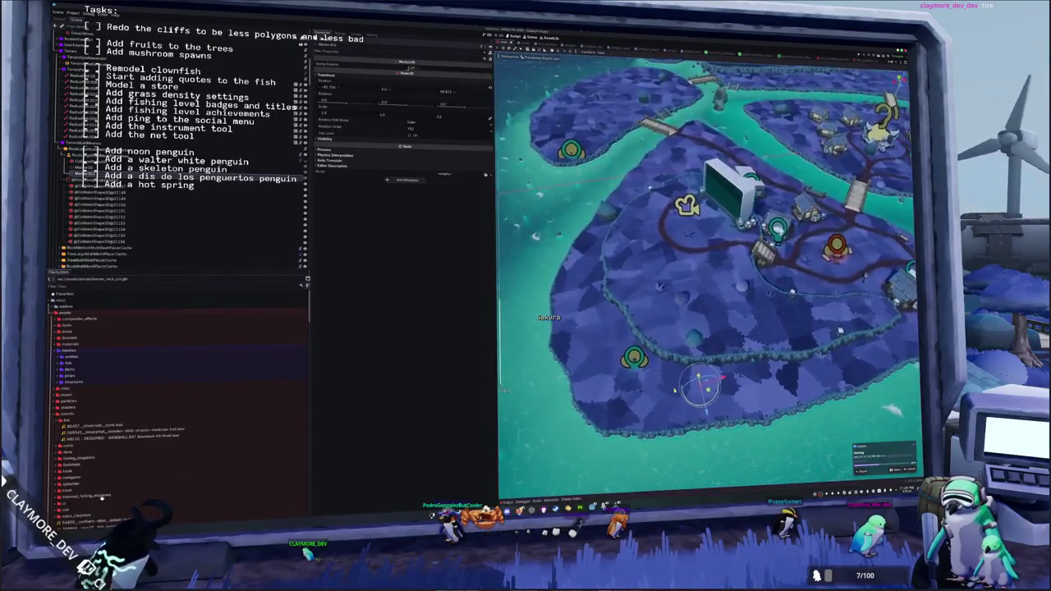
scroll(706, 271, "up", 5)
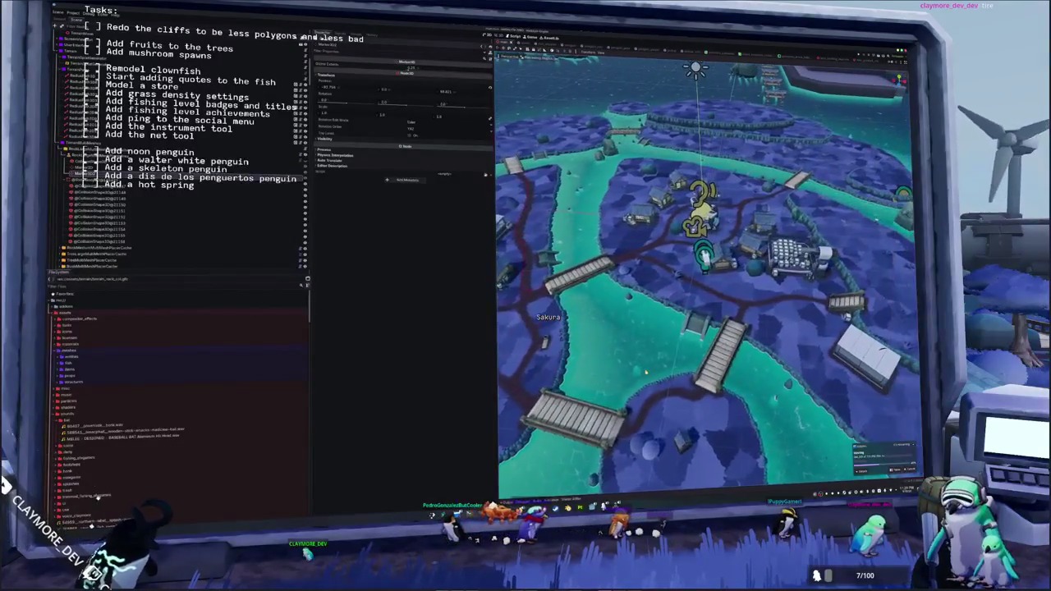
scroll(707, 271, "down", 2)
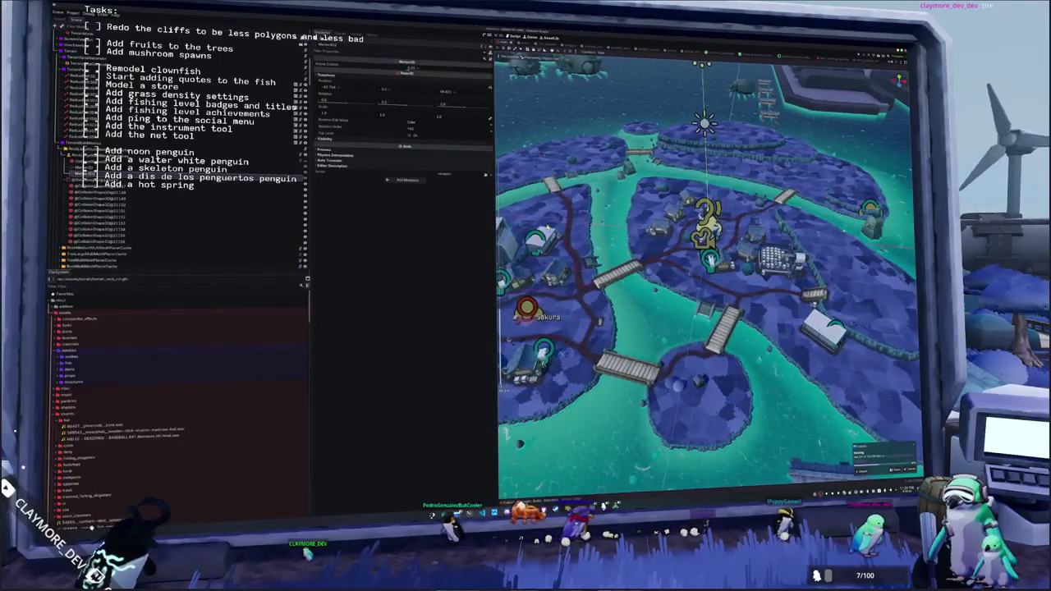
scroll(707, 271, "up", 3)
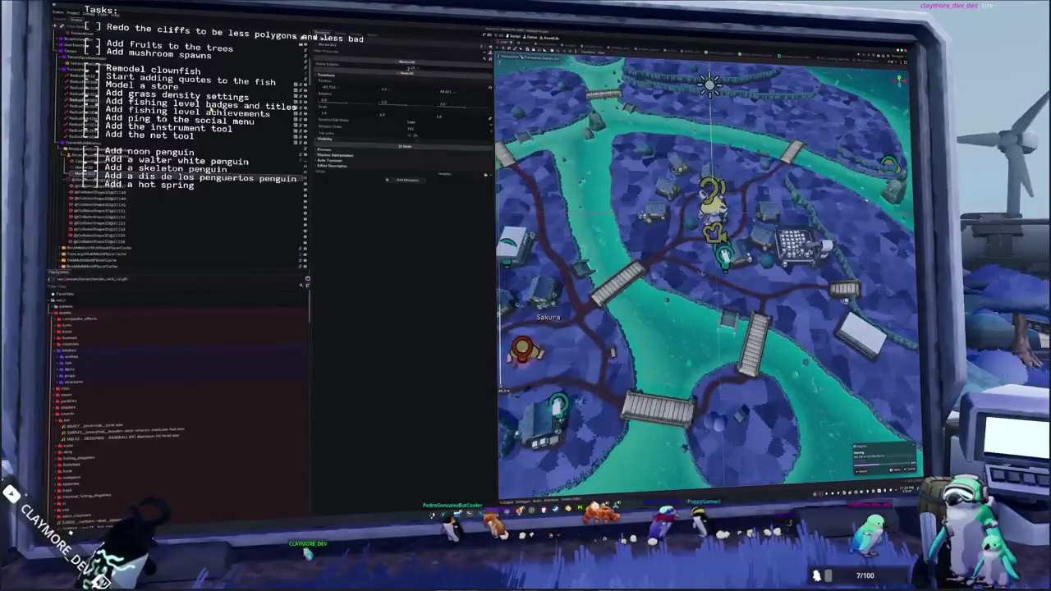
- Generate the MultiMesh instances for the placer node above and save the scene
left_click(82, 155)
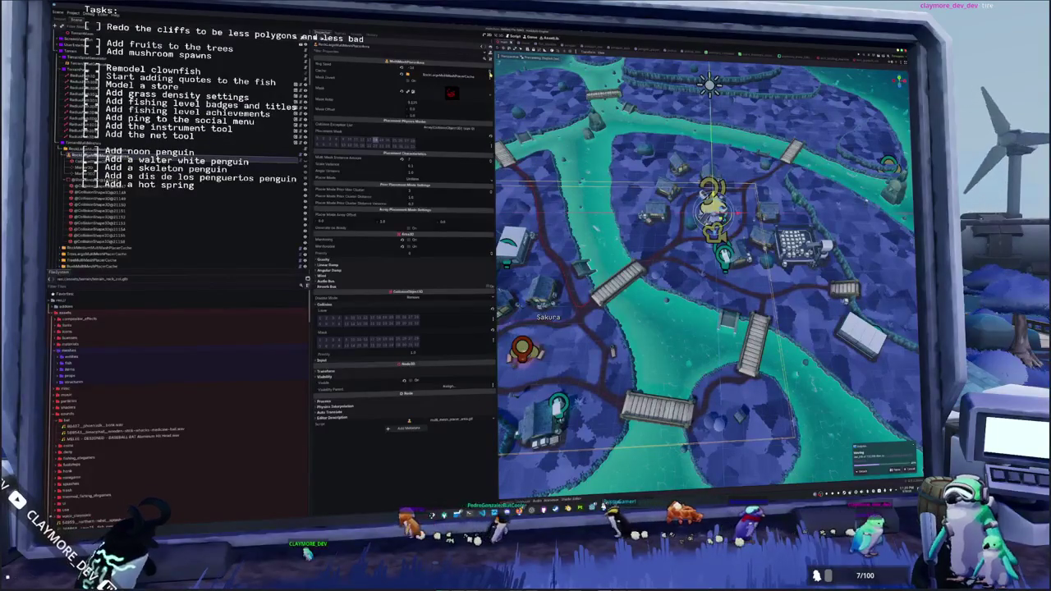
left_click(78, 145)
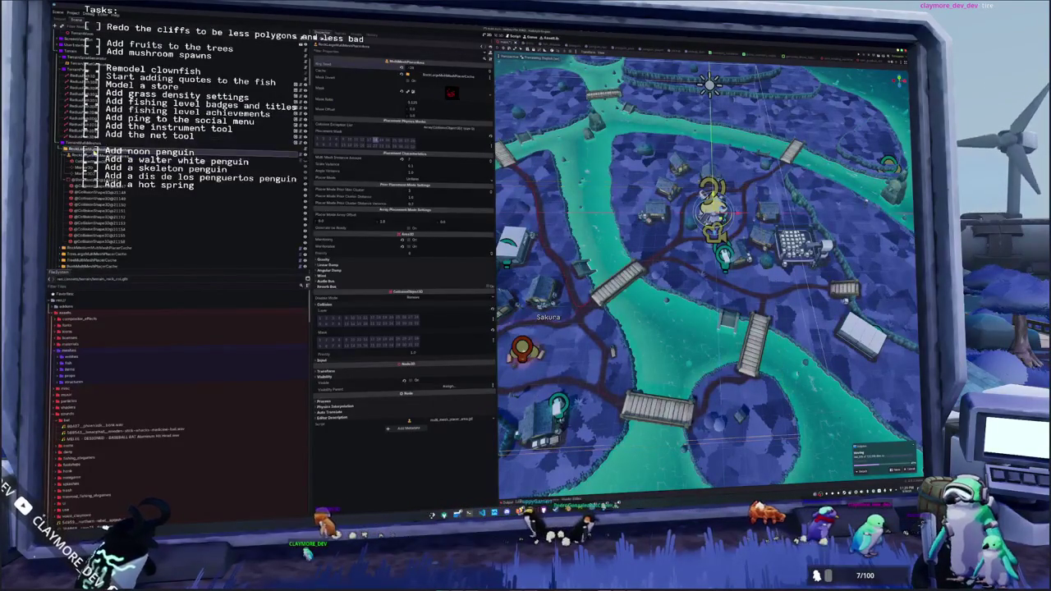
left_click(406, 67)
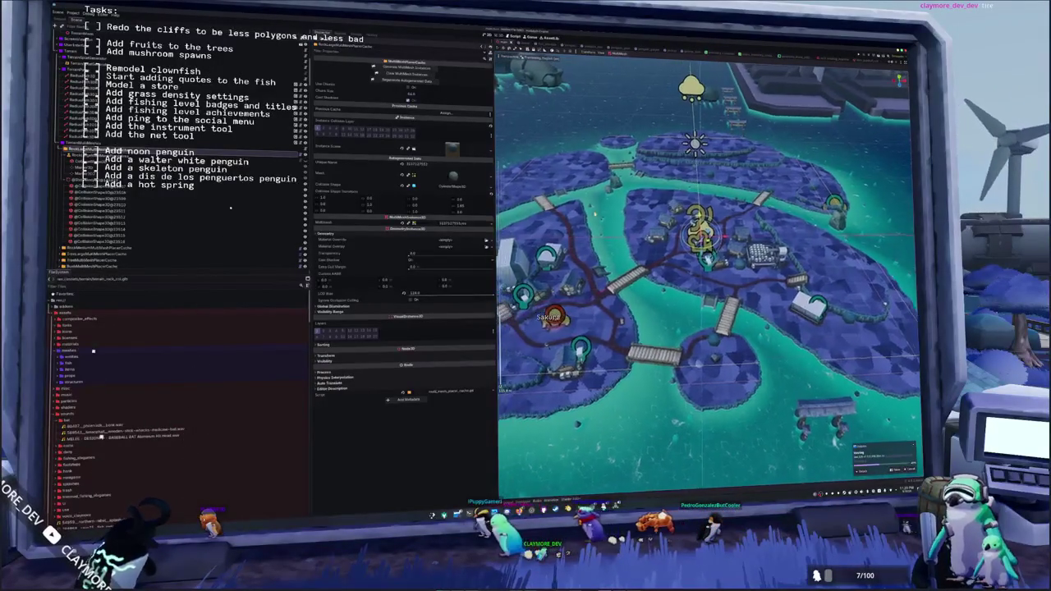
key("Left")
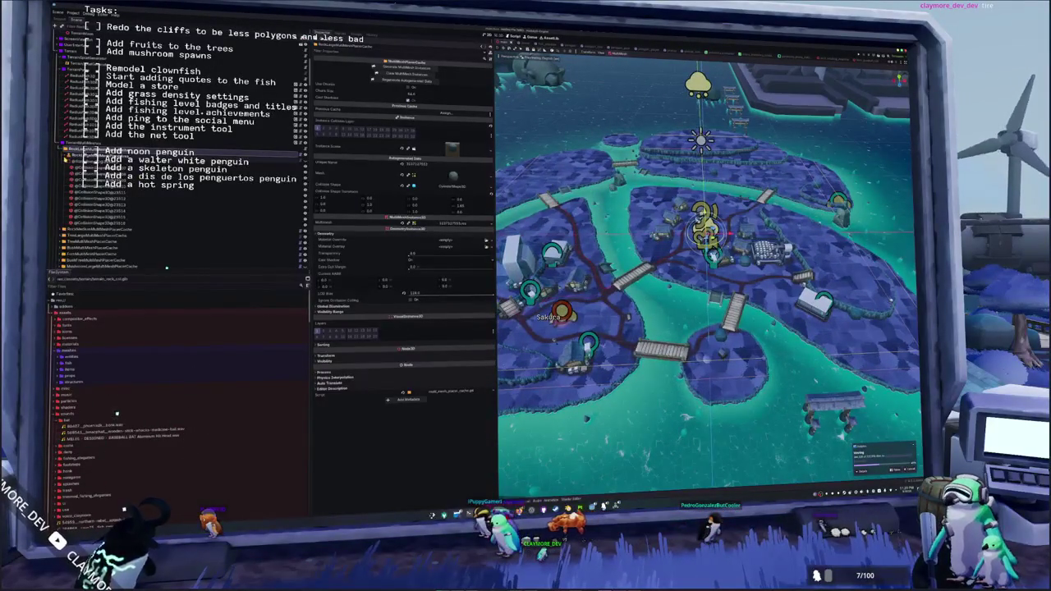
key("Left")
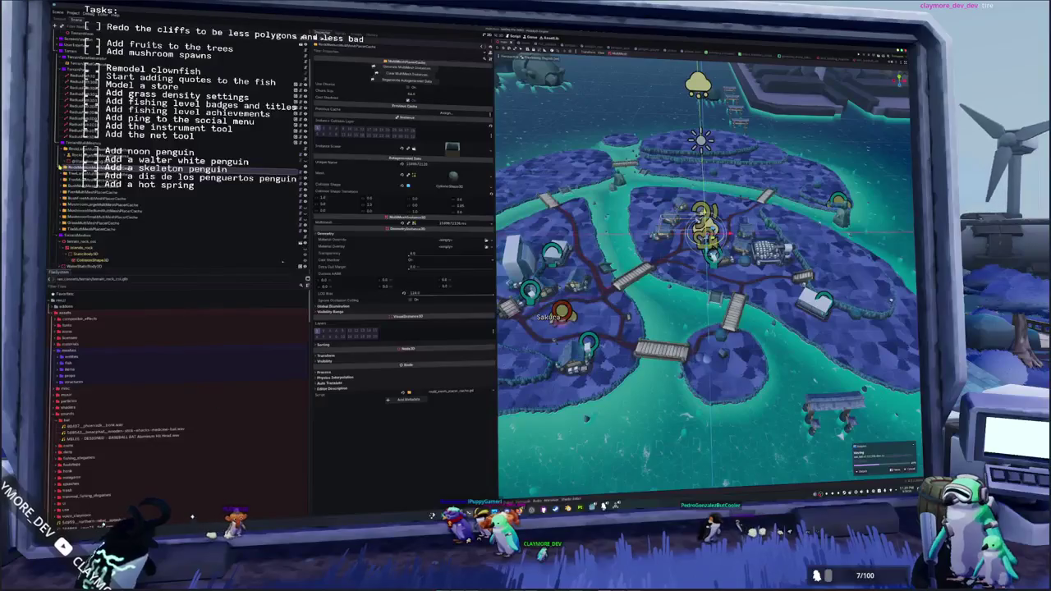
key("Up")
key("ctrl+s")
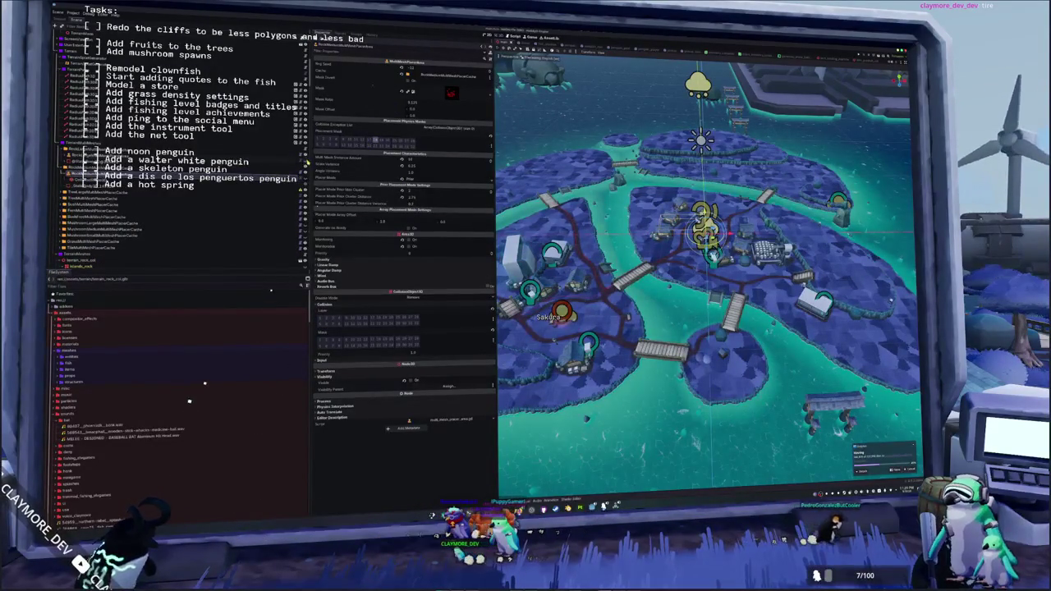
scroll(707, 271, "down", 5)
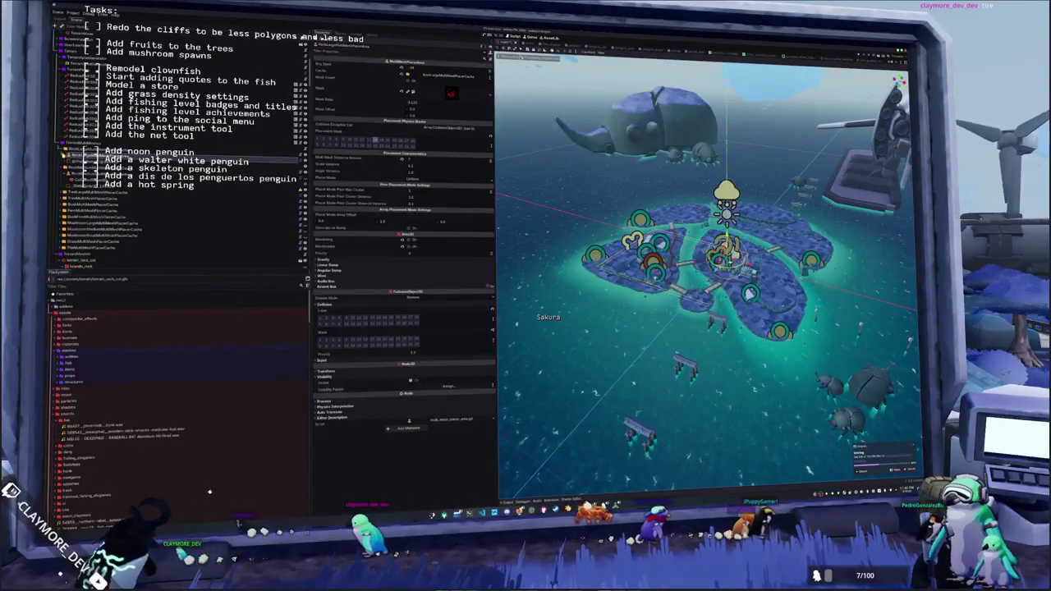
left_click(82, 161)
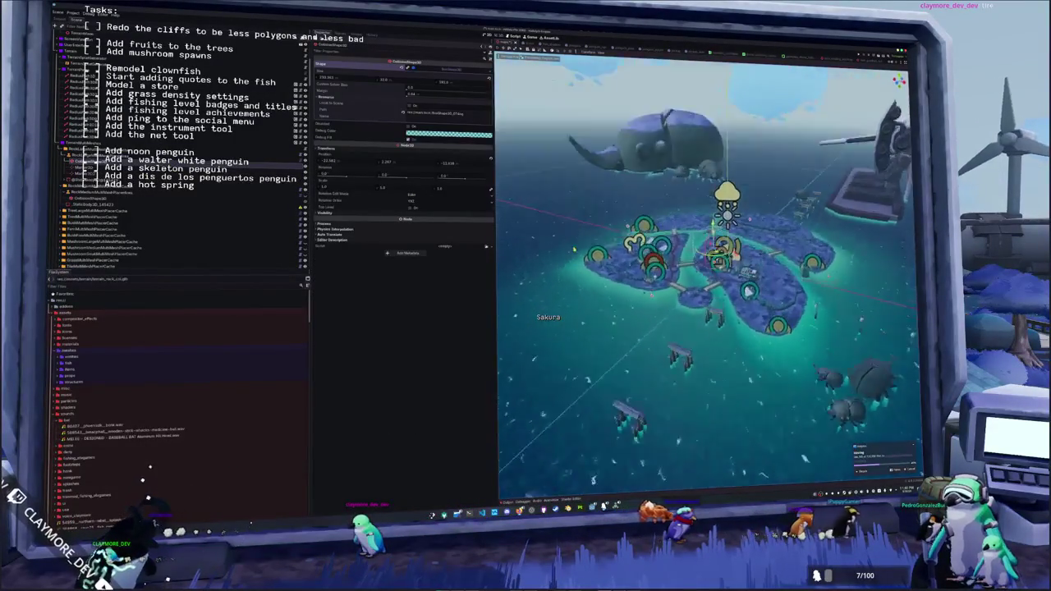
- Edit the CollisionShape3D box size from the orthographic top view, then return to perspective
key("KP_7")
key("KP_5")
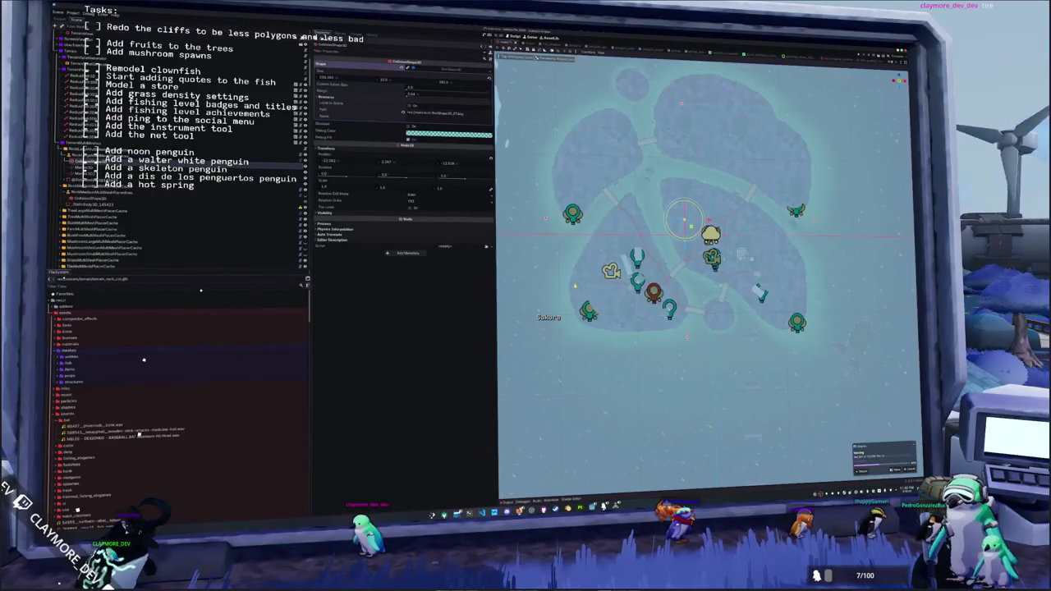
scroll(581, 261, "down", 3)
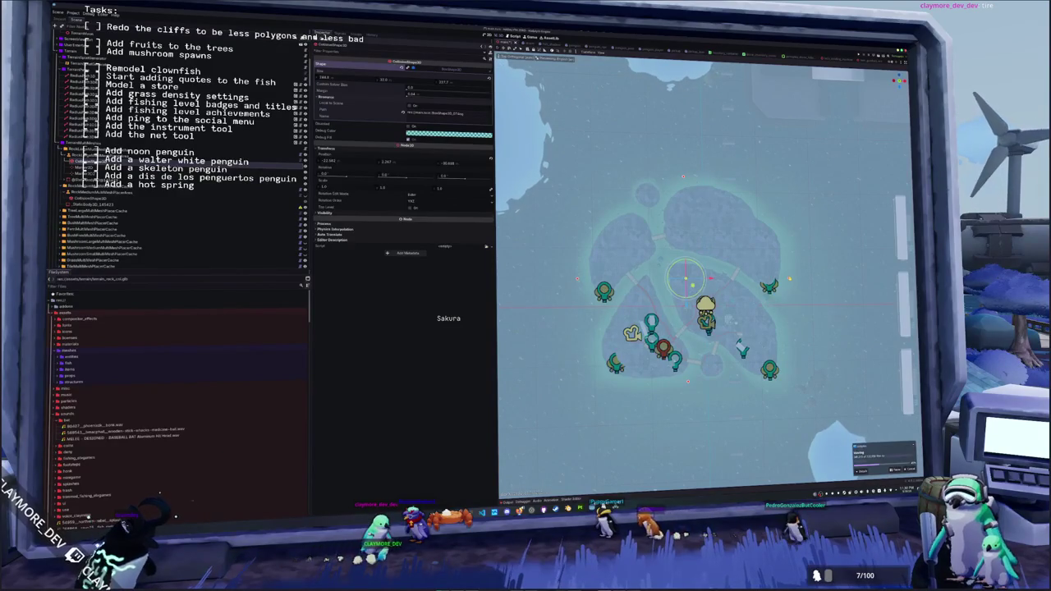
left_click(355, 80)
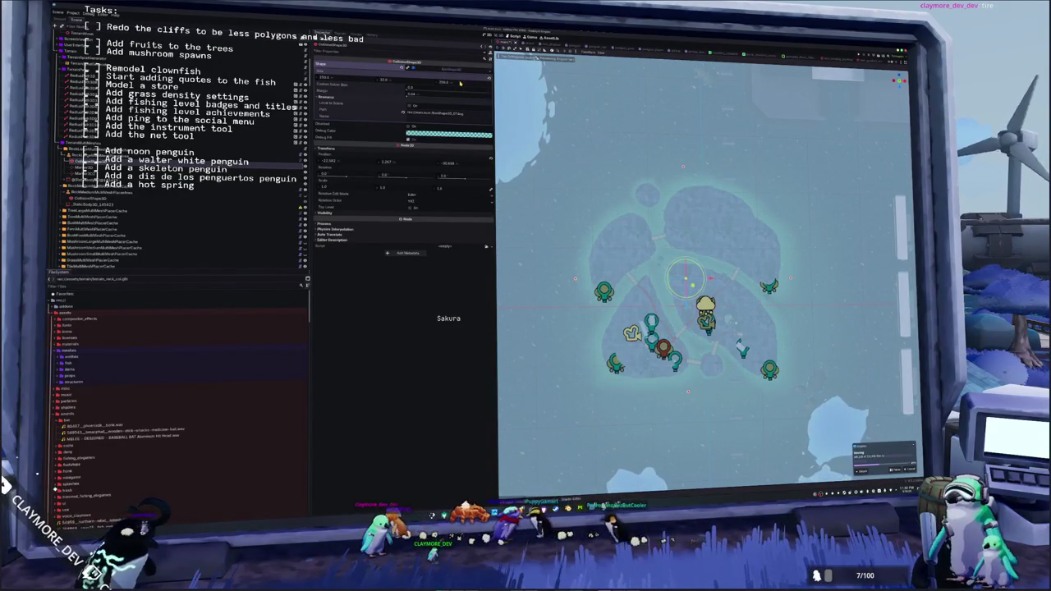
key("KP_5")
key("KP_8")
key("KP_8")
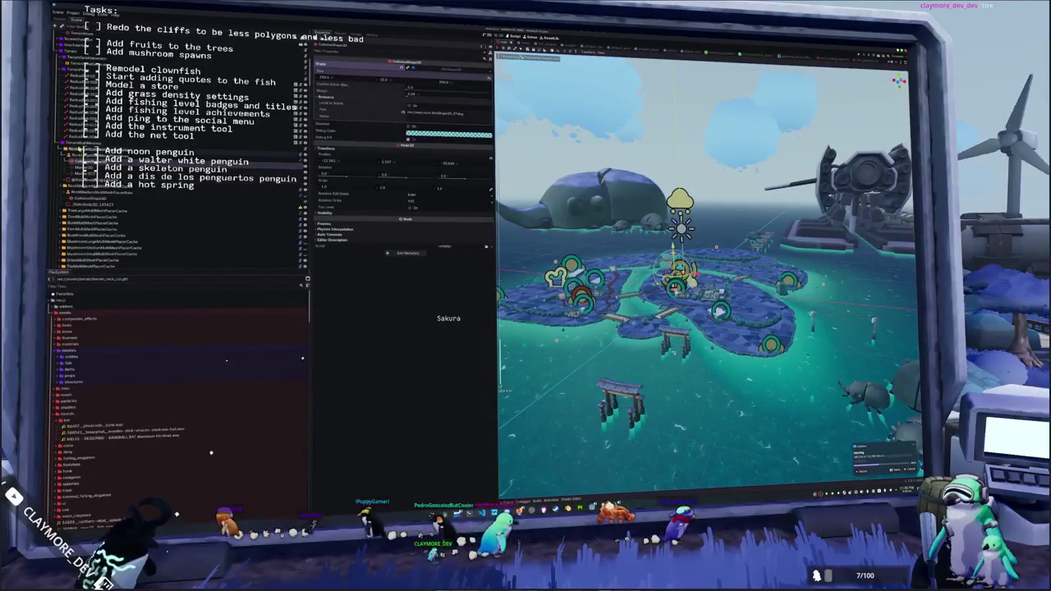
left_click(107, 152)
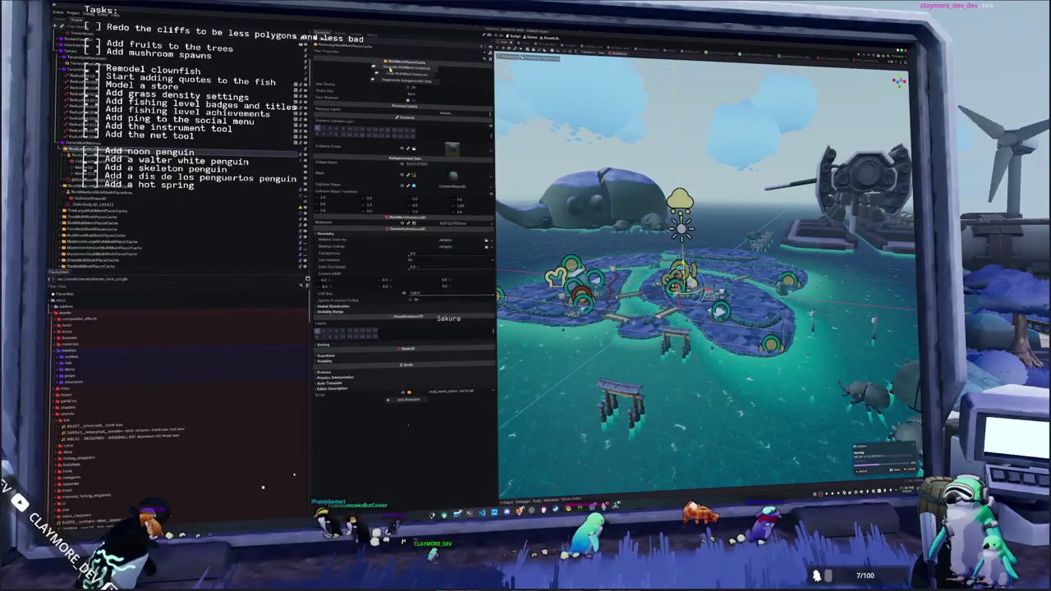
key("f")
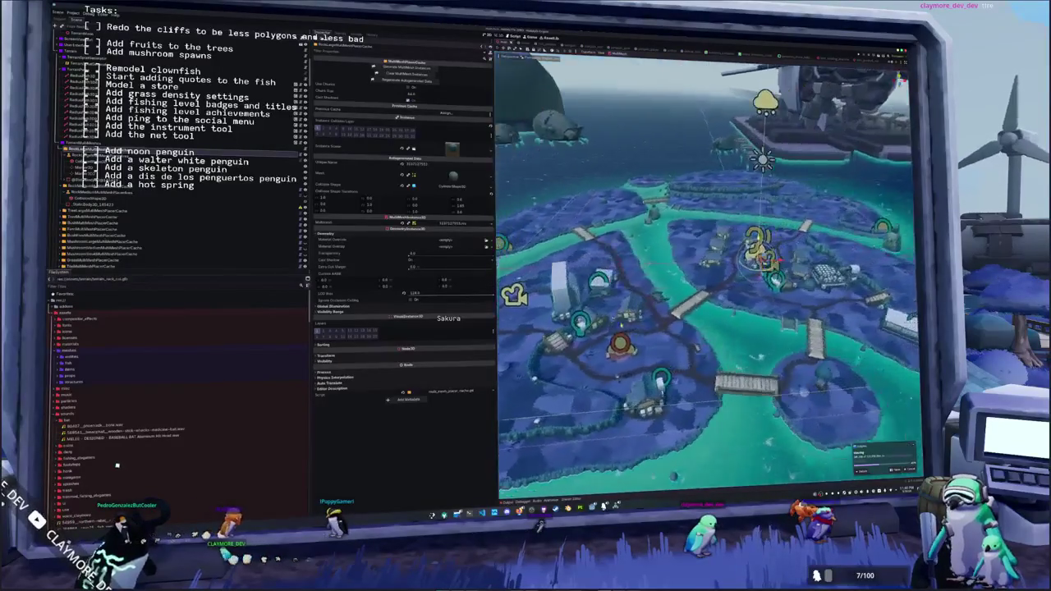
left_click(83, 155)
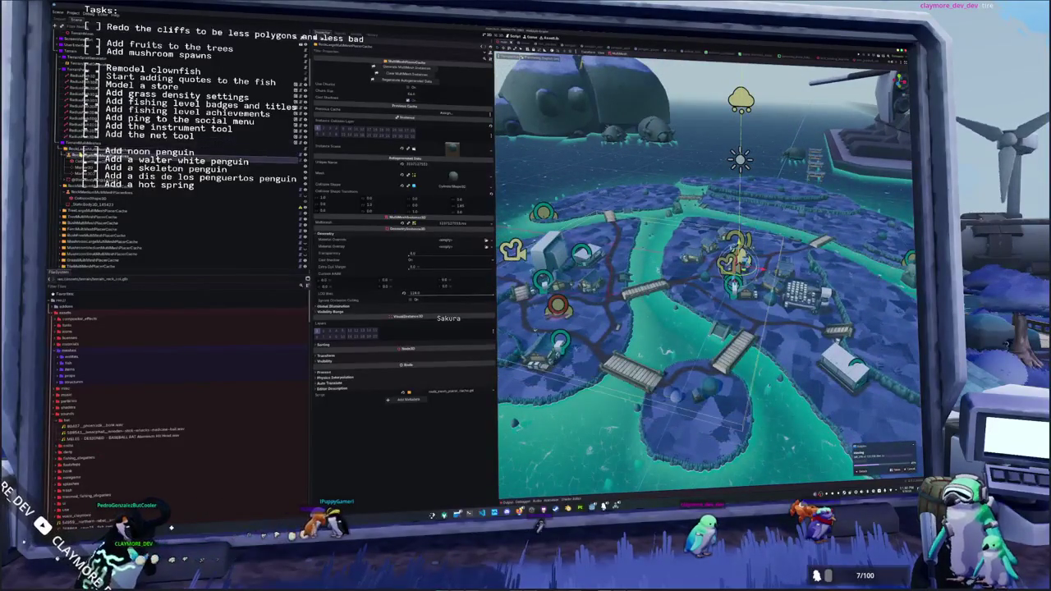
left_click(82, 154)
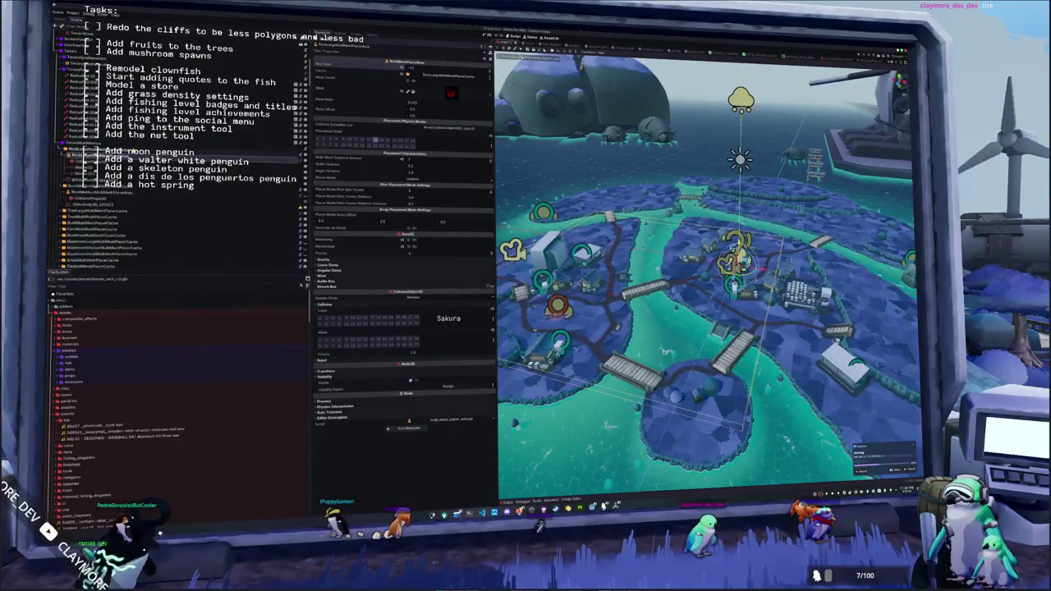
left_click(82, 162)
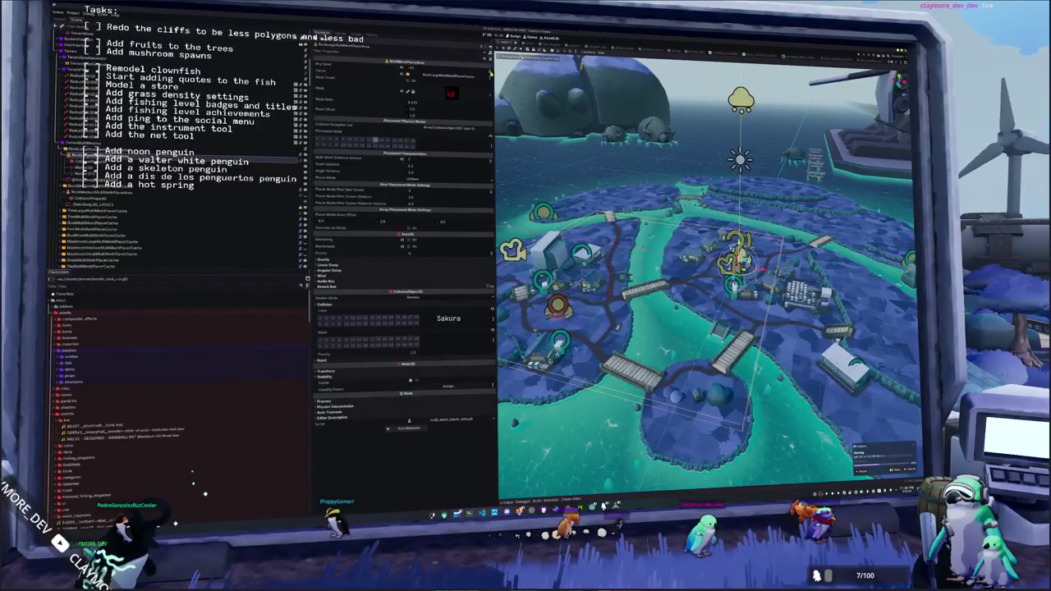
left_click(82, 146)
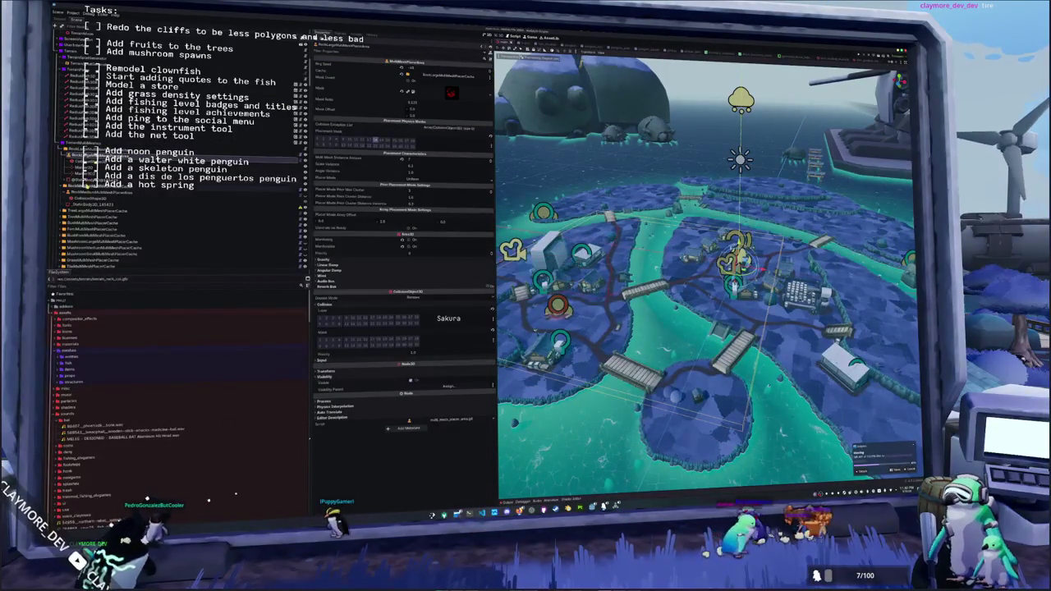
left_click(82, 186)
left_click(230, 159)
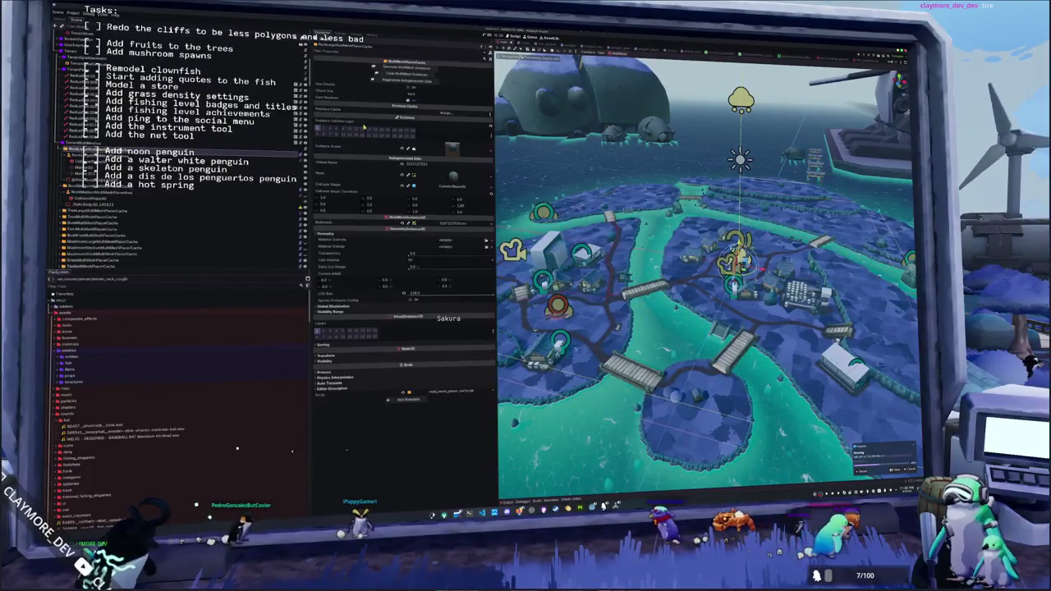
left_click(450, 92)
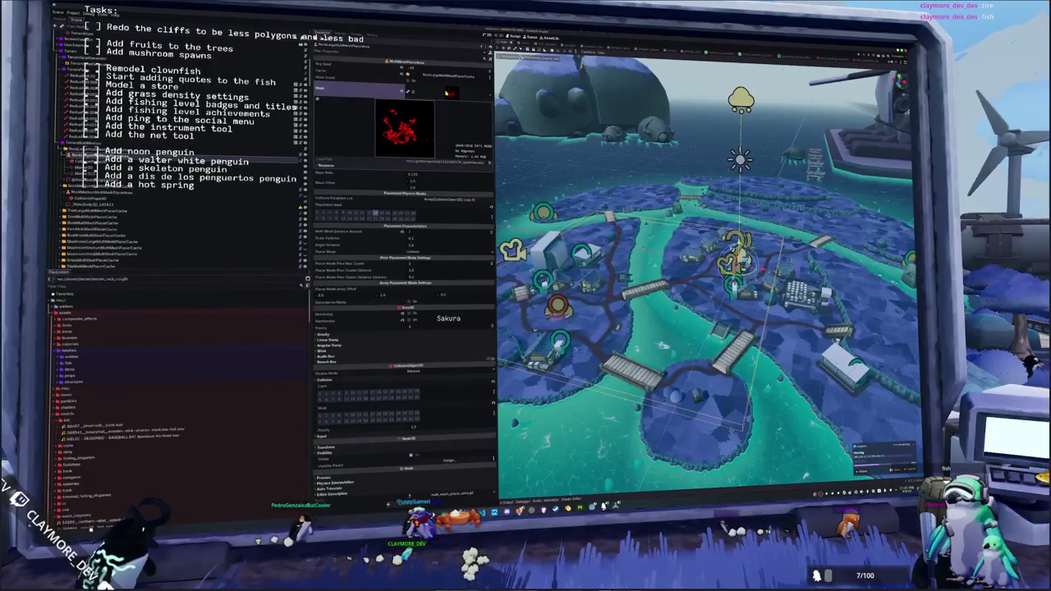
left_click(450, 92)
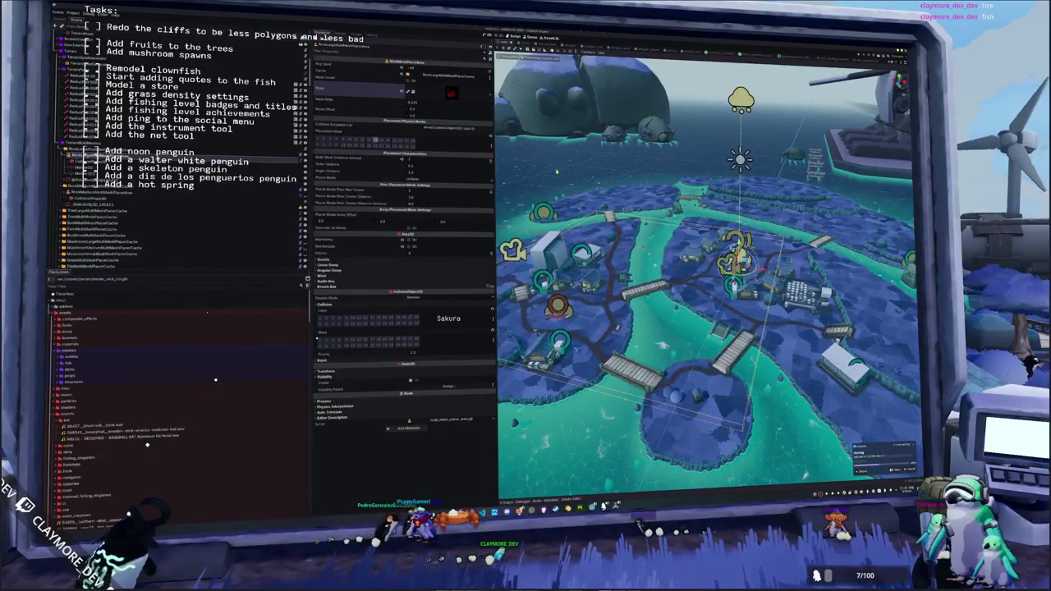
scroll(587, 198, "down", 2)
mouse_move(587, 199)
left_mouse_down()
mouse_move(584, 238)
mouse_move(565, 187)
left_mouse_up()
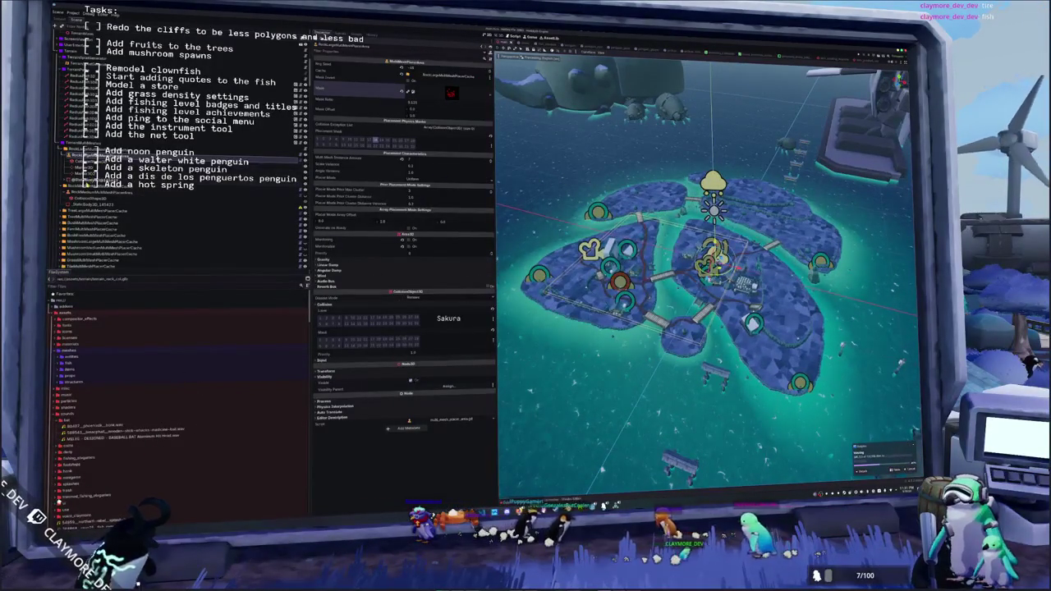
left_click(90, 190)
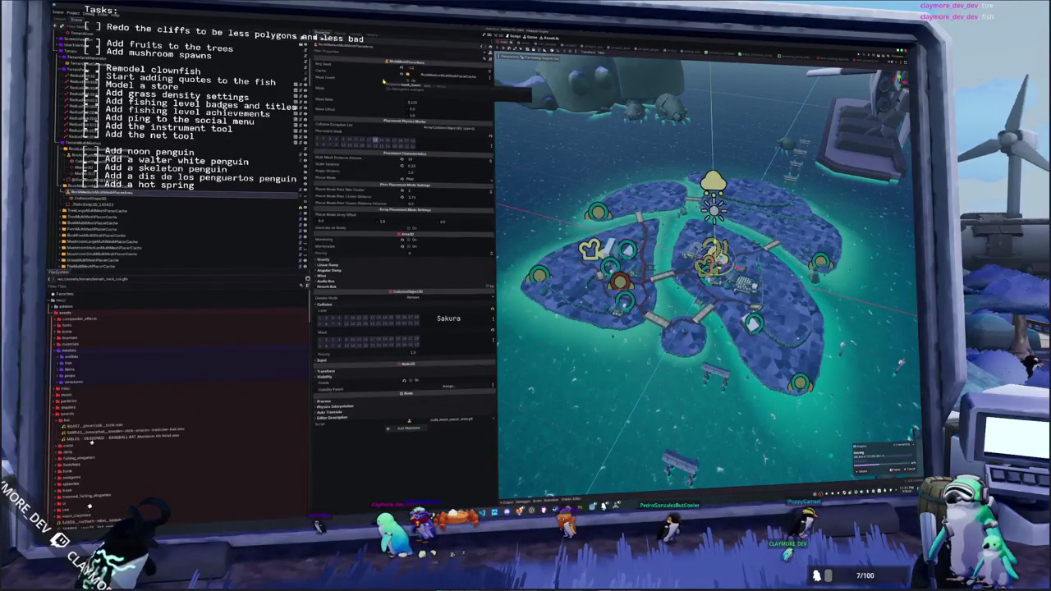
left_click(90, 191)
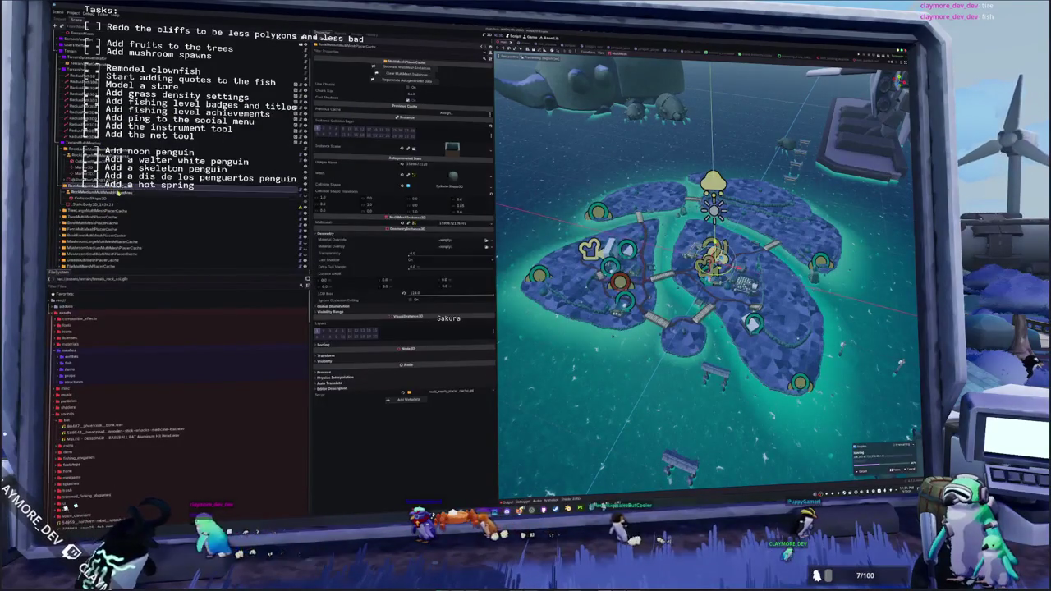
left_click(90, 196)
left_click(91, 198)
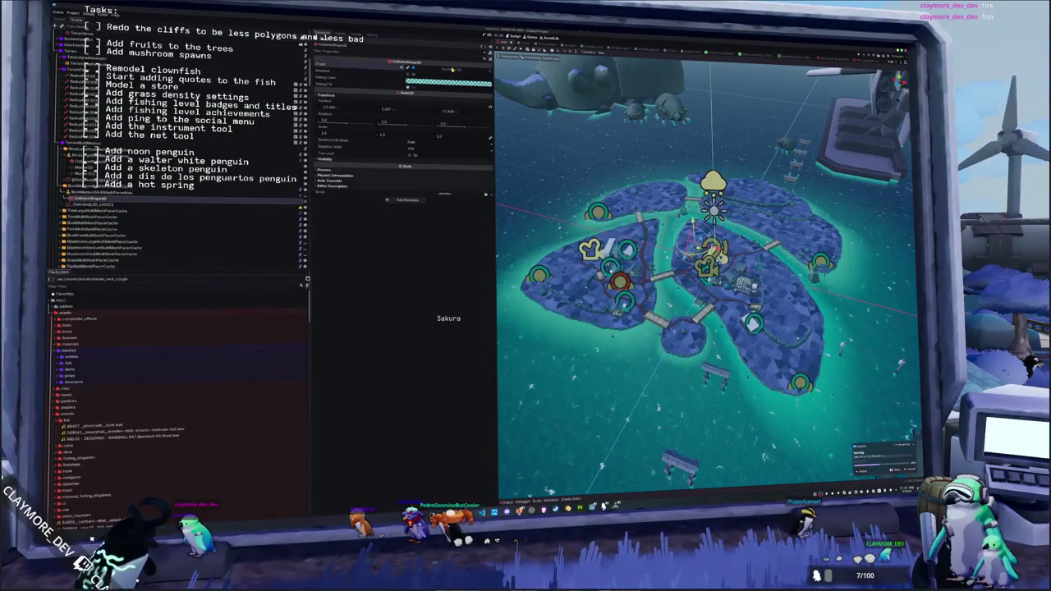
left_click(452, 69)
left_click(91, 191)
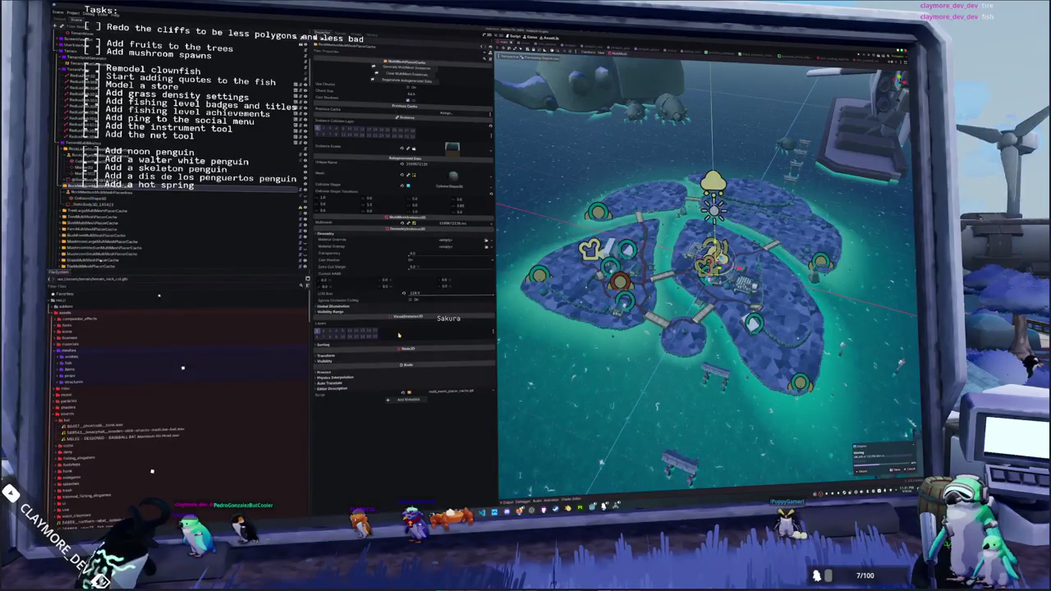
key("f")
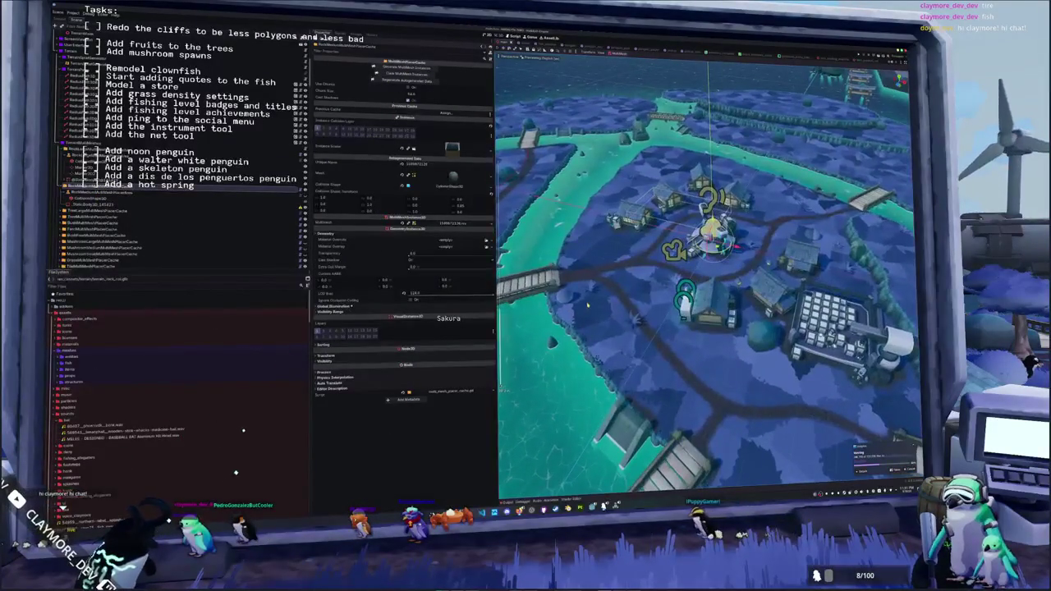
scroll(587, 306, "down", 3)
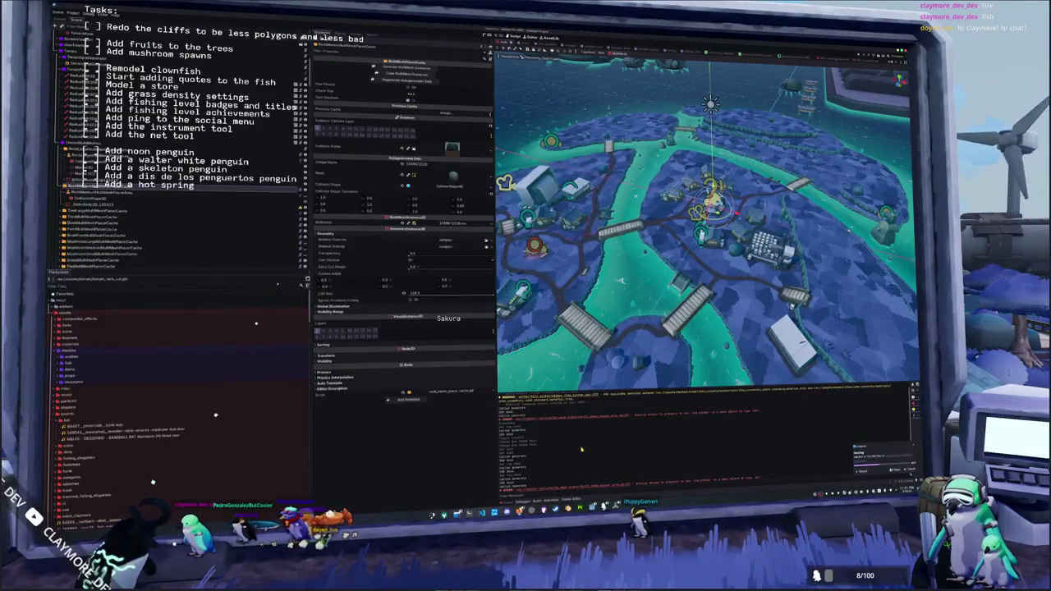
- Assign another MultiMeshPlacerCache node as the Previous Cache through the Select a Node dialog
left_click(440, 113)
double_click(519, 220)
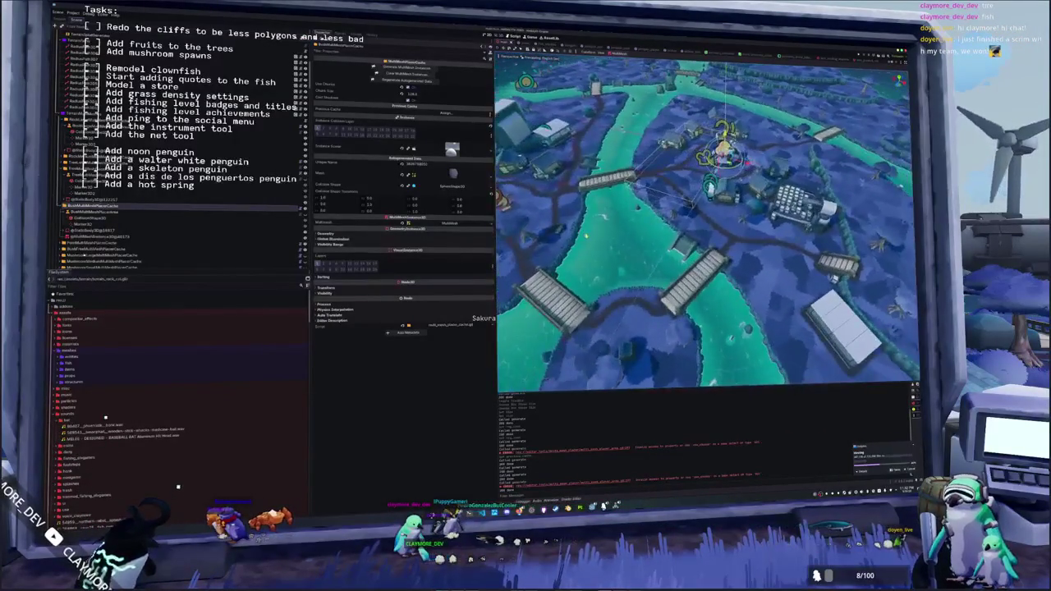
- Choose TreeMultiMeshPlacerCache in the Select a Node dialog as the Previous Cache
left_click(433, 112)
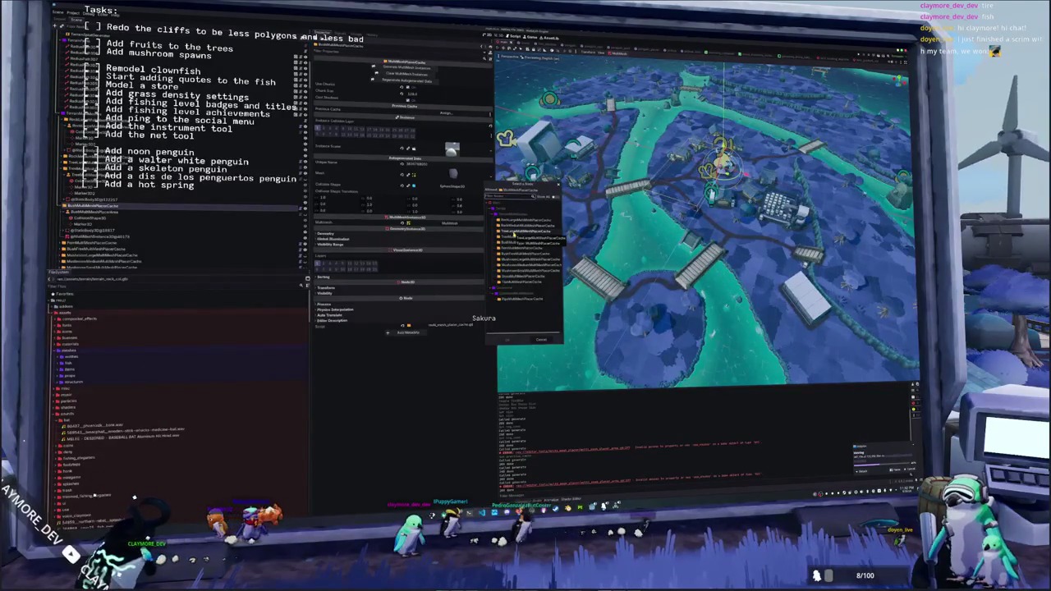
double_click(505, 236)
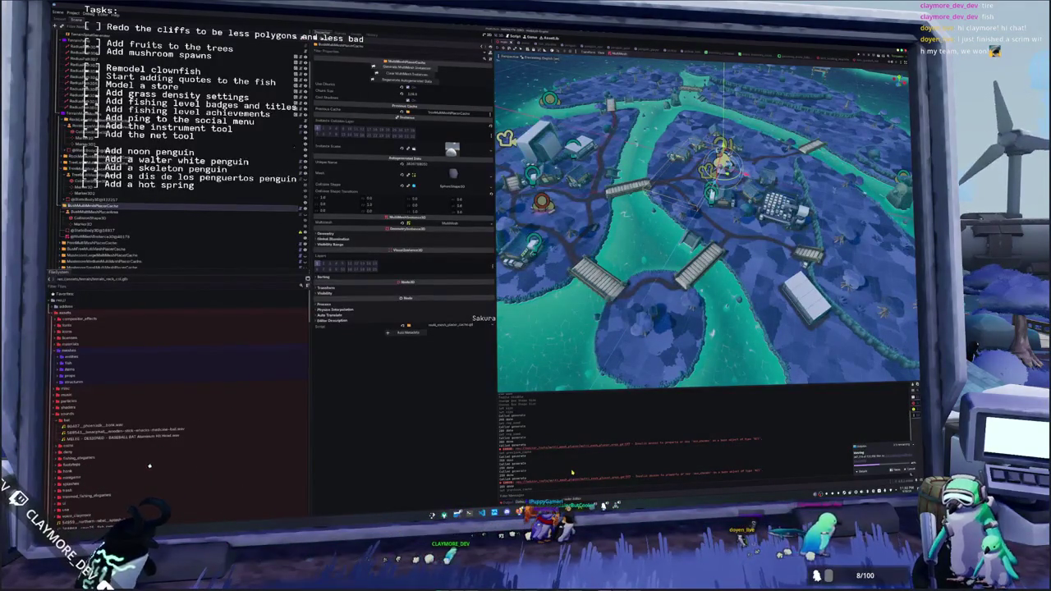
key("alt+Tab")
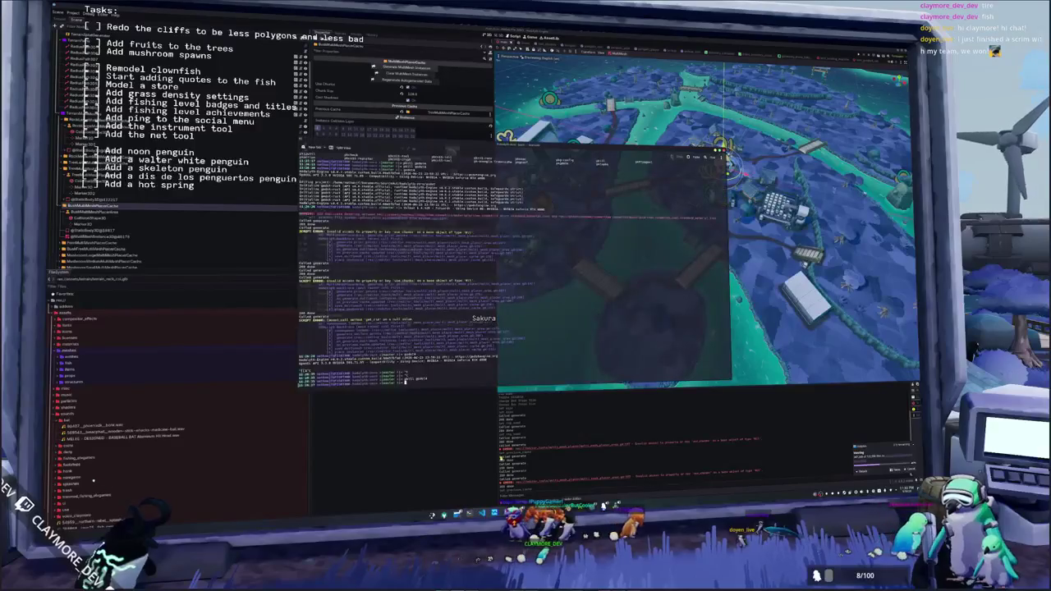
- Tab-complete and run the Godot launch command in Terminal to reopen the island village project
key("Tab")
key("Tab")
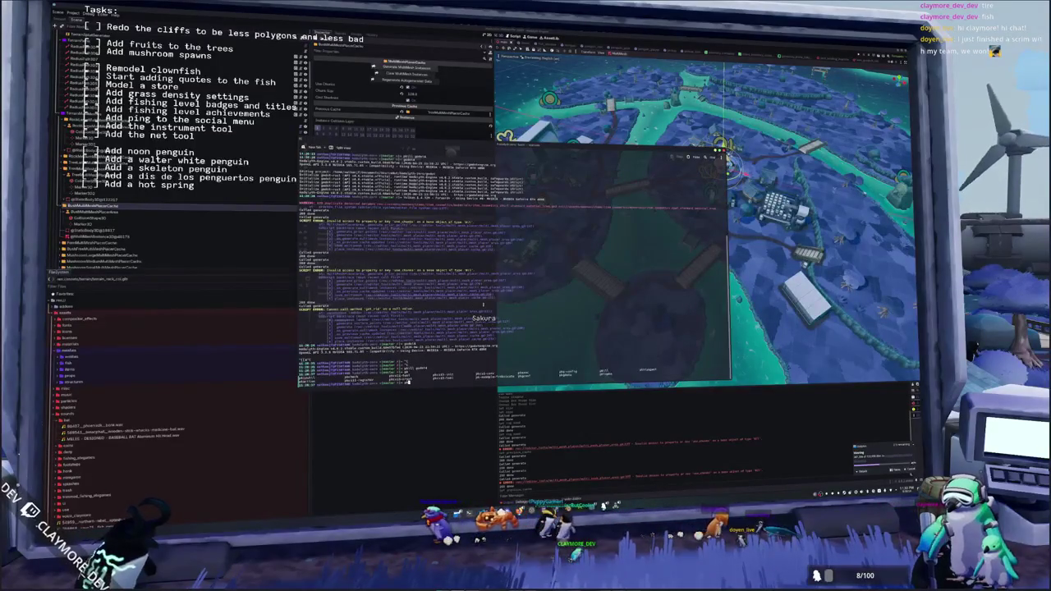
key("Return")
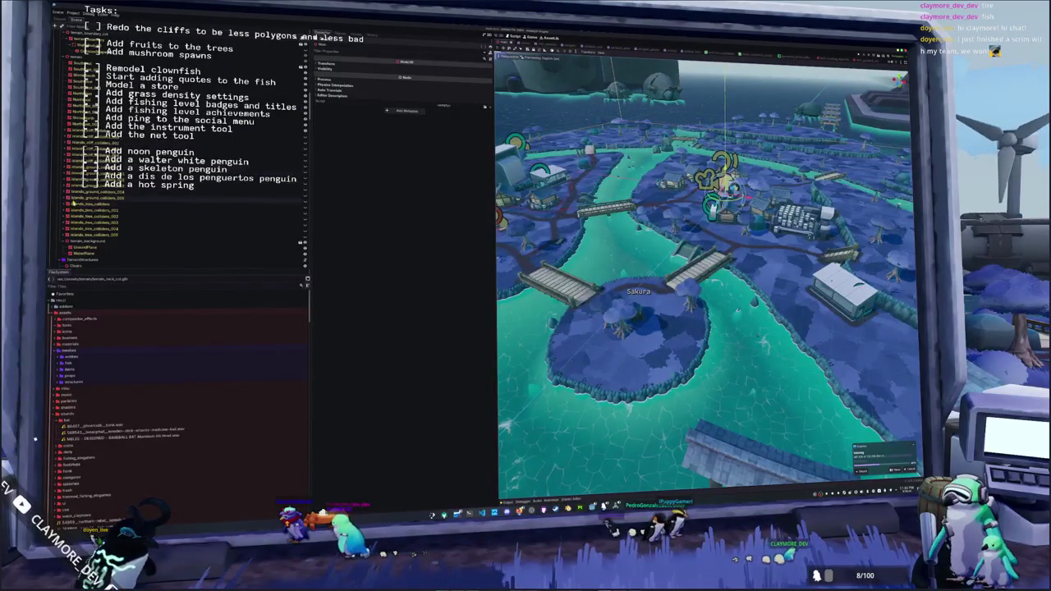
- Show the collision layer and mask of the StaticBody3D under islands_ground_colliders_005
left_click(66, 201)
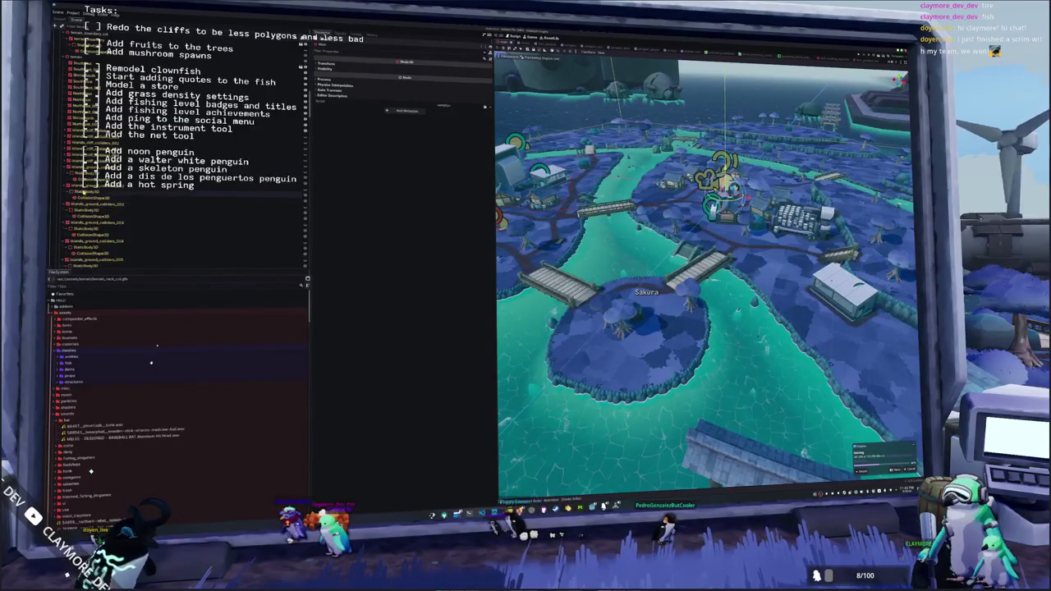
key("Down")
key("Down")
key("Down")
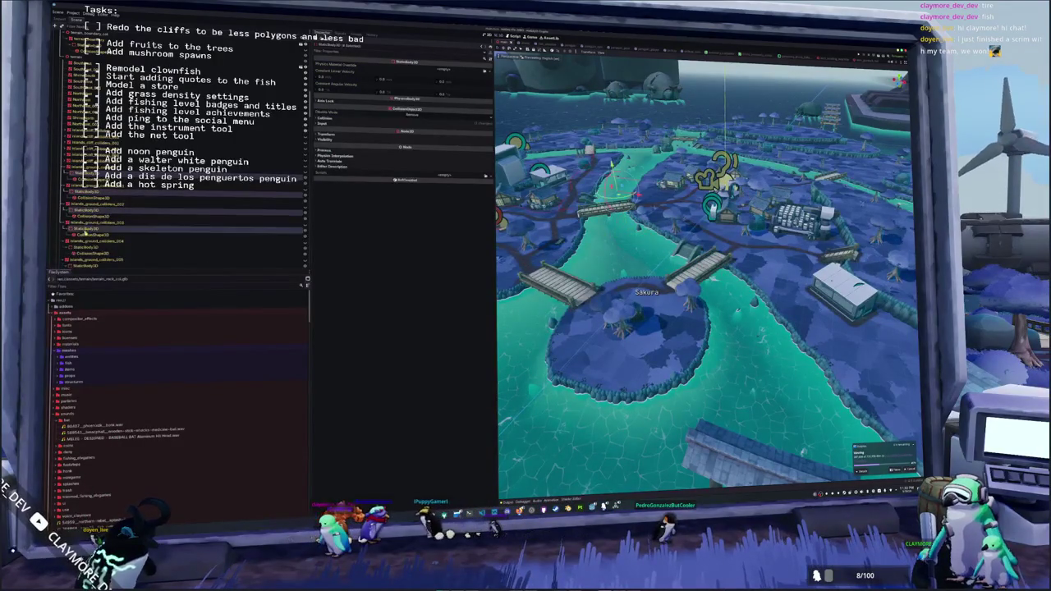
scroll(85, 248, "down", 2)
left_click(91, 236)
left_click(351, 119)
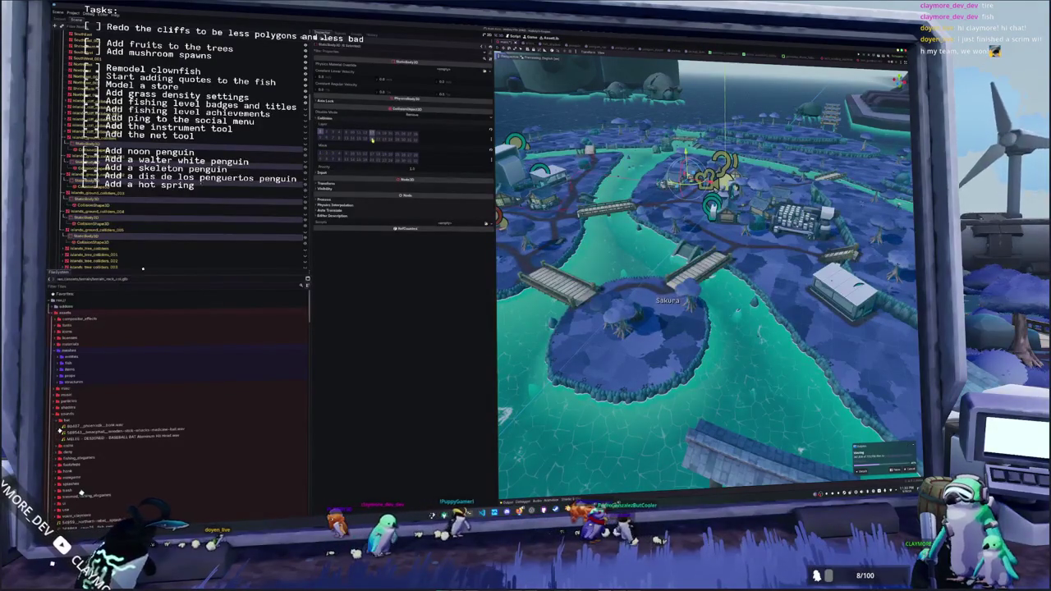
- Inspect the properties of two MultiMeshPlacerCache placer nodes
scroll(150, 138, "up", 5)
scroll(150, 138, "down", 5)
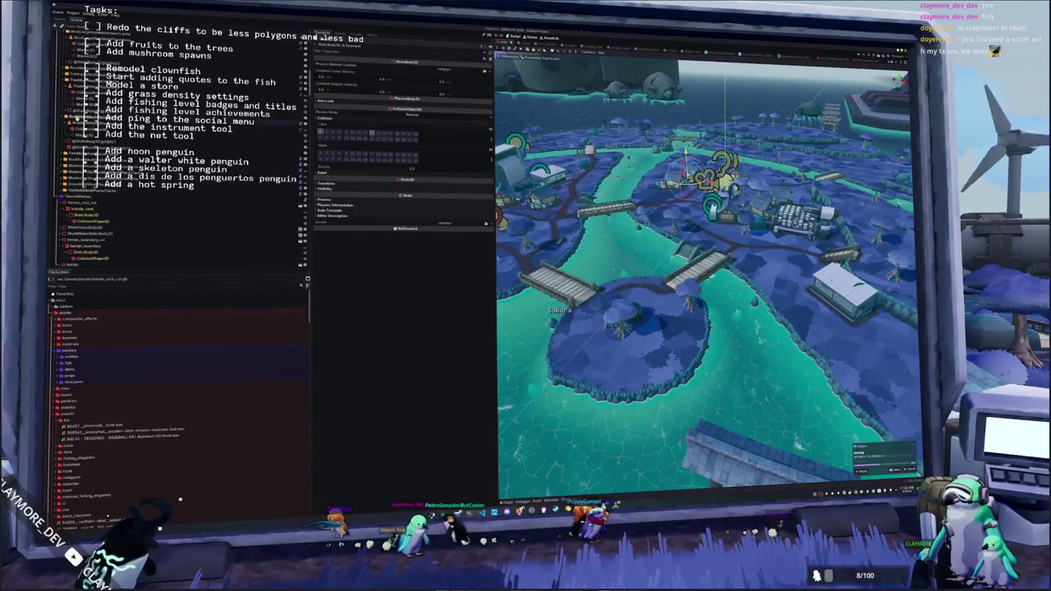
left_click(106, 132)
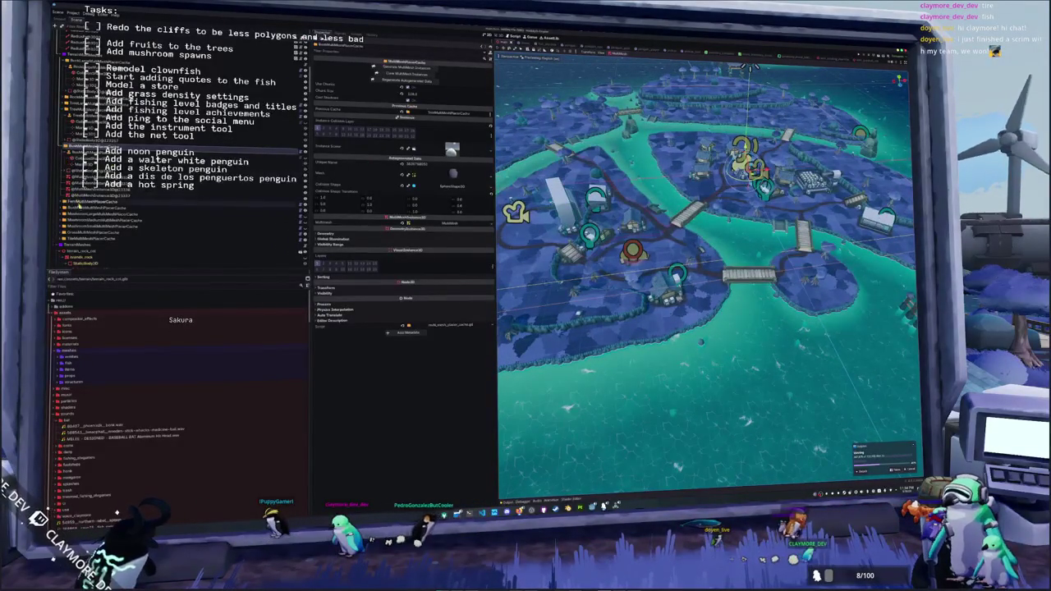
left_click(90, 201)
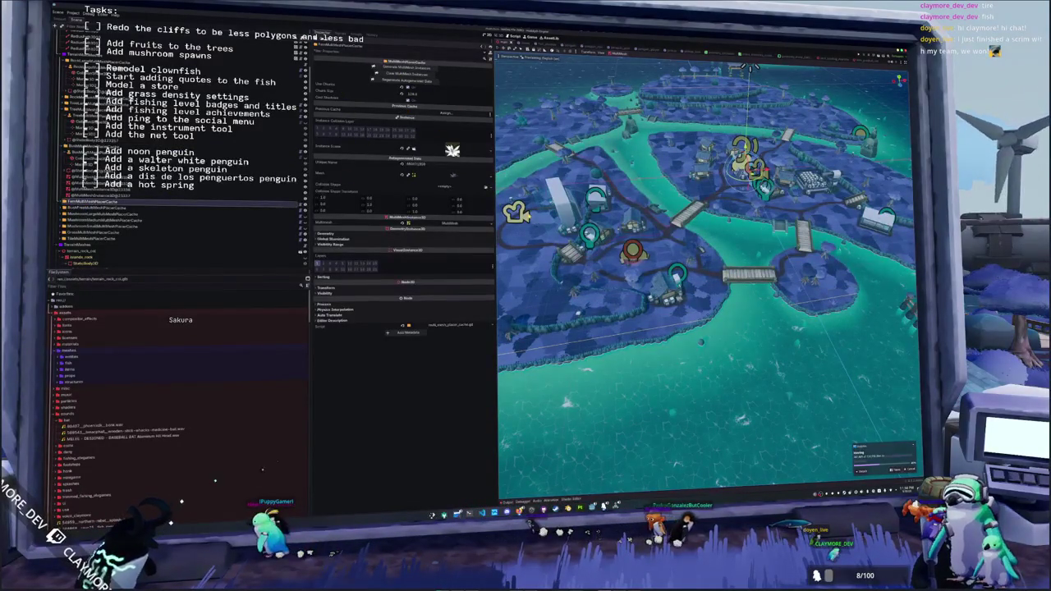
scroll(706, 271, "up", 5)
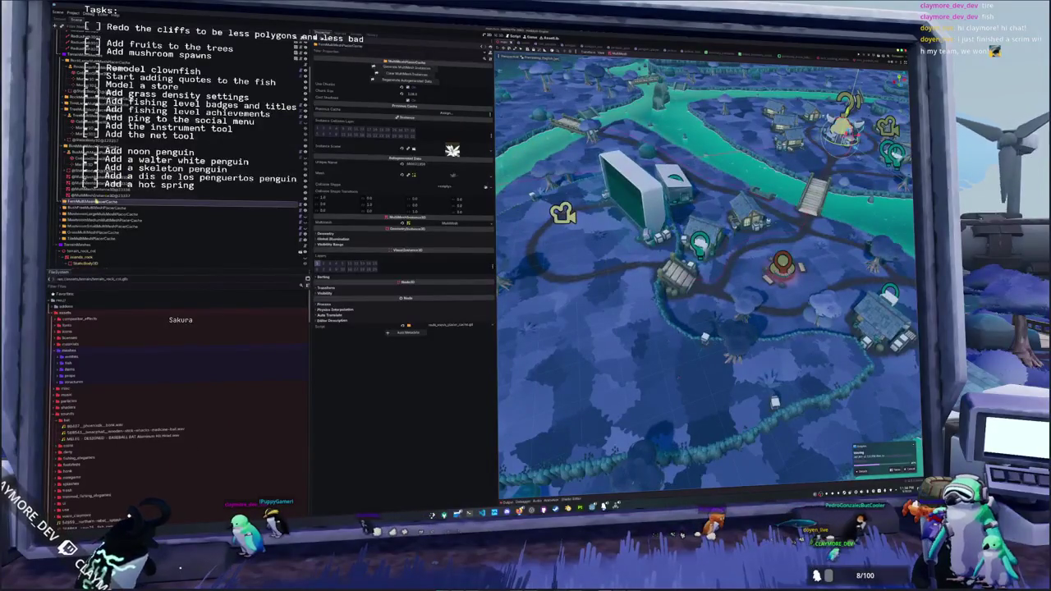
left_click(94, 207)
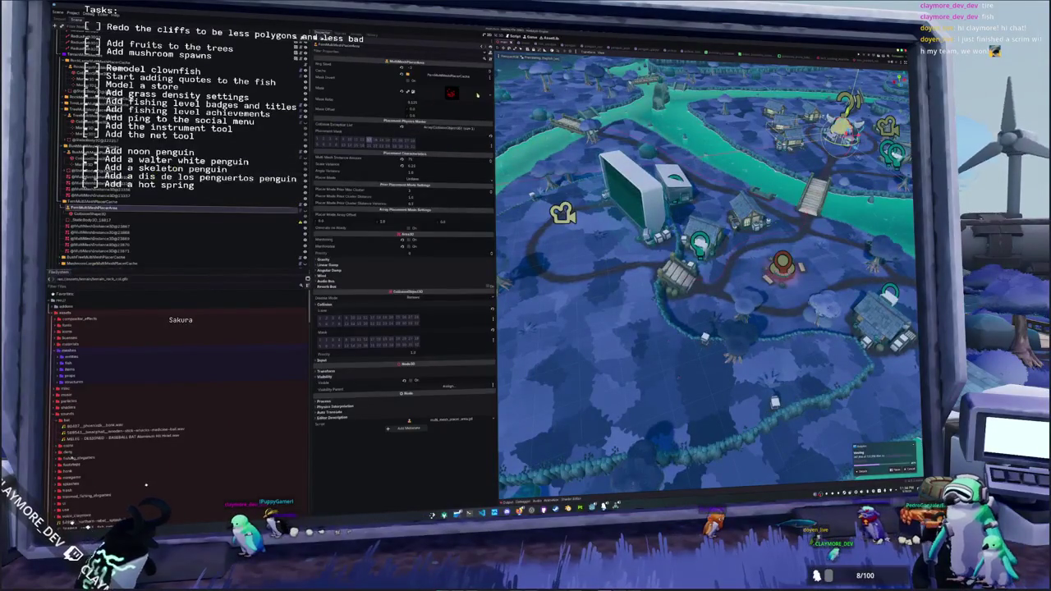
key("Up")
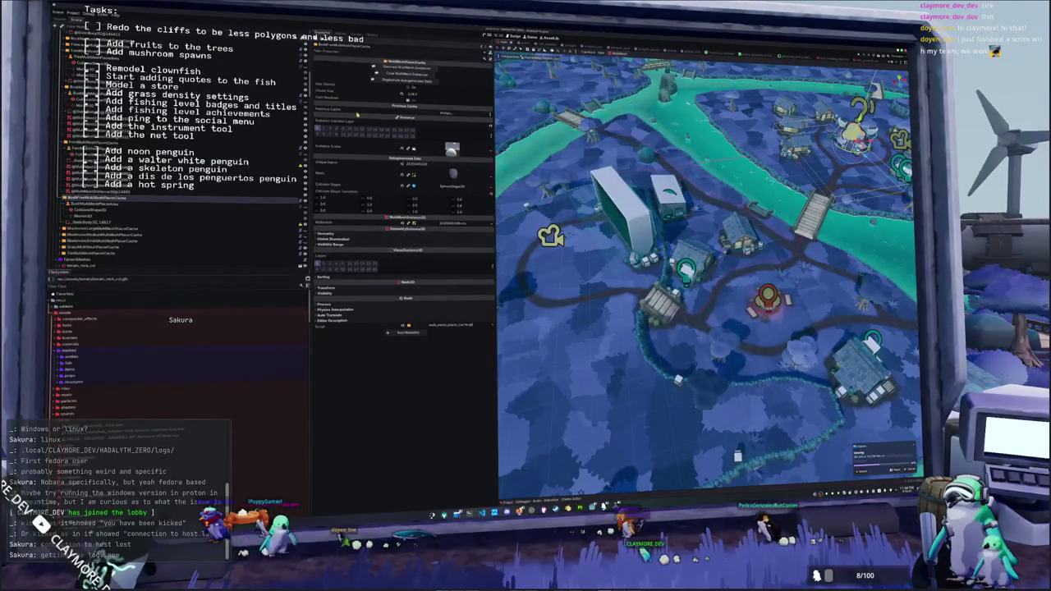
left_click(167, 203)
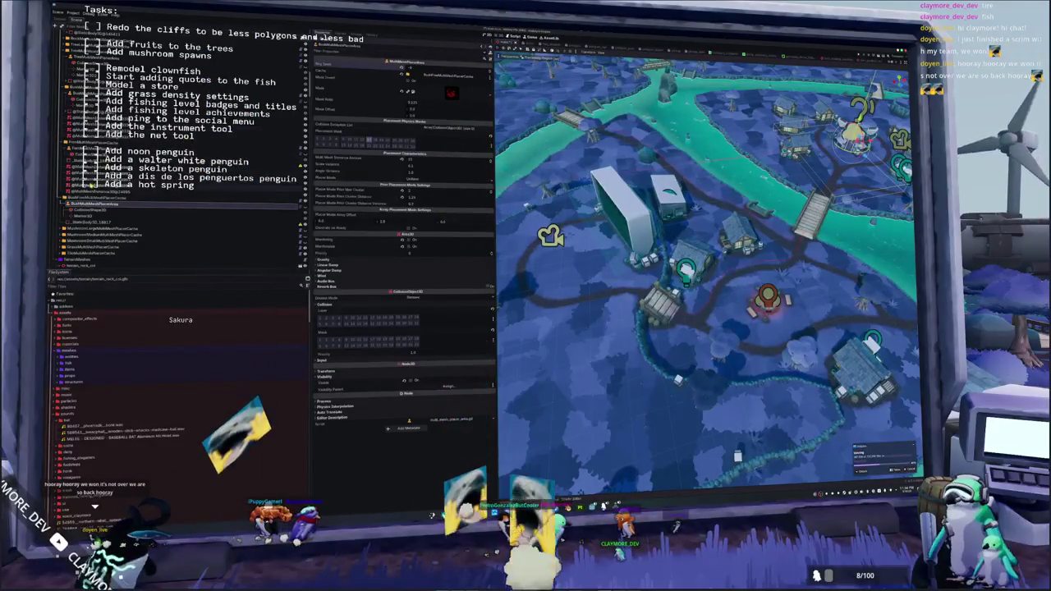
- Review the MultiMeshPlacerCache node's settings in the Inspector
left_click(124, 198)
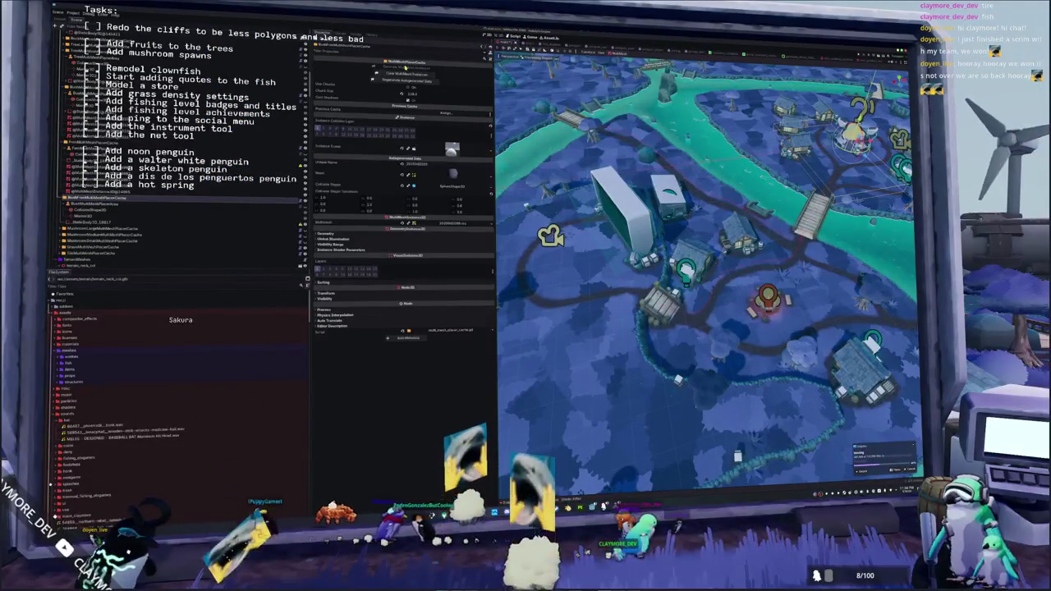
scroll(706, 271, "down", 5)
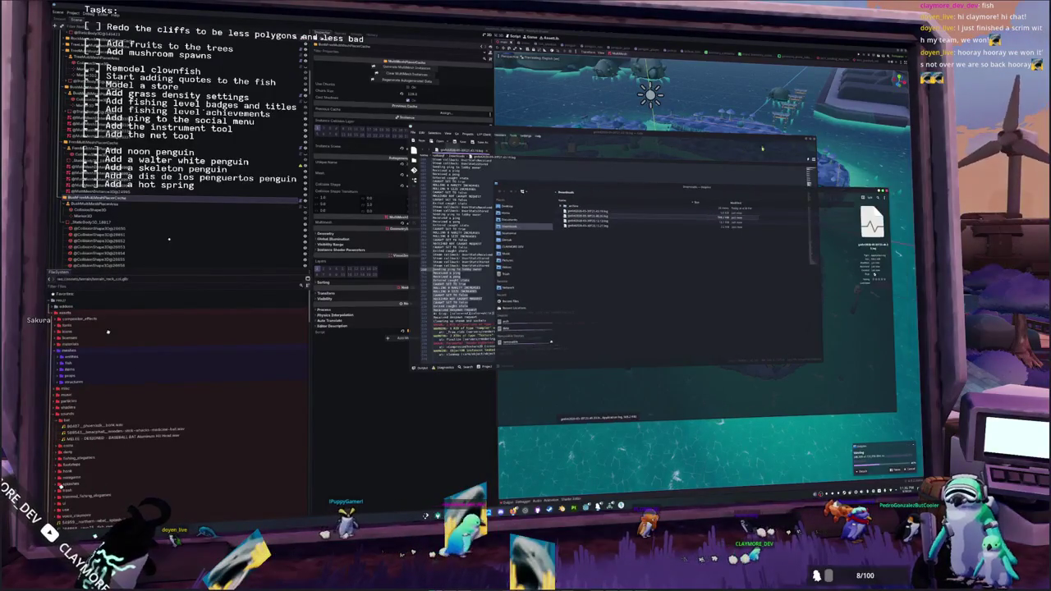
double_click(681, 215)
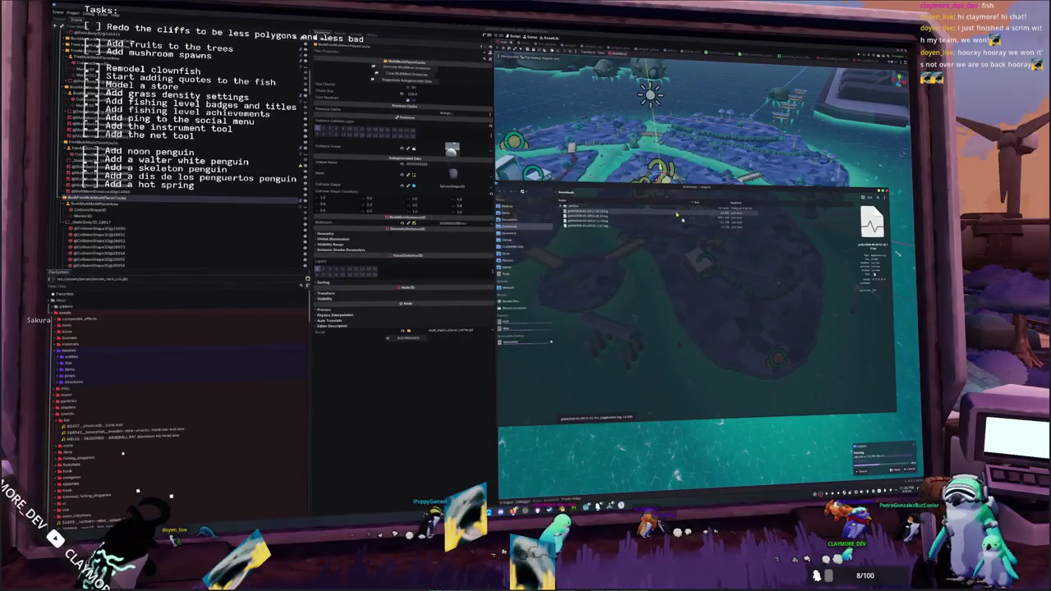
scroll(681, 213, "down", 15)
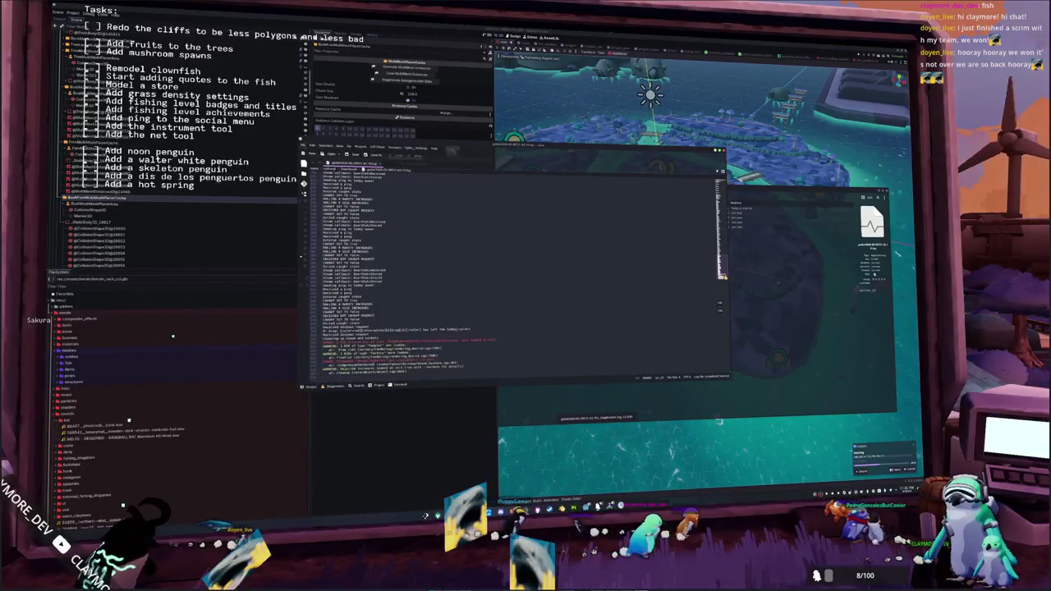
key("alt+Tab")
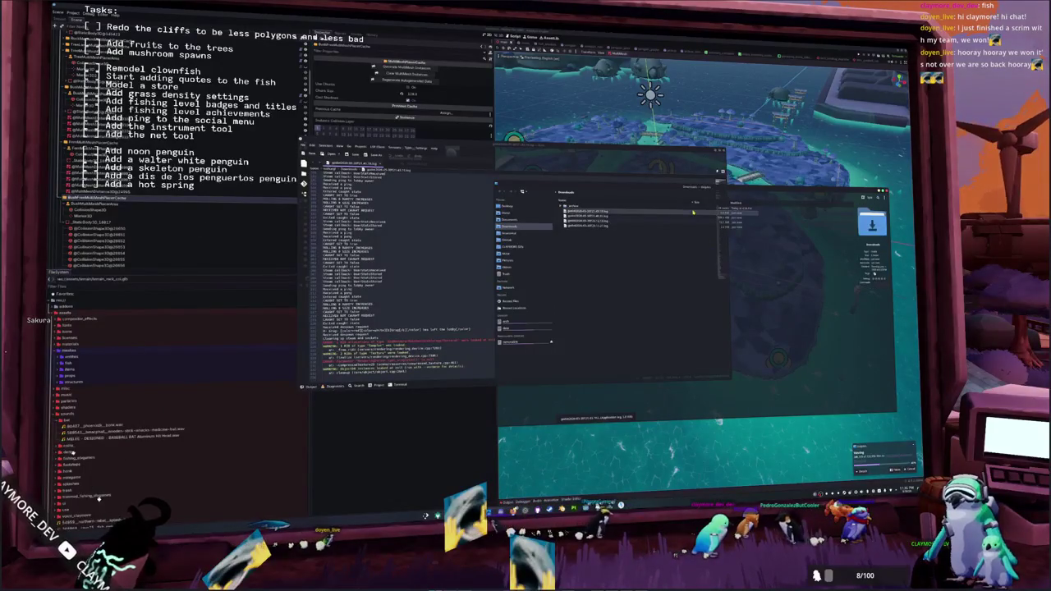
double_click(693, 215)
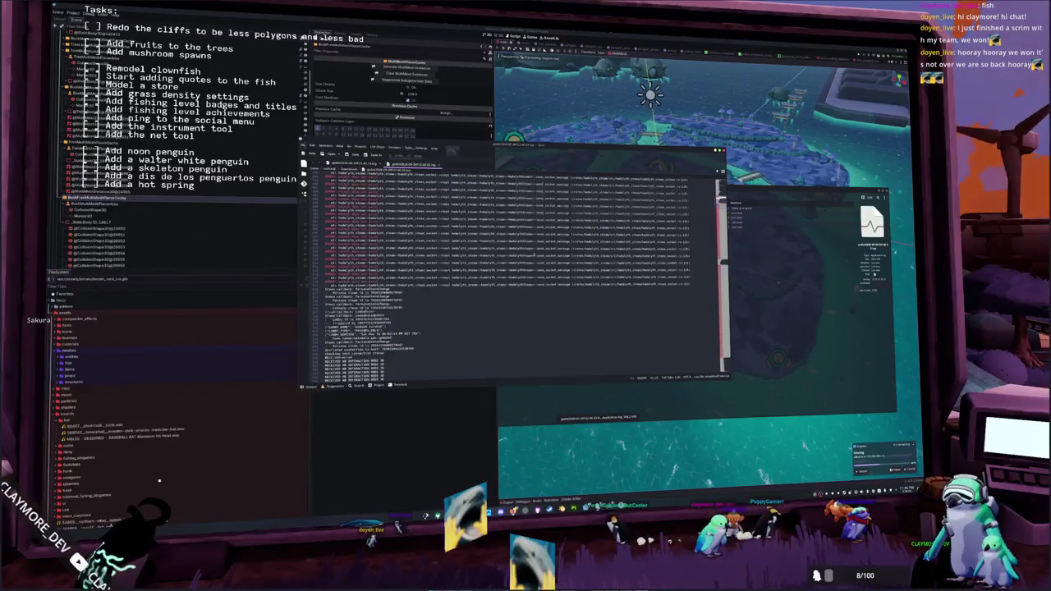
scroll(509, 271, "down", 15)
scroll(509, 271, "up", 3)
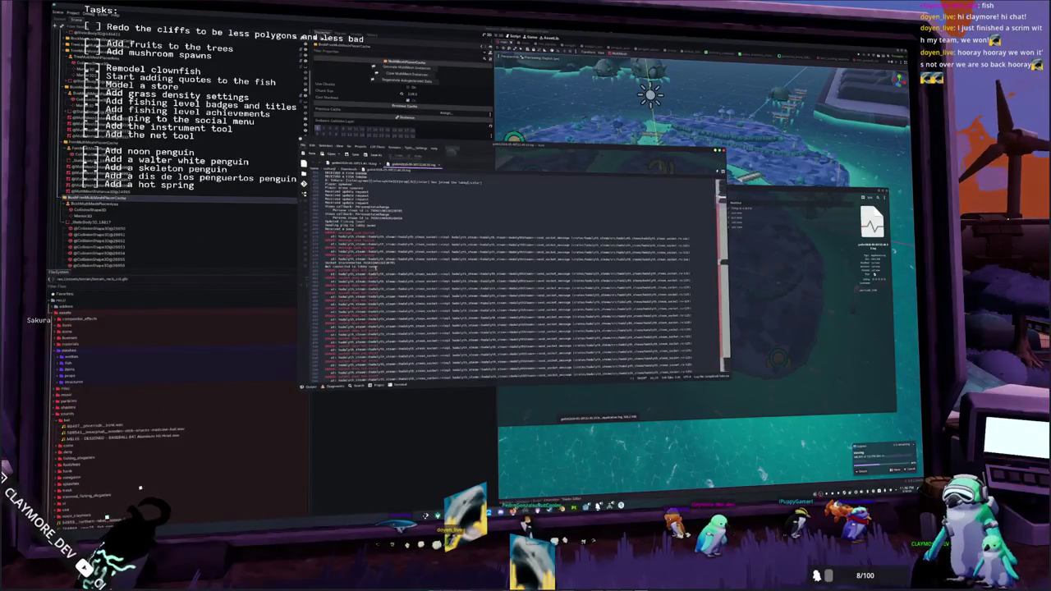
scroll(337, 260, "up", 1)
left_click(358, 239)
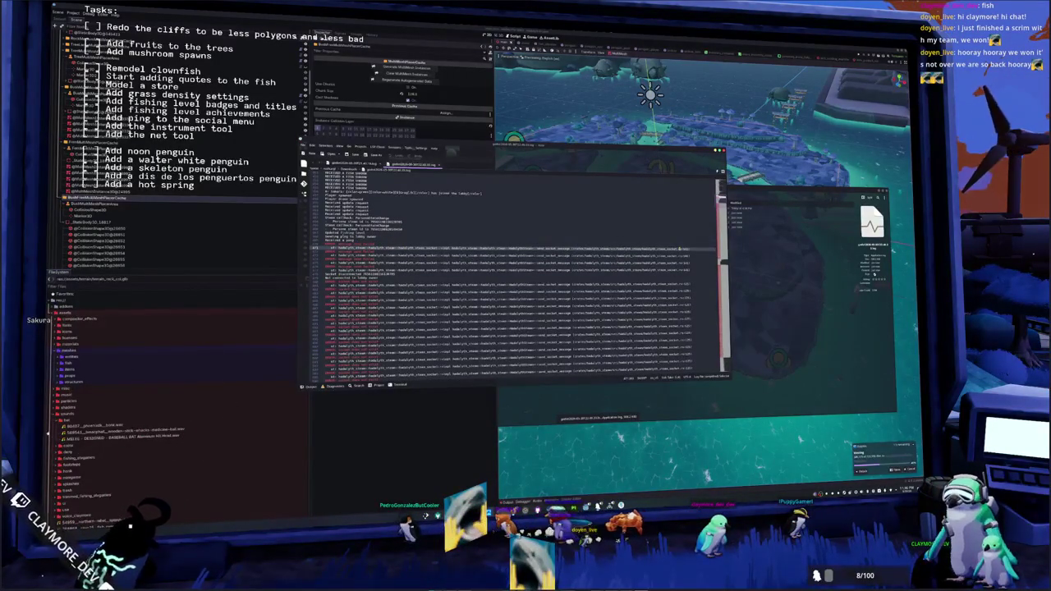
scroll(512, 294, "down", 1)
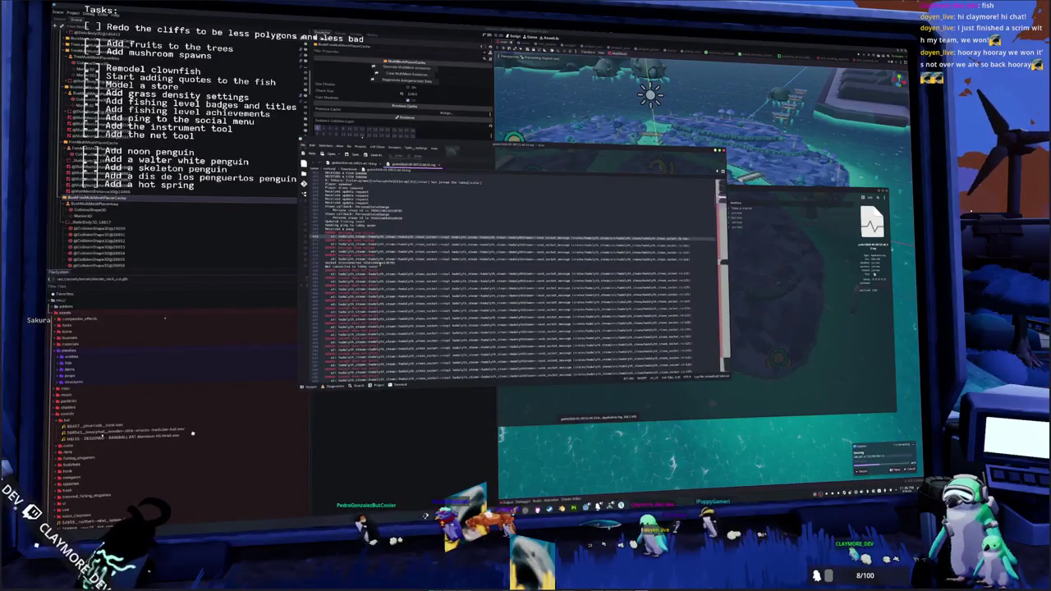
scroll(387, 271, "down", 15)
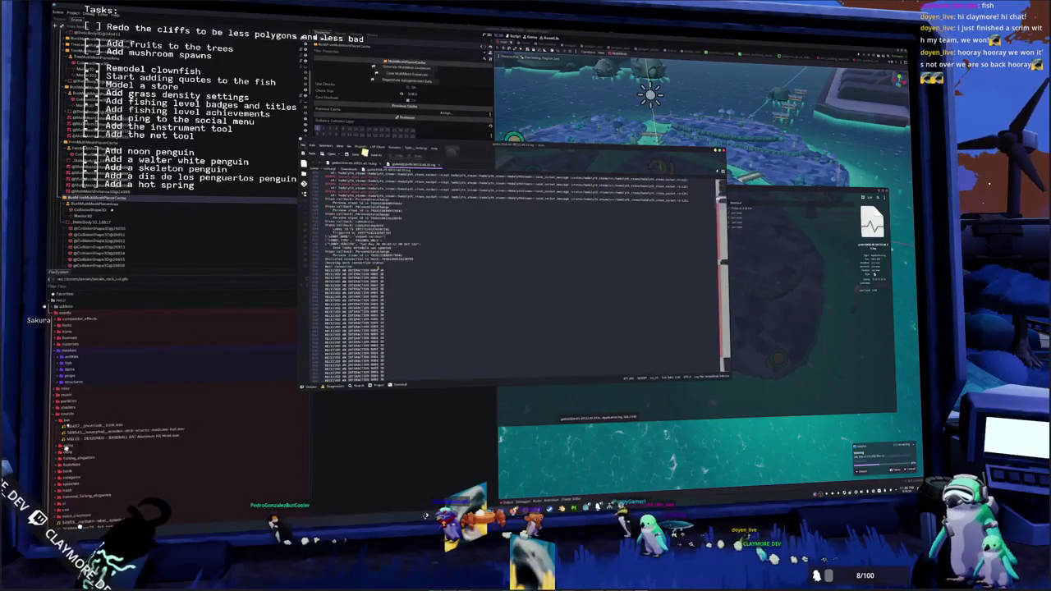
scroll(387, 271, "down", 8)
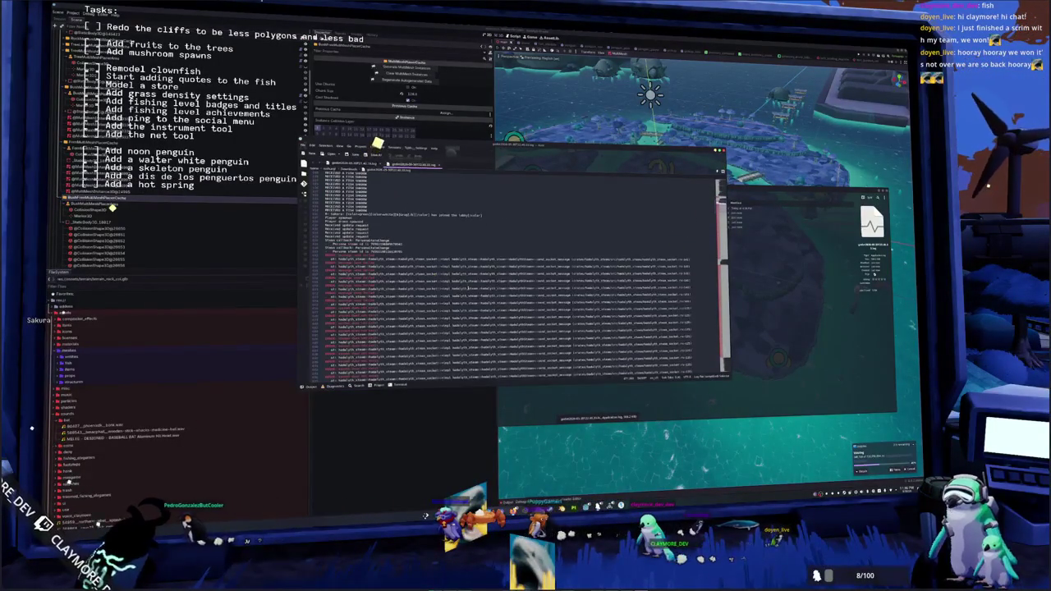
scroll(386, 245, "up", 4)
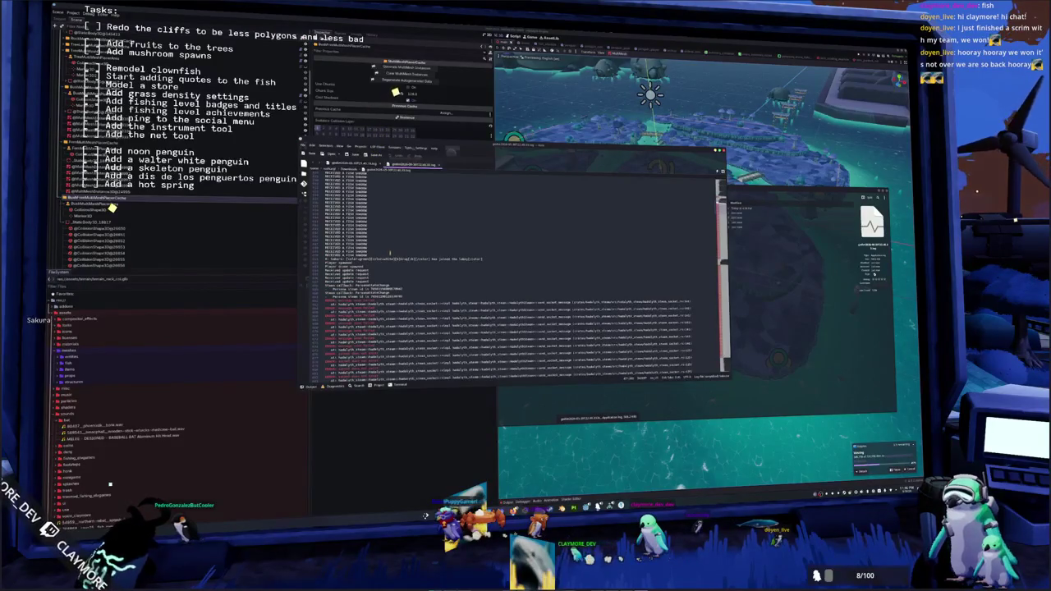
scroll(390, 252, "down", 1)
scroll(390, 256, "down", 1)
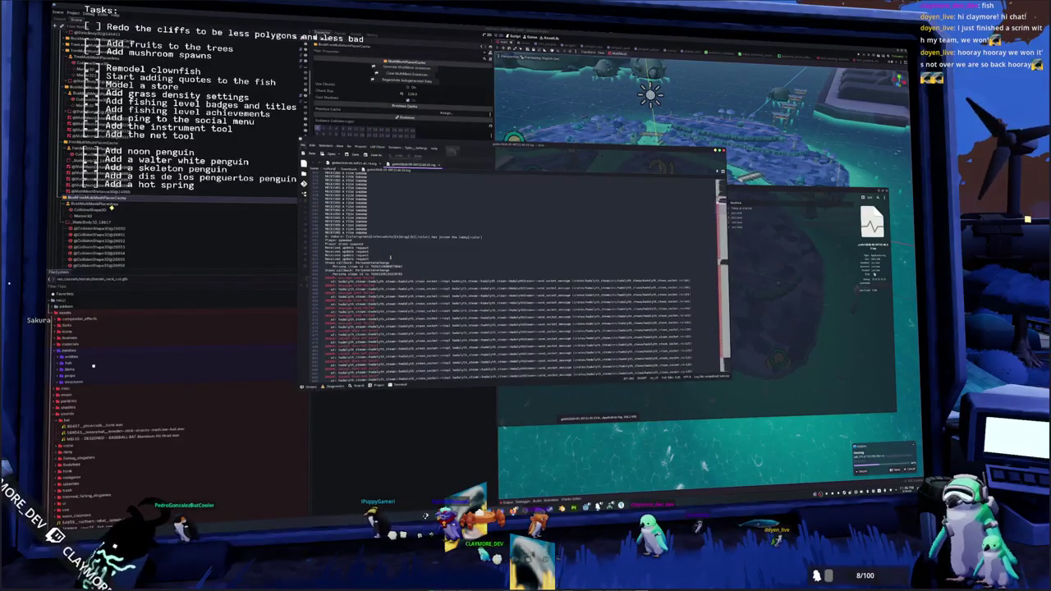
scroll(390, 257, "down", 5)
scroll(393, 259, "down", 5)
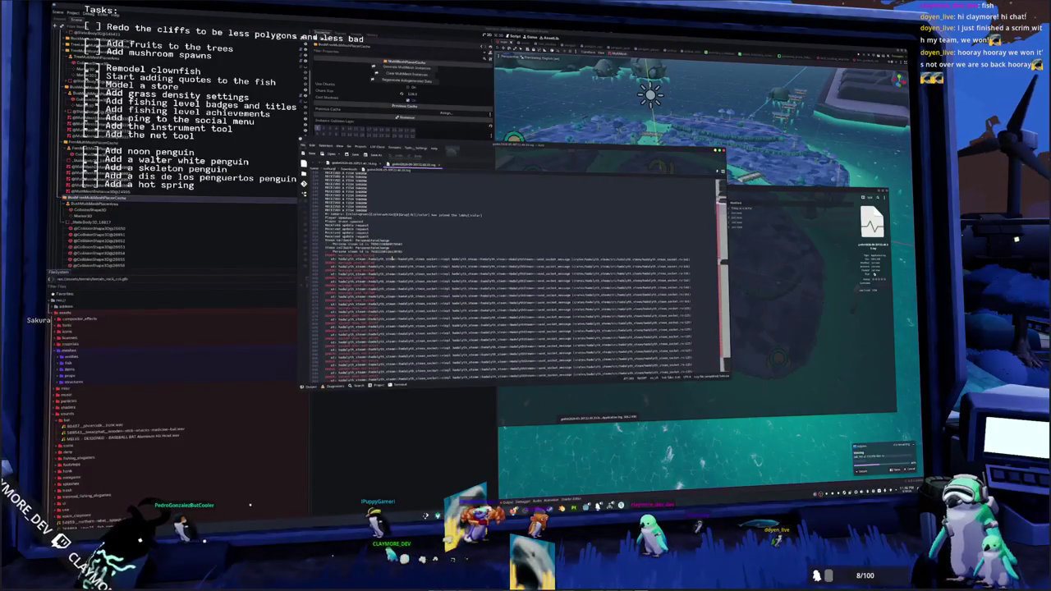
scroll(394, 265, "down", 10)
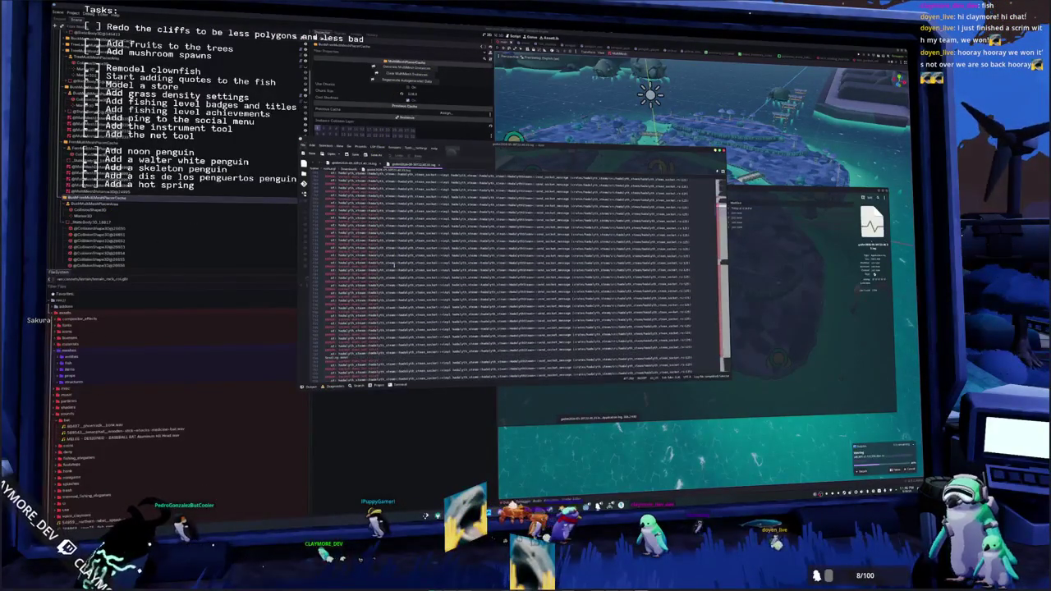
scroll(395, 265, "down", 10)
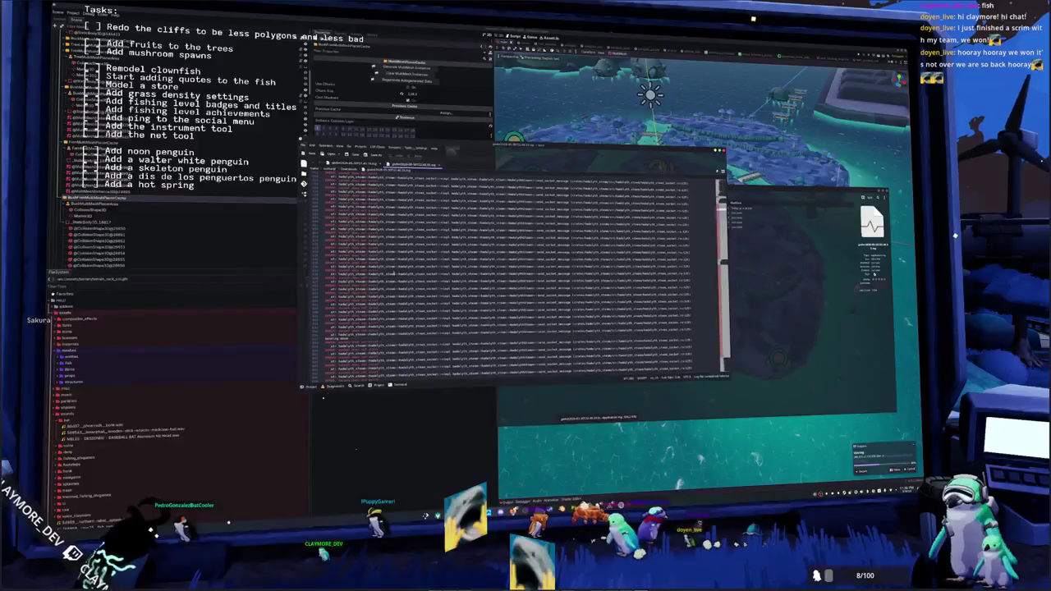
scroll(394, 266, "down", 10)
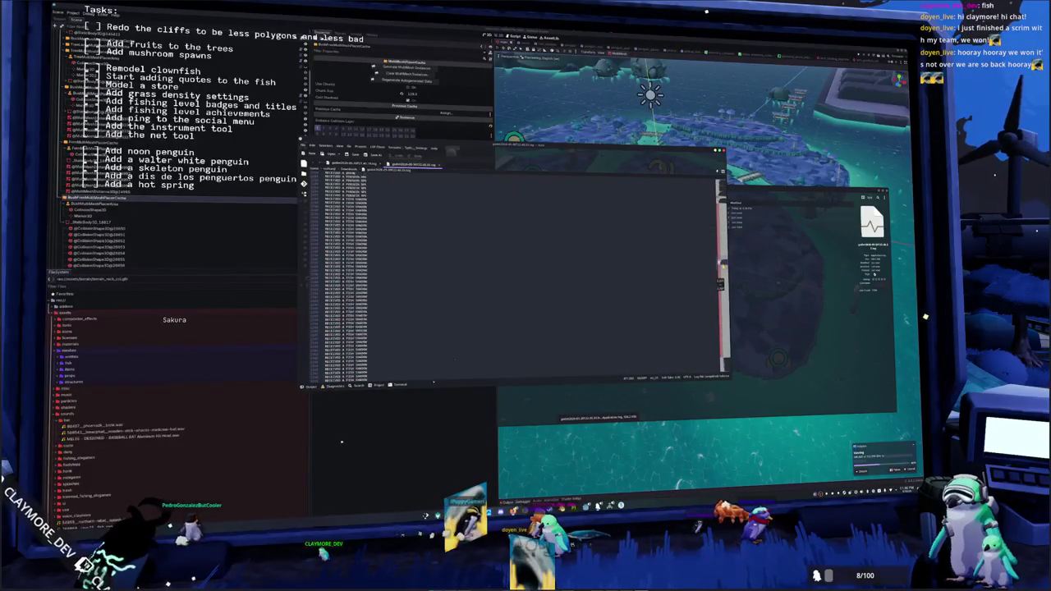
scroll(509, 277, "down", 10)
scroll(509, 277, "down", 10)
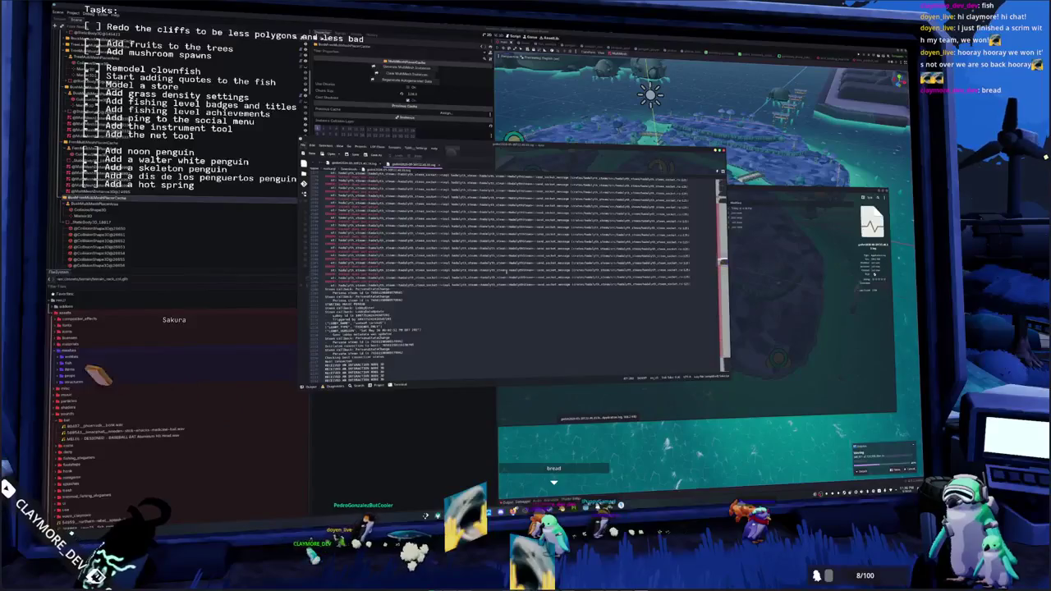
scroll(395, 271, "down", 3)
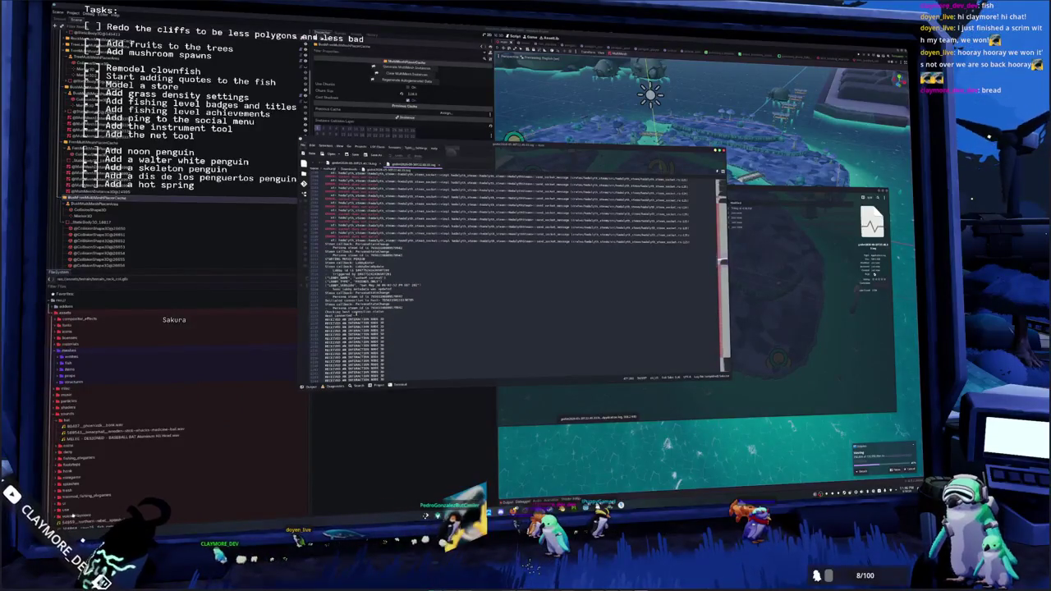
scroll(393, 313, "down", 10)
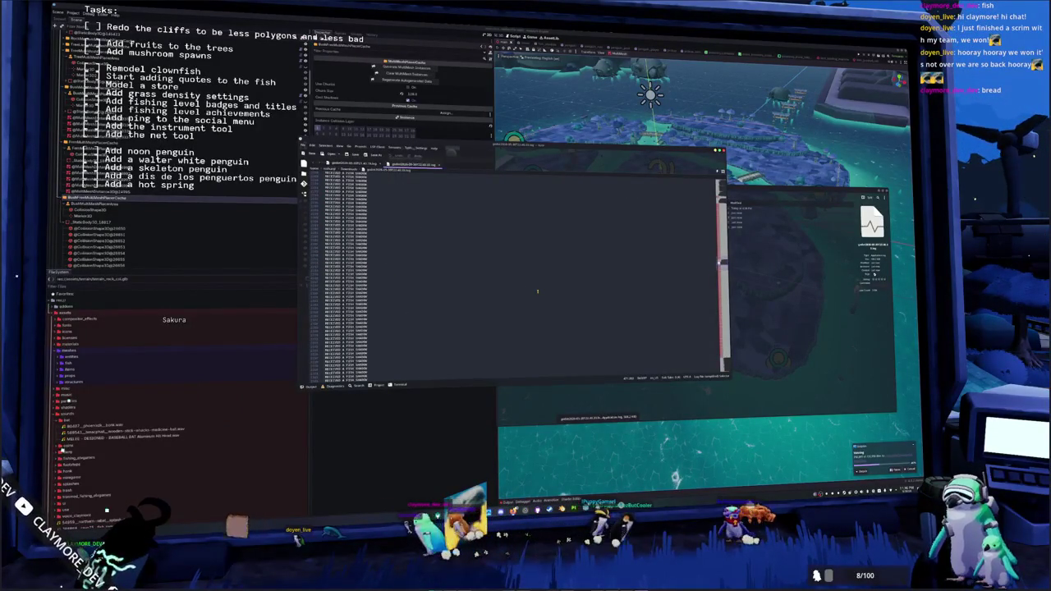
scroll(509, 277, "down", 15)
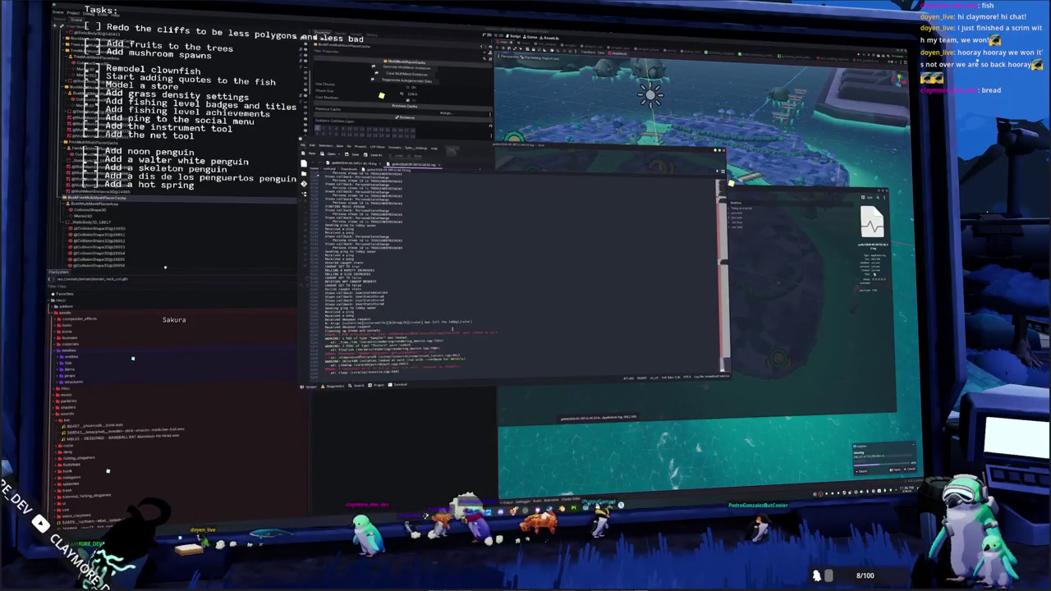
scroll(350, 321, "up", 1)
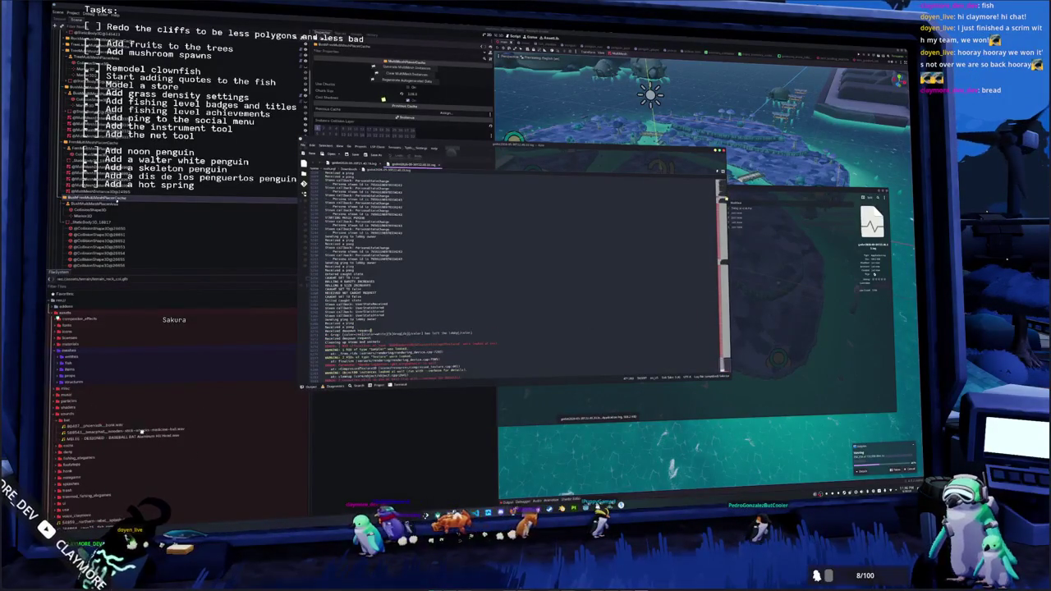
scroll(419, 333, "up", 3)
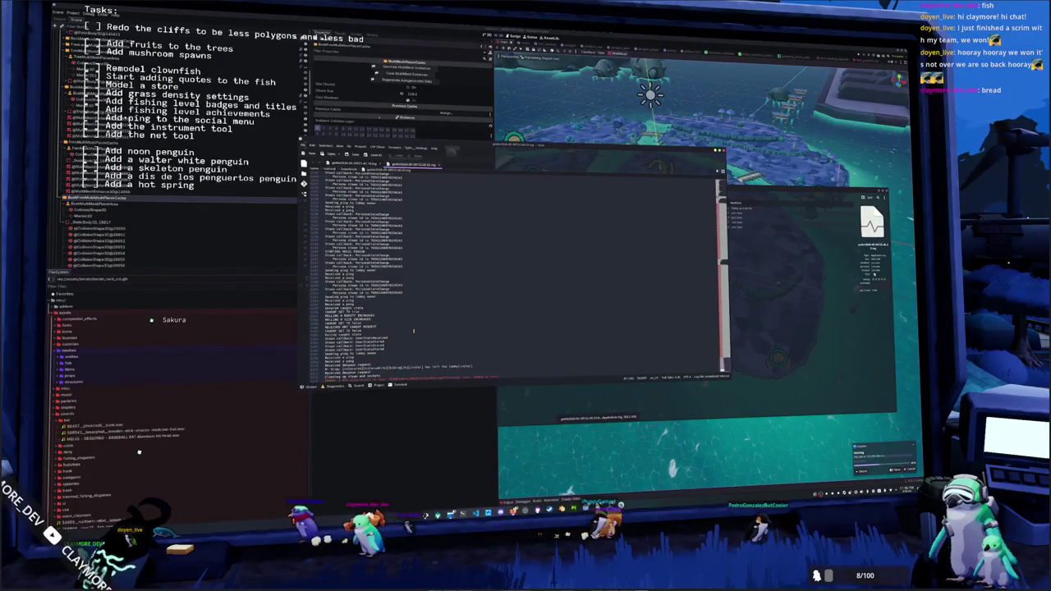
scroll(413, 331, "up", 5)
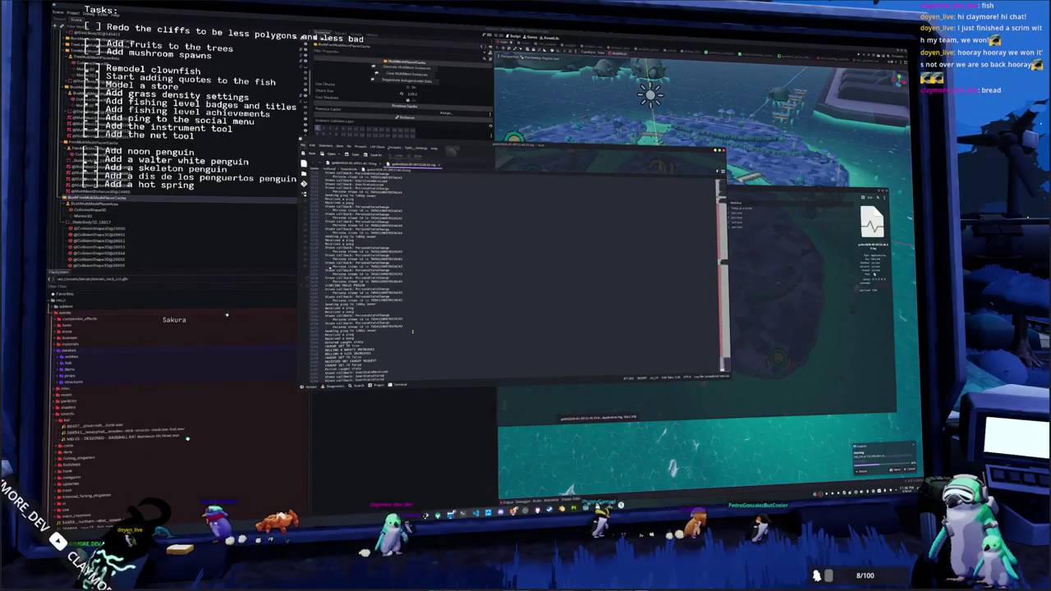
scroll(412, 331, "up", 2)
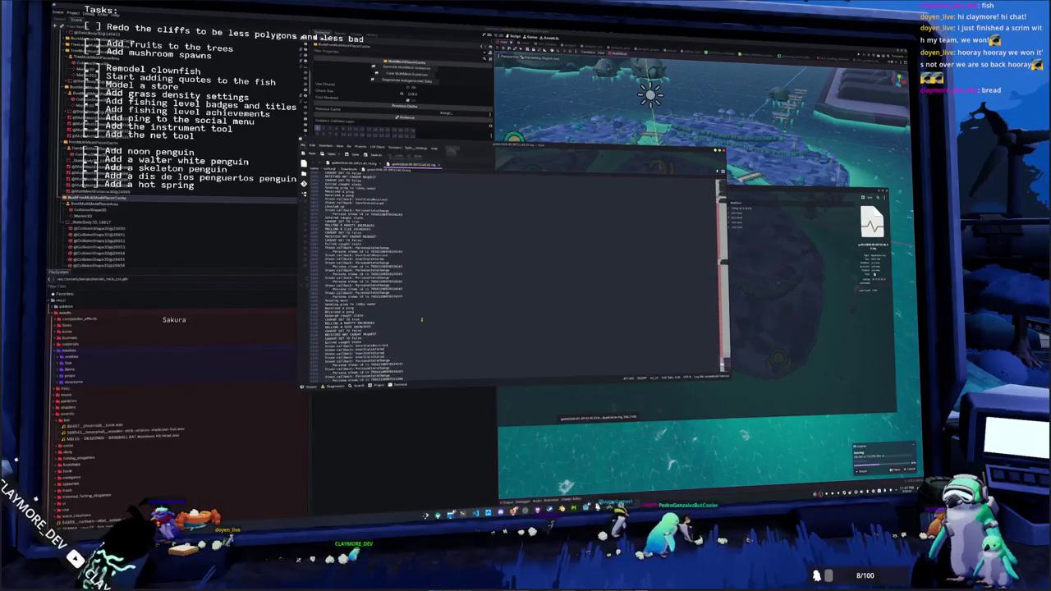
scroll(502, 301, "up", 3)
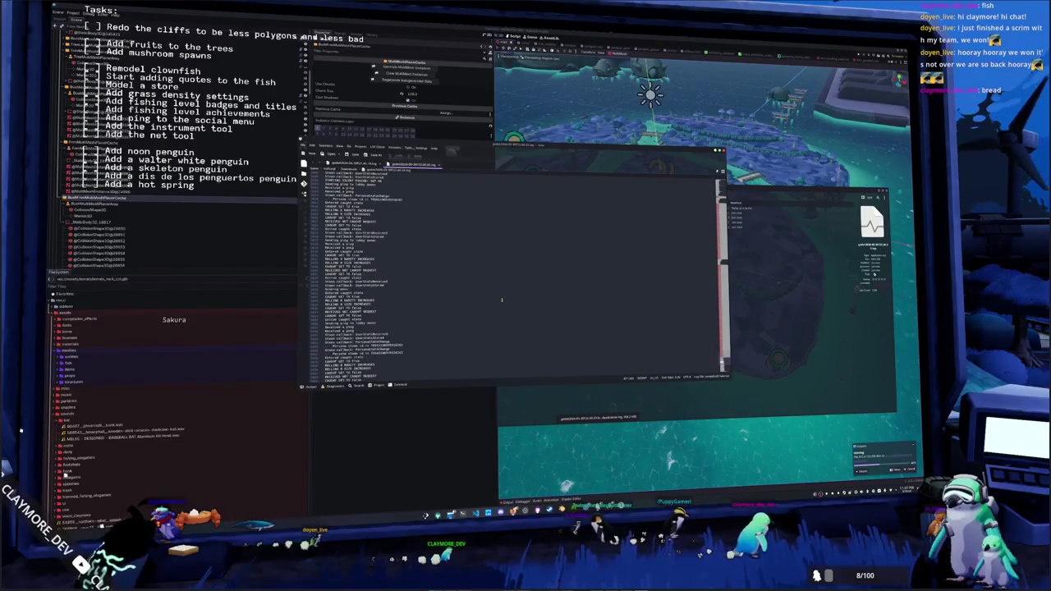
scroll(500, 297, "up", 5)
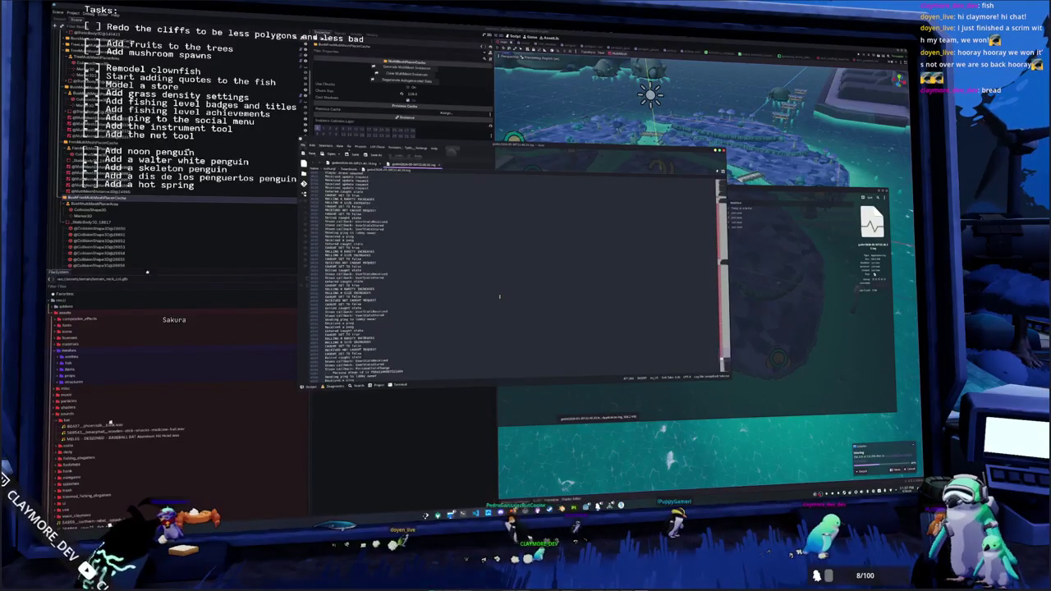
scroll(501, 297, "up", 3)
left_click_drag(723, 353, 719, 272)
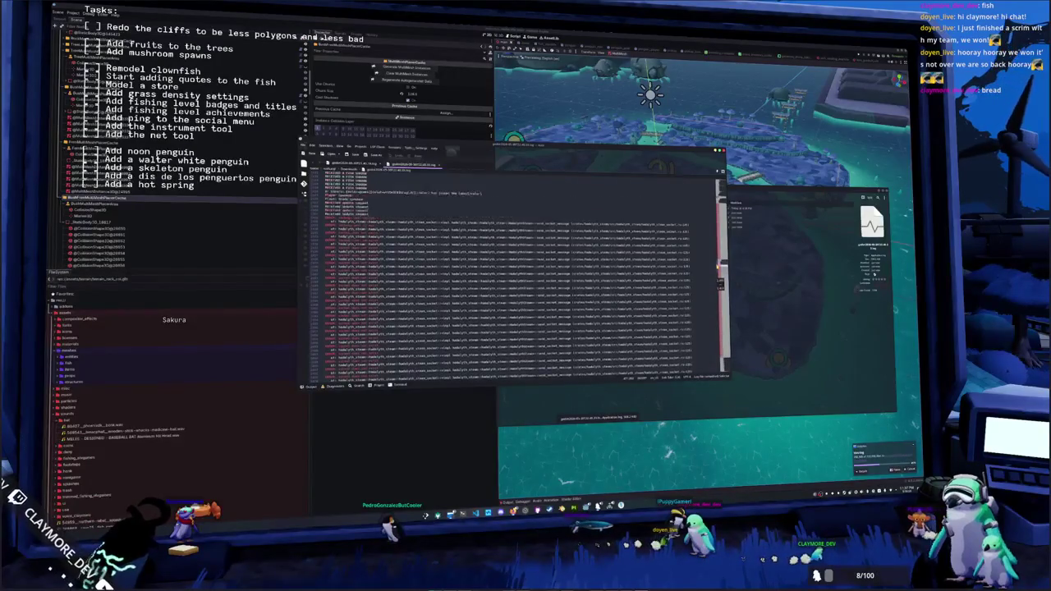
scroll(720, 273, "up", 5)
scroll(720, 271, "up", 5)
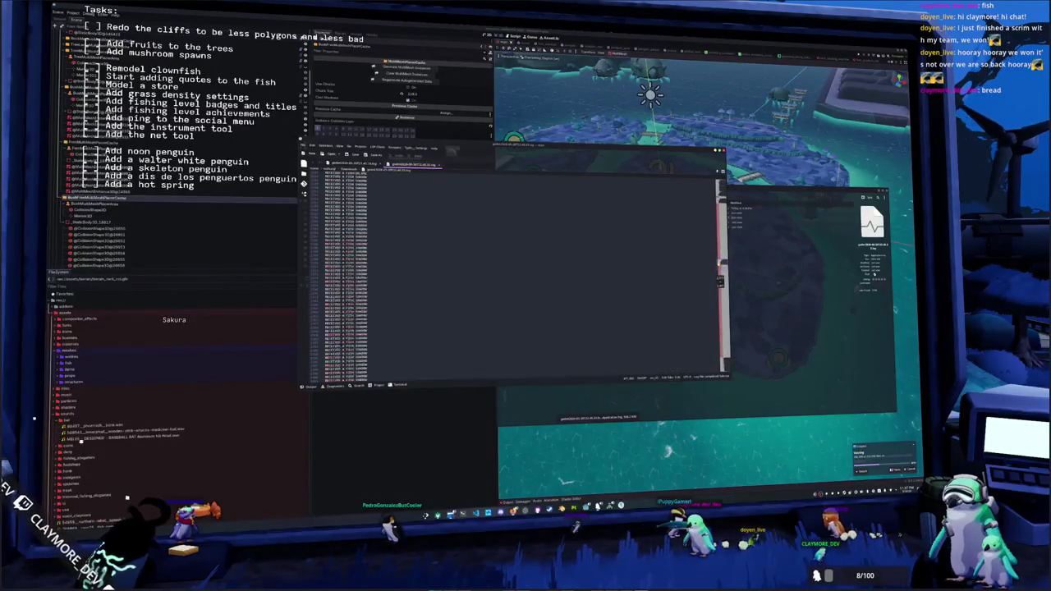
scroll(509, 271, "down", 3)
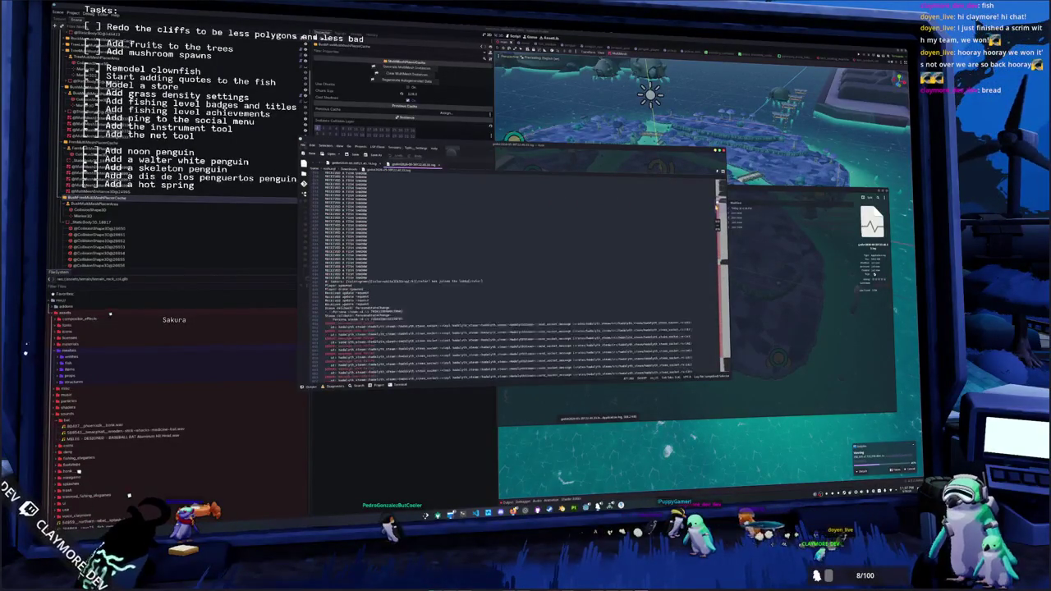
left_click(474, 308)
key("Up")
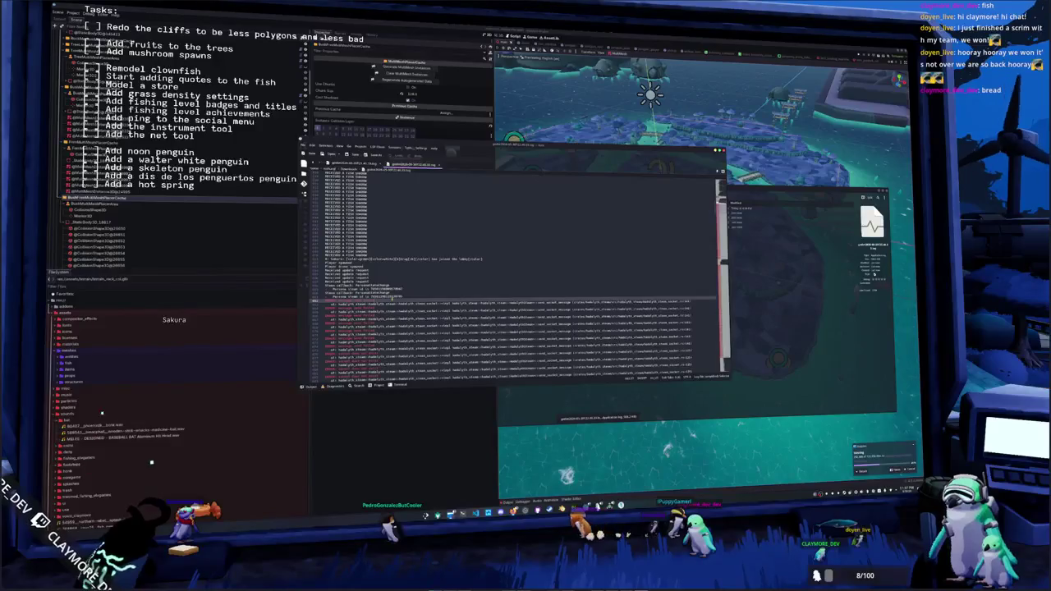
scroll(386, 324, "down", 5)
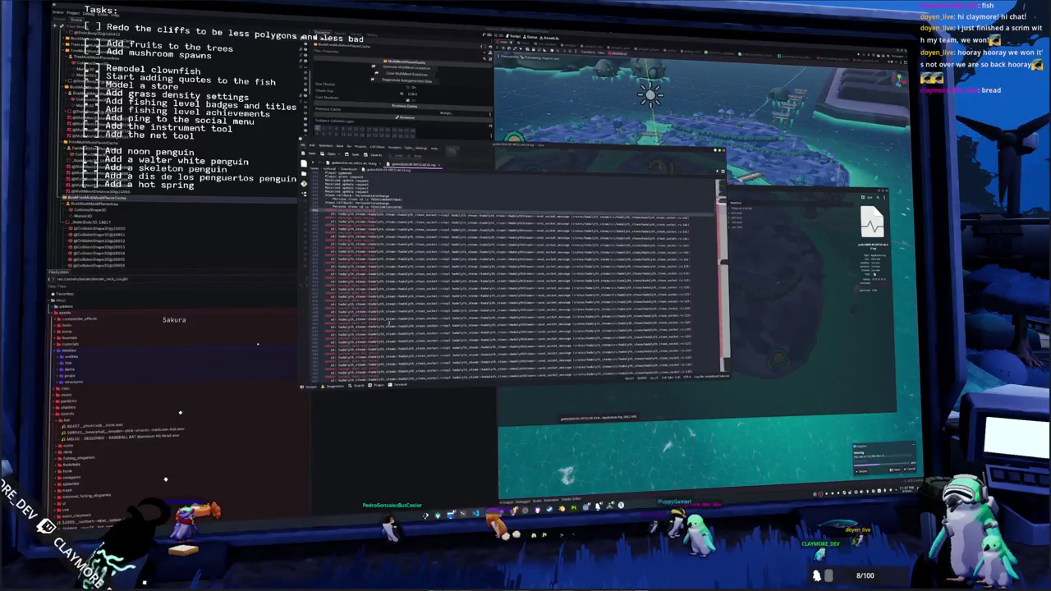
scroll(518, 280, "down", 2)
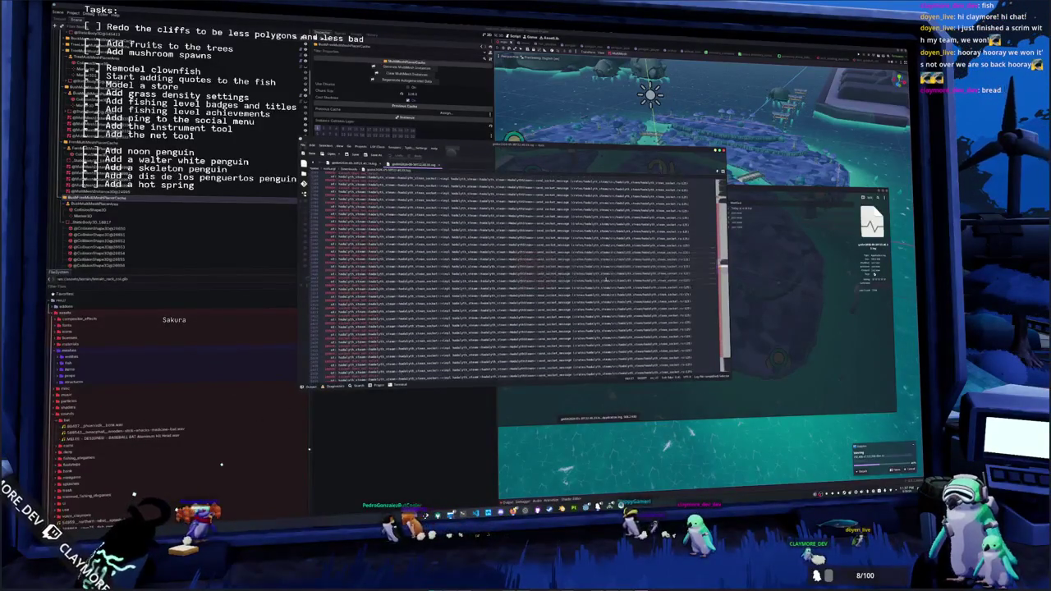
scroll(509, 276, "up", 2)
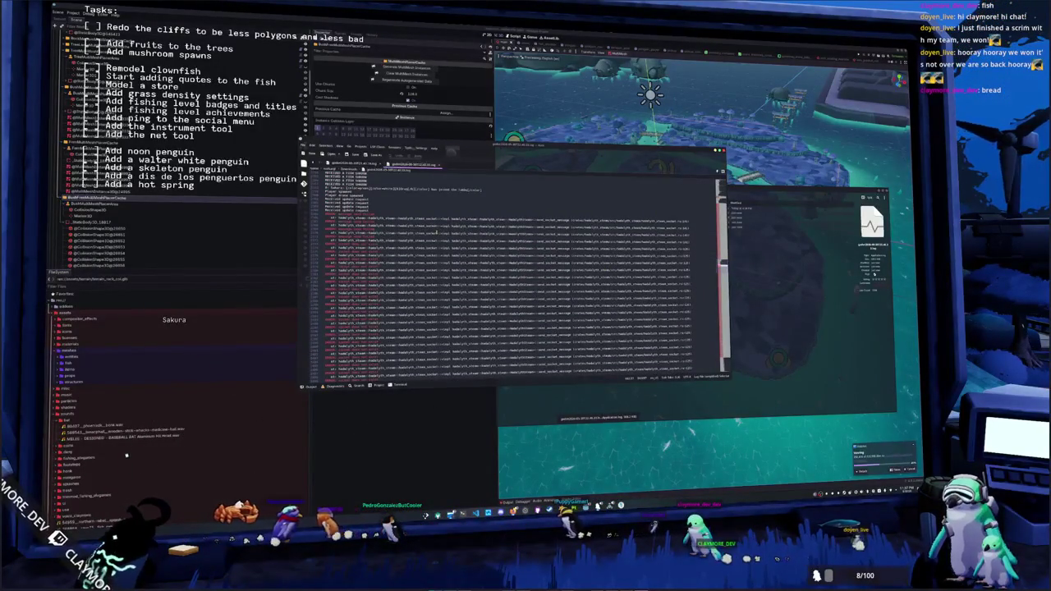
left_click_drag(380, 212, 345, 228)
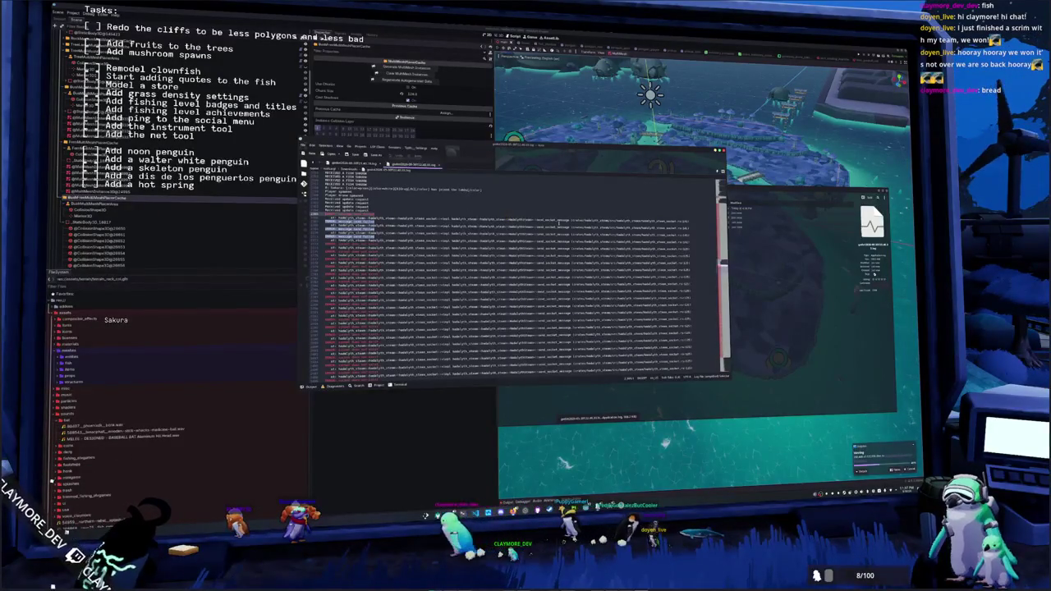
double_click(557, 220)
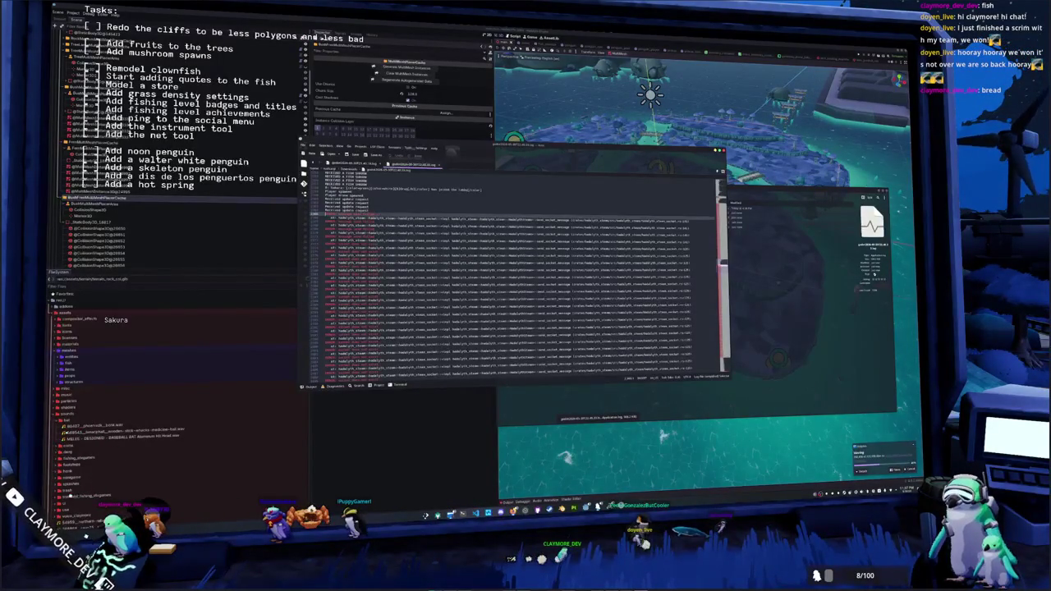
scroll(509, 279, "up", 4)
scroll(510, 309, "up", 5)
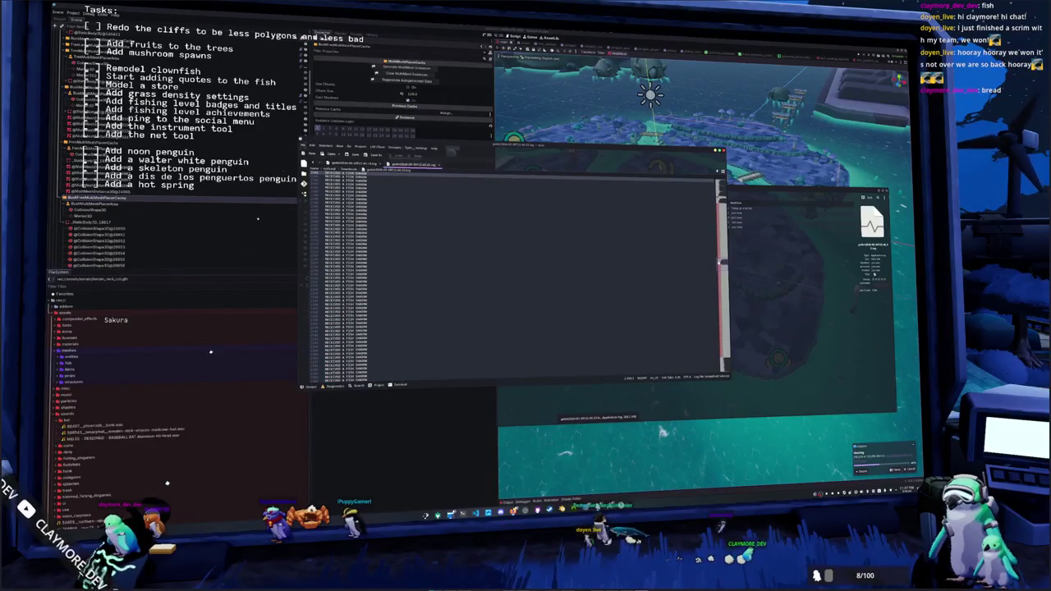
scroll(509, 279, "up", 5)
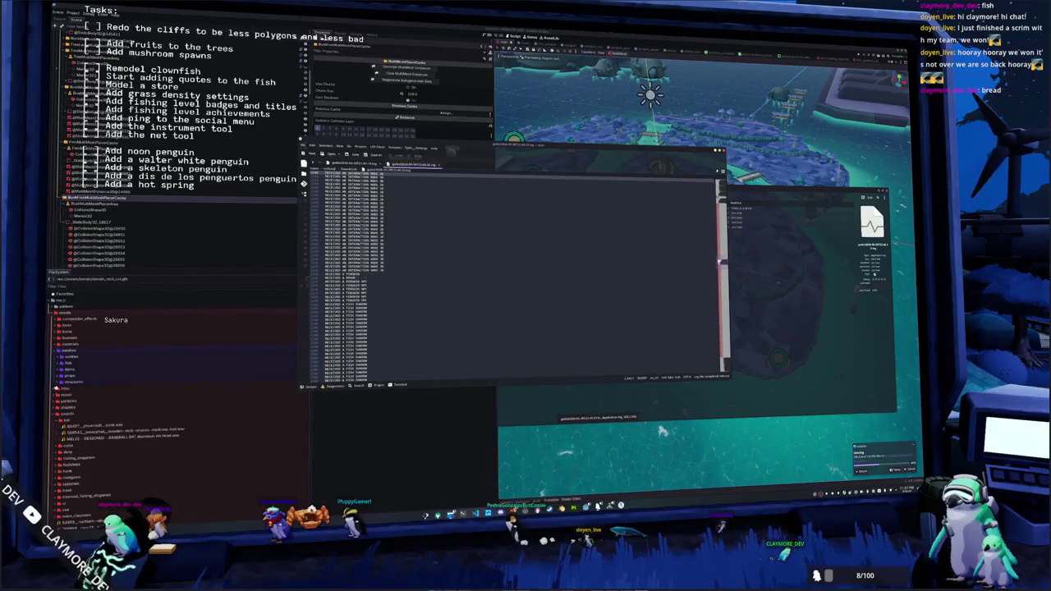
key("Down")
key("Down")
key("Down")
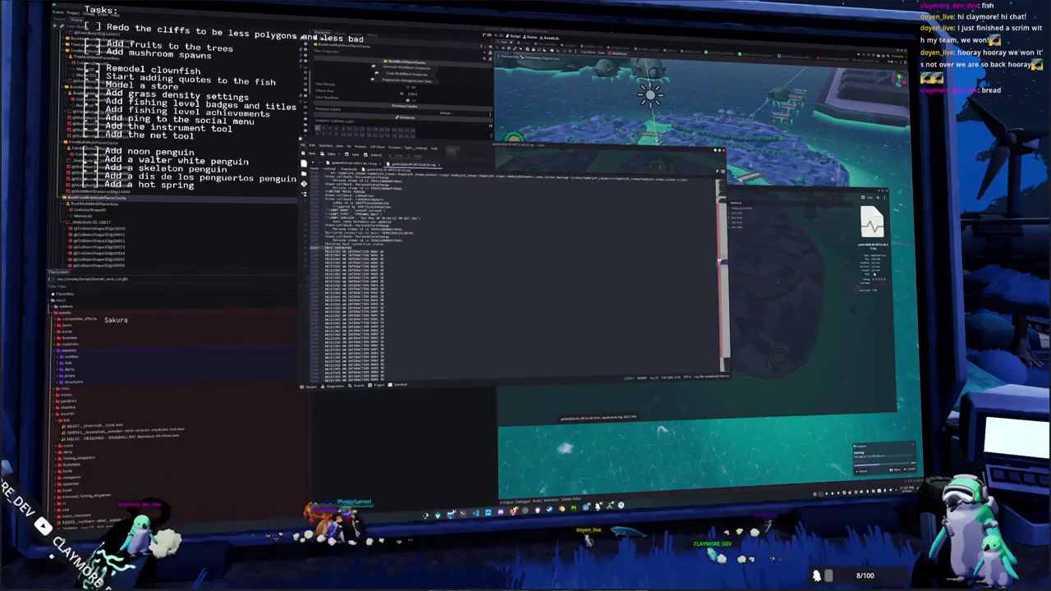
key("Down")
key("Down")
key("Down")
key("Down")
key("Down")
key("Down")
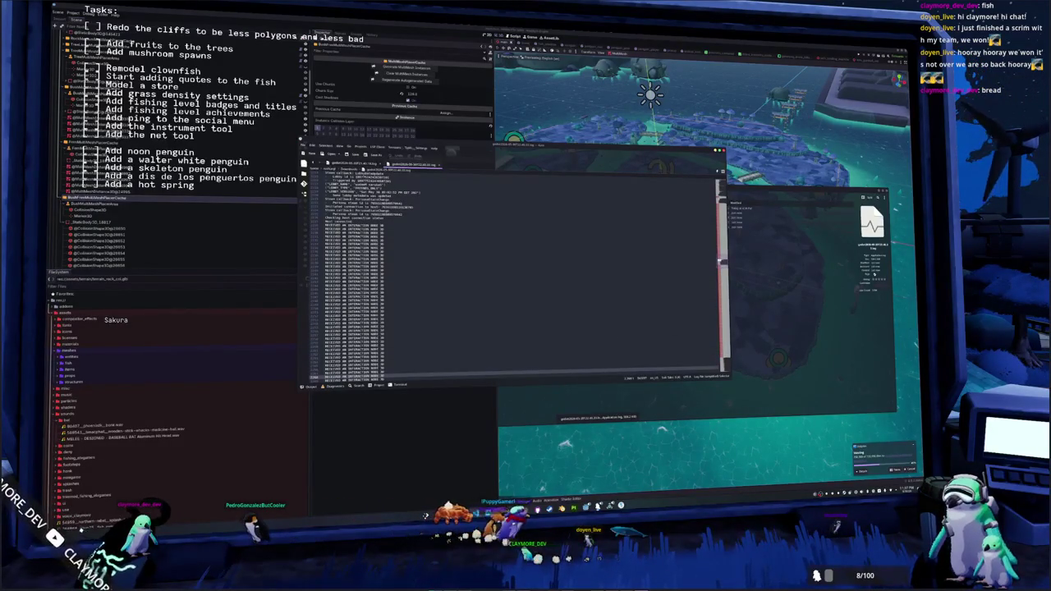
key("Down")
key("Down")
key("Down")
key("Down")
key("Down")
key("Down")
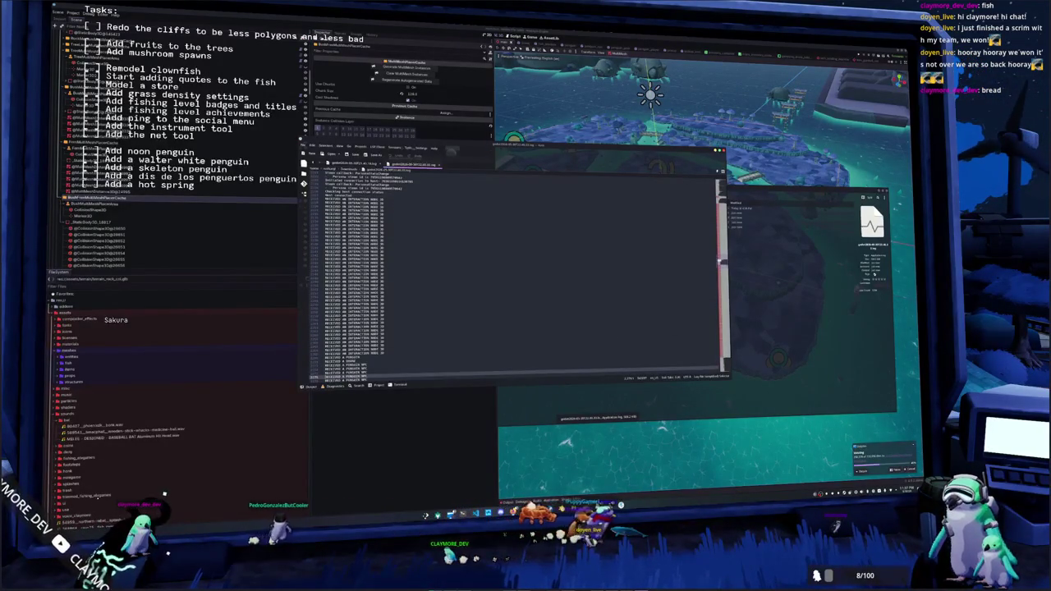
key("Down")
key("Down")
key("Down")
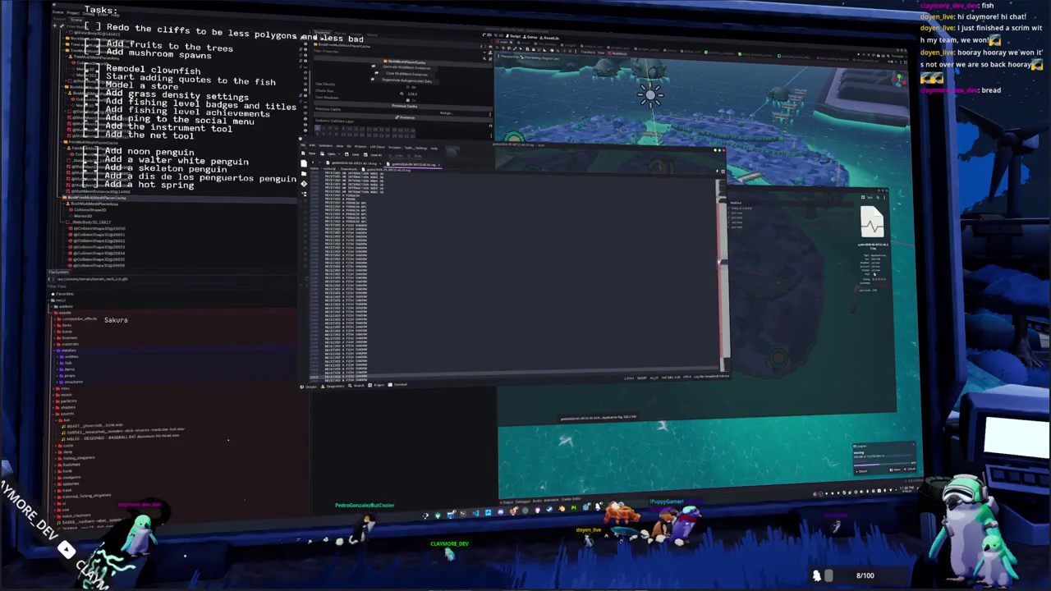
key("Down")
key("Down")
key("Down")
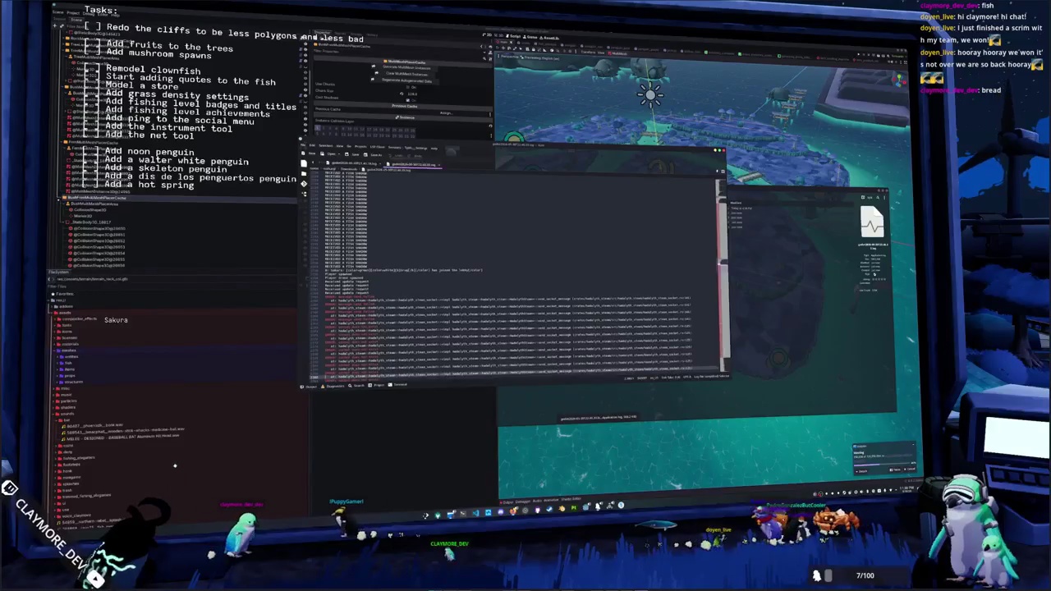
key("shift+Down")
key("shift+Down")
key("shift+Down")
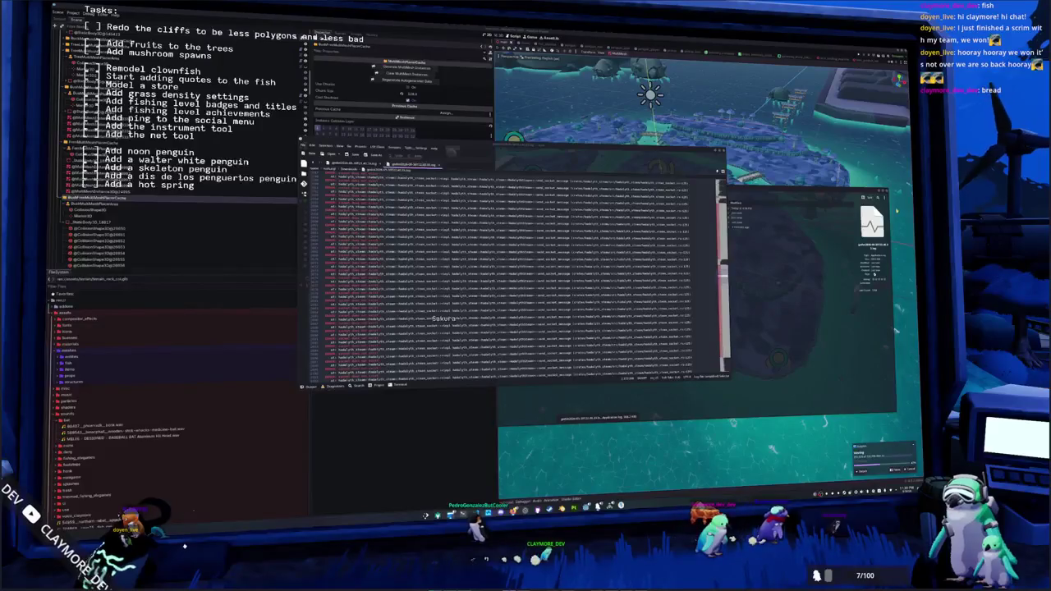
key("F8")
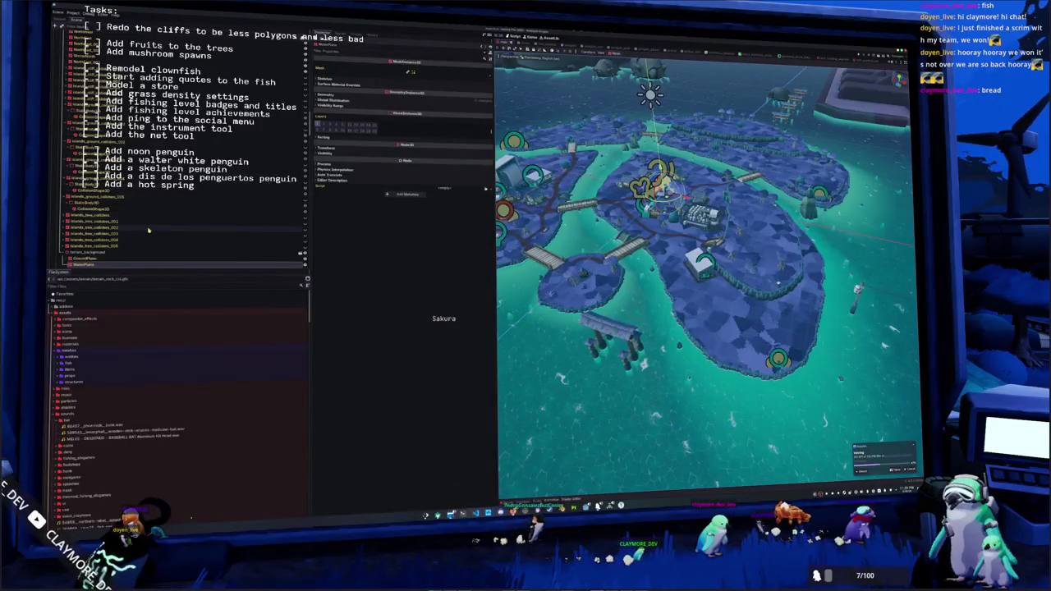
- Select a MultiMeshPlacerCache node and frame the view on it at the island centre
scroll(144, 217, "up", 10)
scroll(145, 217, "up", 10)
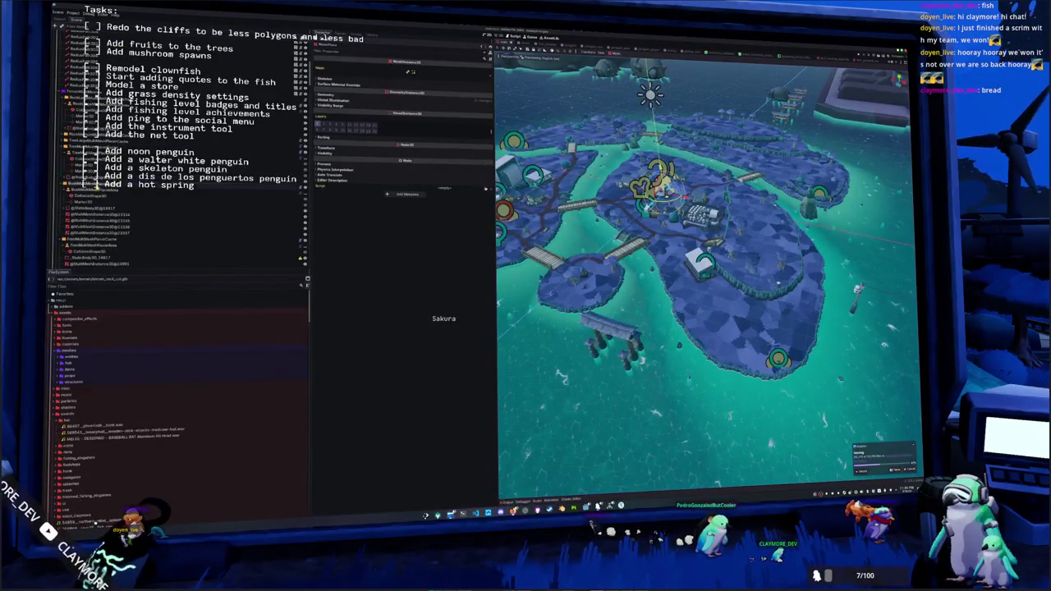
left_click(155, 188)
double_click(176, 198)
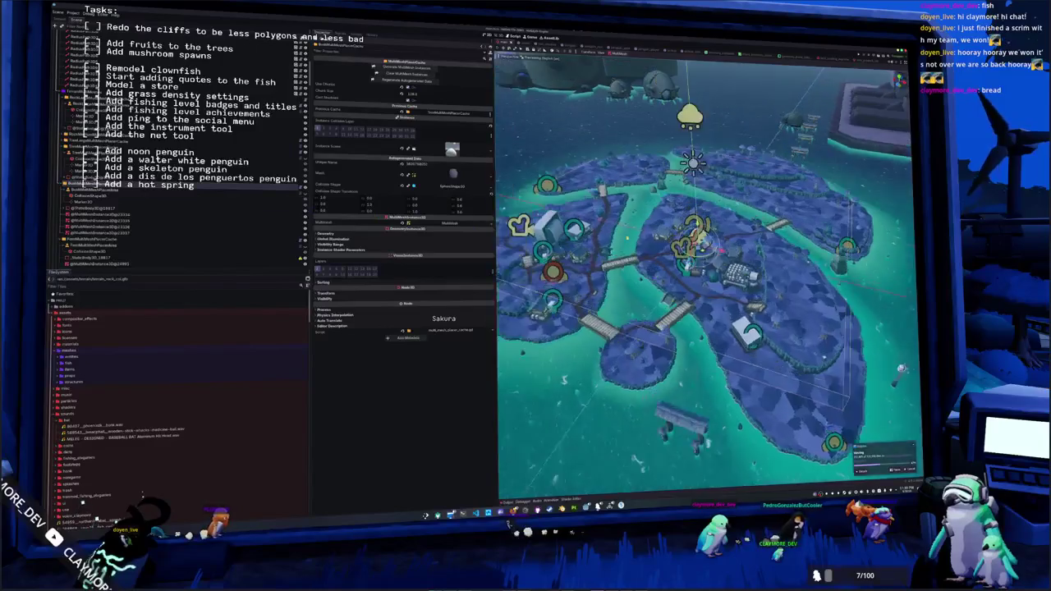
- Browse the Fern, Grass and Mushroom placer nodes while zooming around the village
double_click(123, 211)
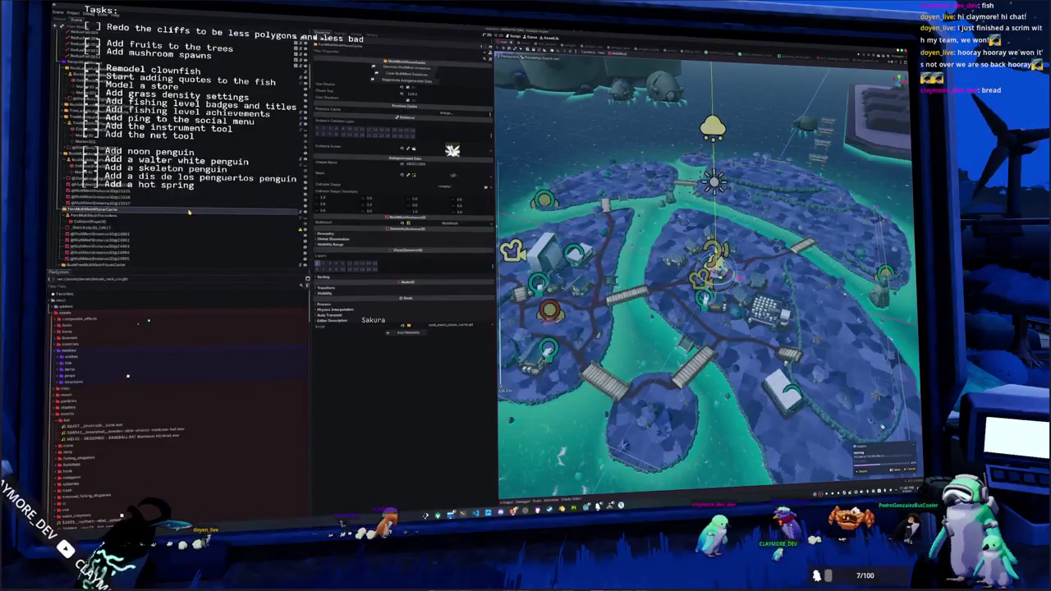
scroll(181, 148, "down", 3)
left_click(115, 210)
key("Up")
key("Up")
key("Up")
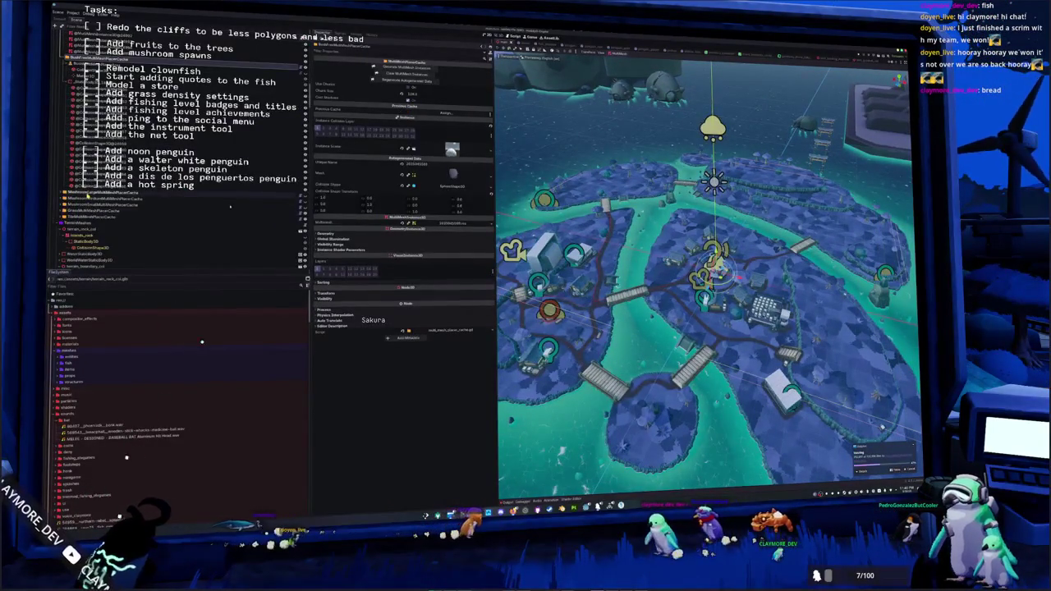
key("Down")
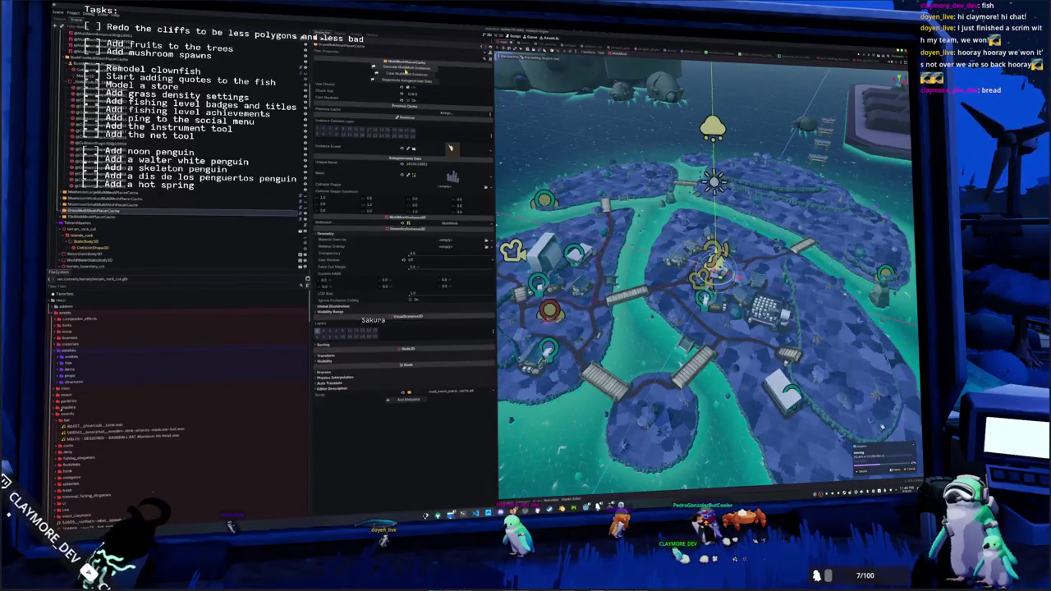
scroll(710, 288, "up", 3)
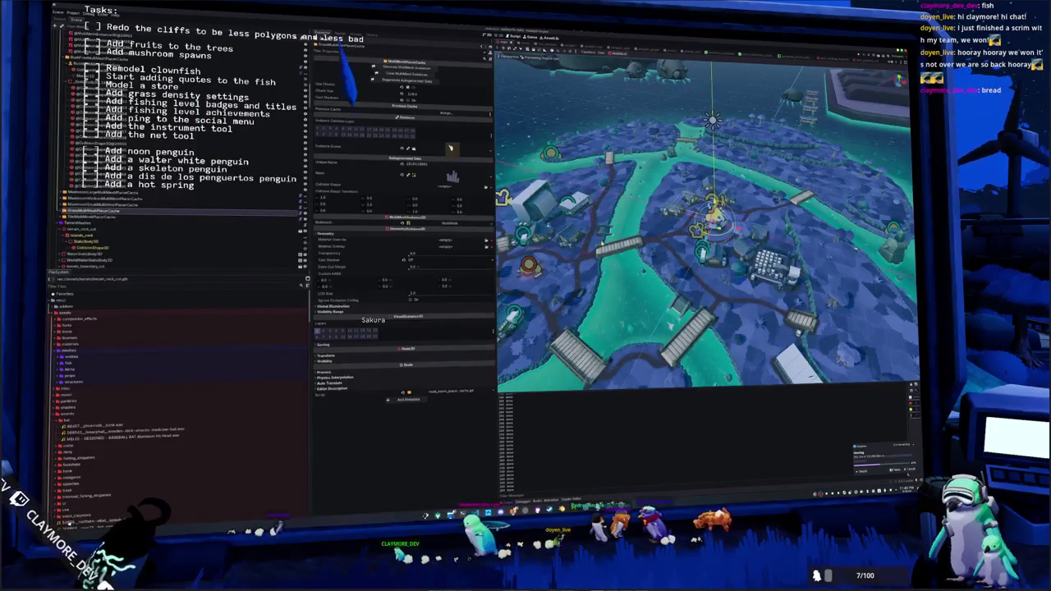
scroll(602, 246, "up", 4)
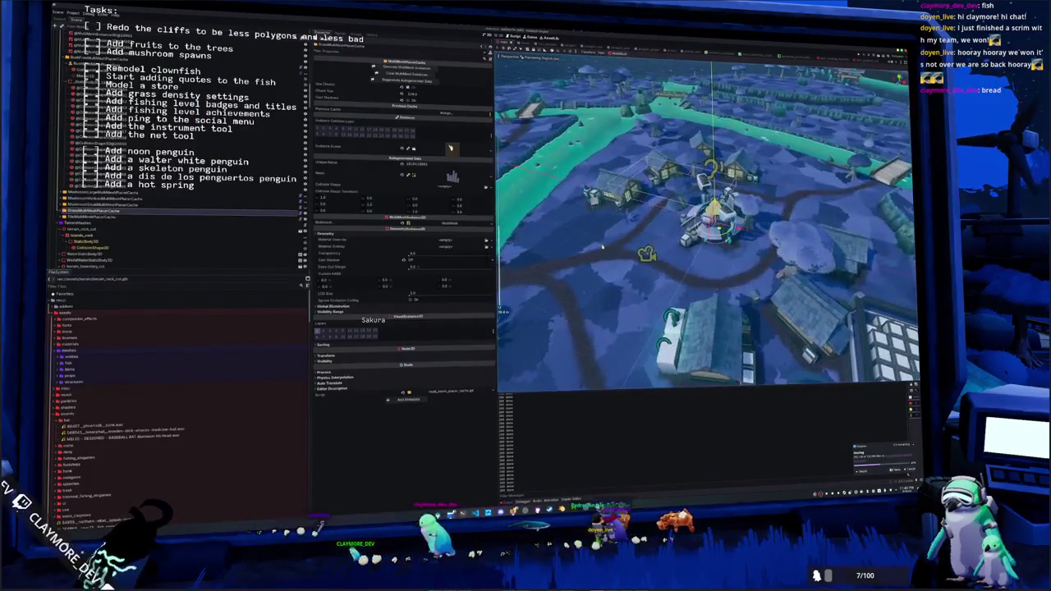
scroll(602, 247, "down", 5)
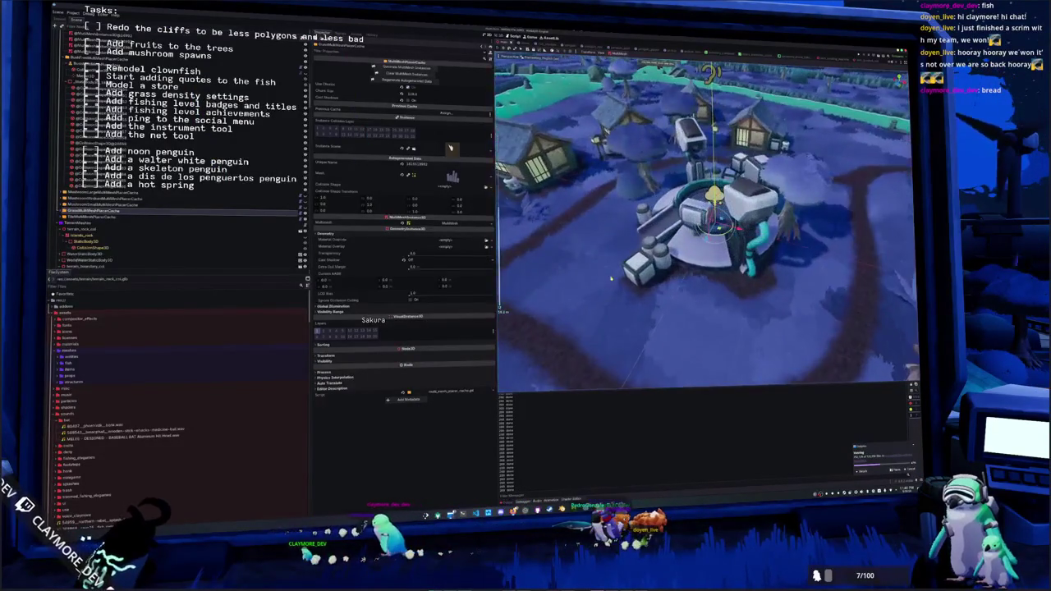
scroll(608, 284, "up", 6)
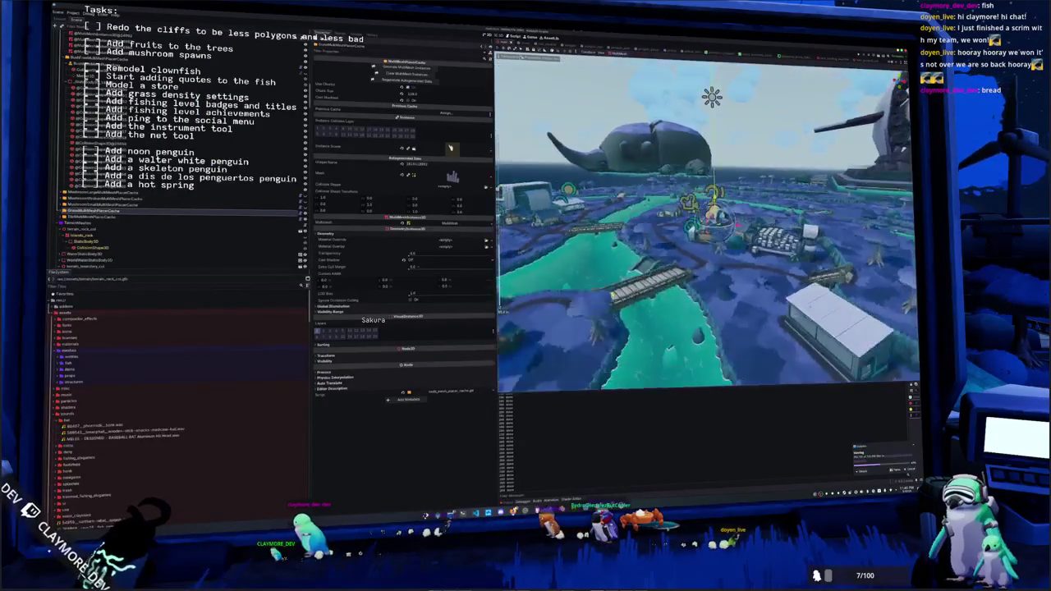
scroll(606, 278, "down", 5)
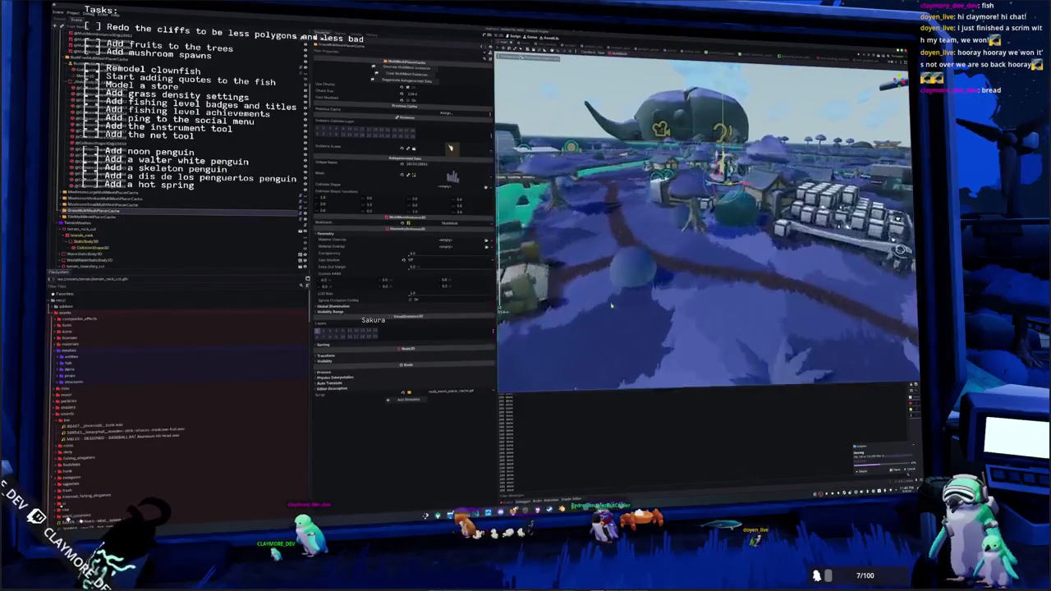
scroll(604, 320, "up", 4)
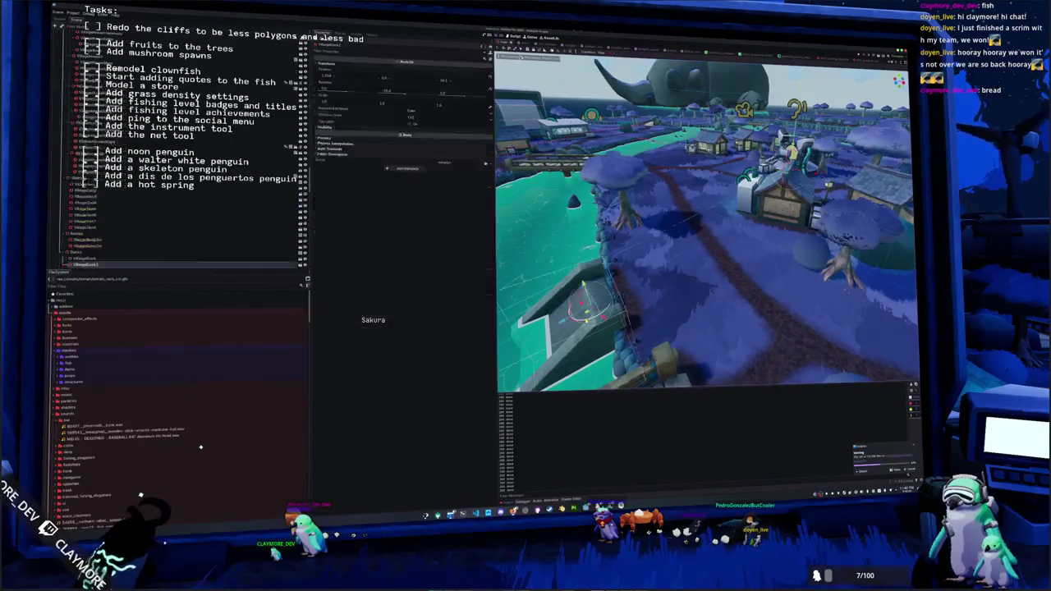
- Check the stone ramp at the river edge from top and all sides, then save the scene
left_click(586, 322)
key("KP_7")
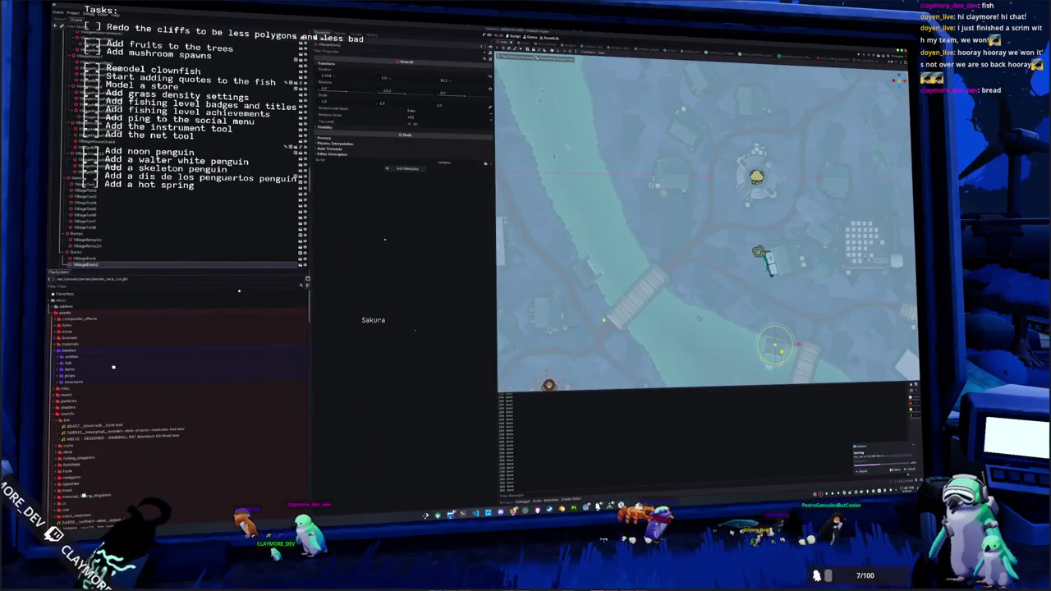
key("KP_4")
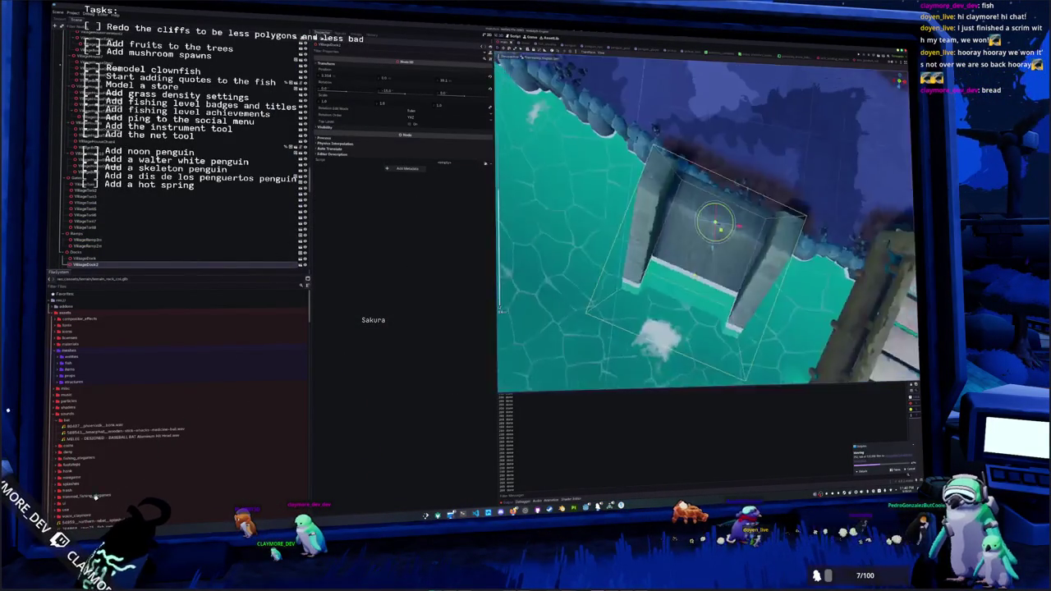
key("KP_4")
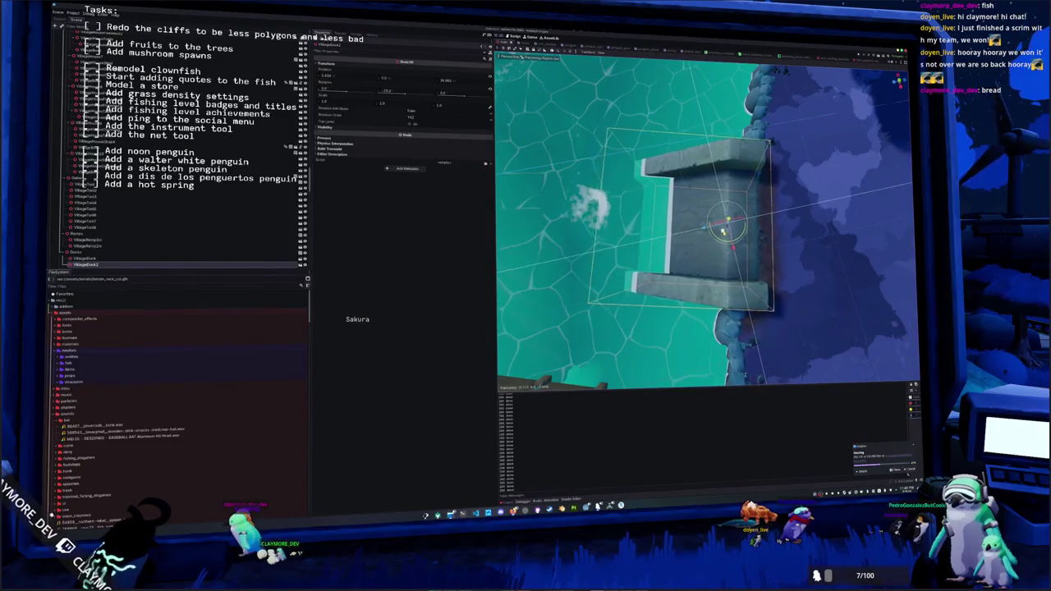
key("KP_4")
key("KP_4")
key("KP_4")
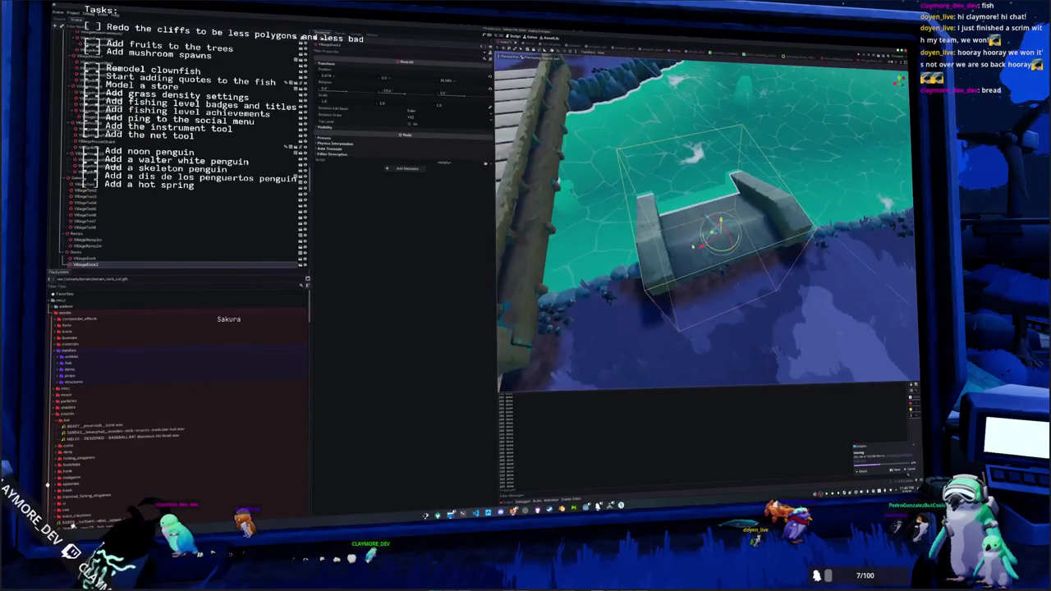
scroll(706, 222, "down", 5)
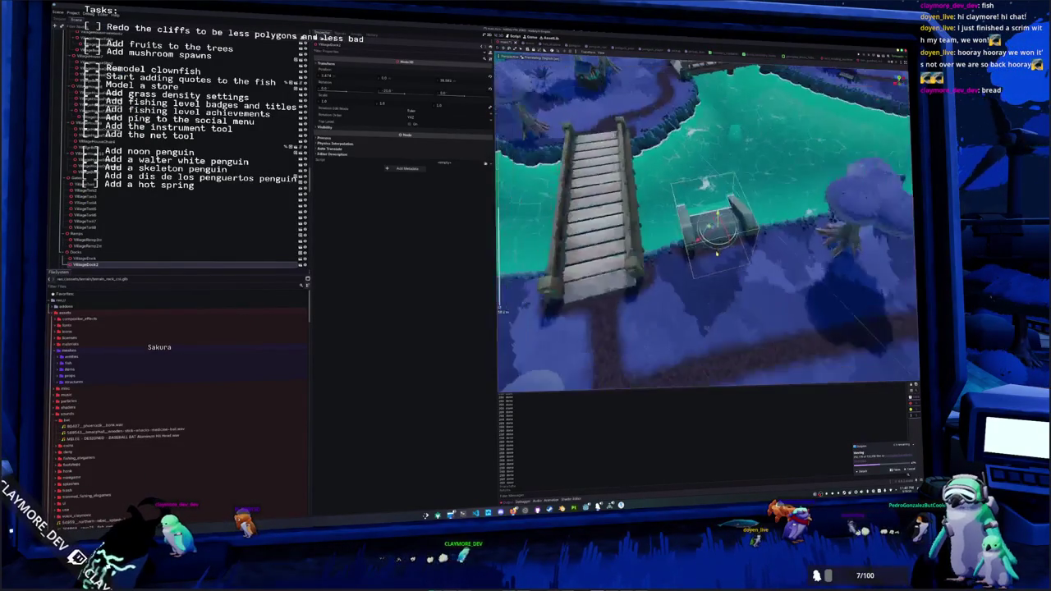
key("KP_4")
scroll(678, 216, "down", 3)
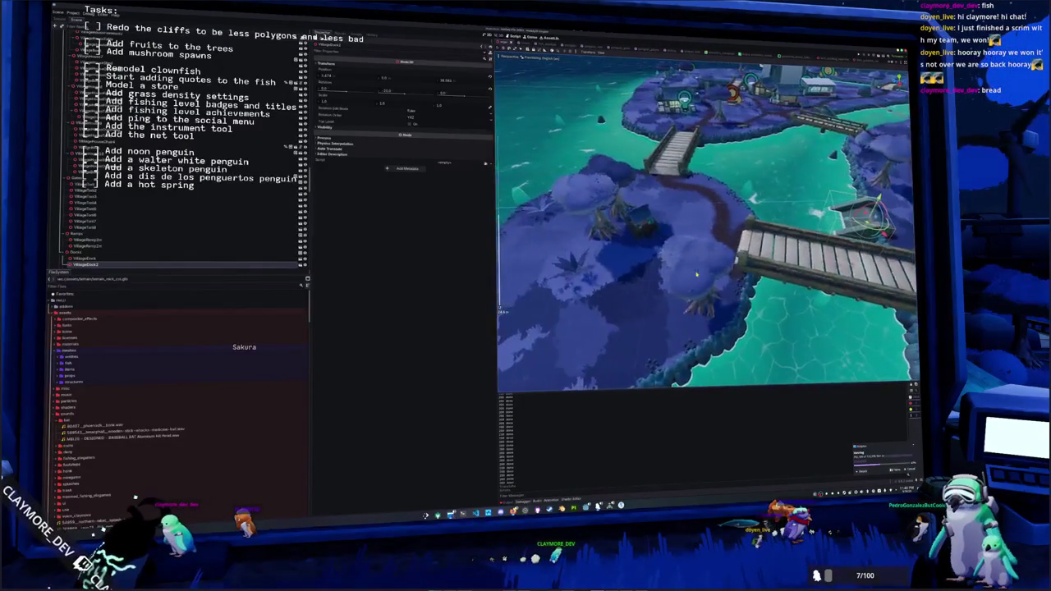
key("KP_8")
key("KP_8")
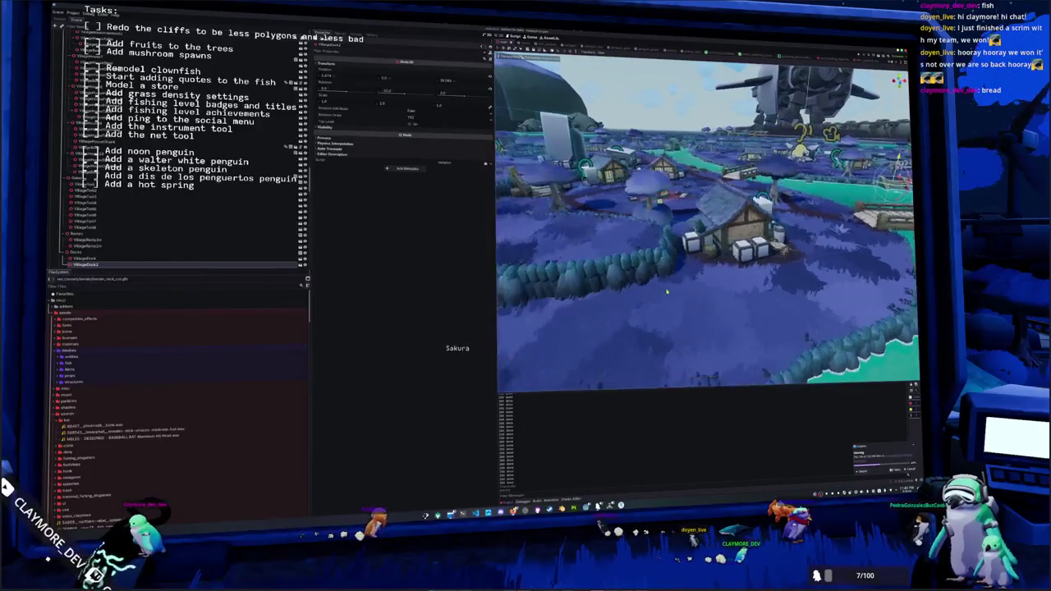
key("ctrl+s")
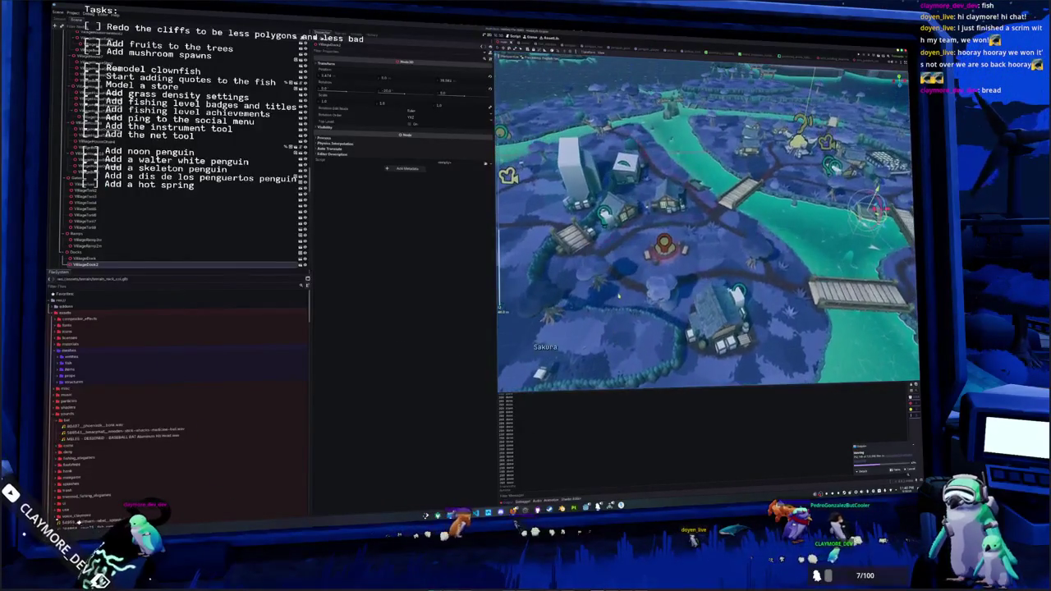
- Focus on the ground by the campfire and inspect nearby placement nodes
scroll(108, 206, "down", 10)
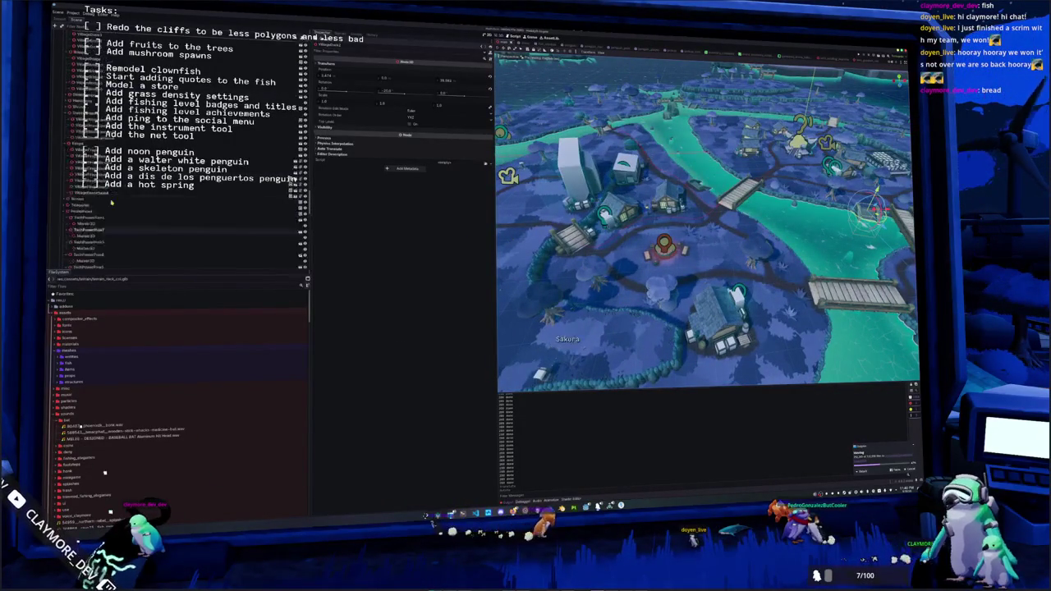
scroll(175, 238, "down", 15)
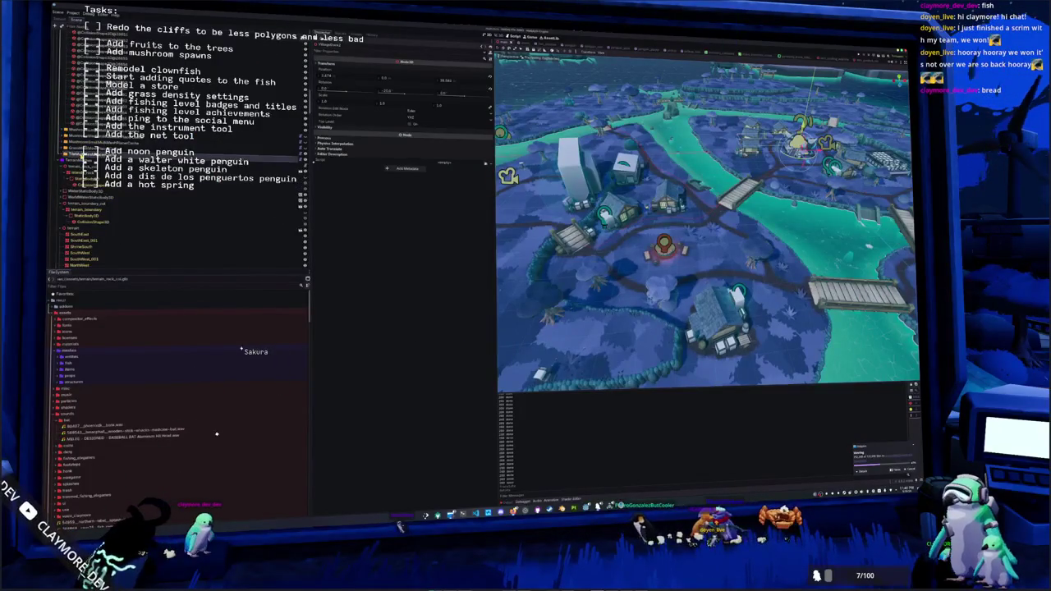
left_click(270, 150)
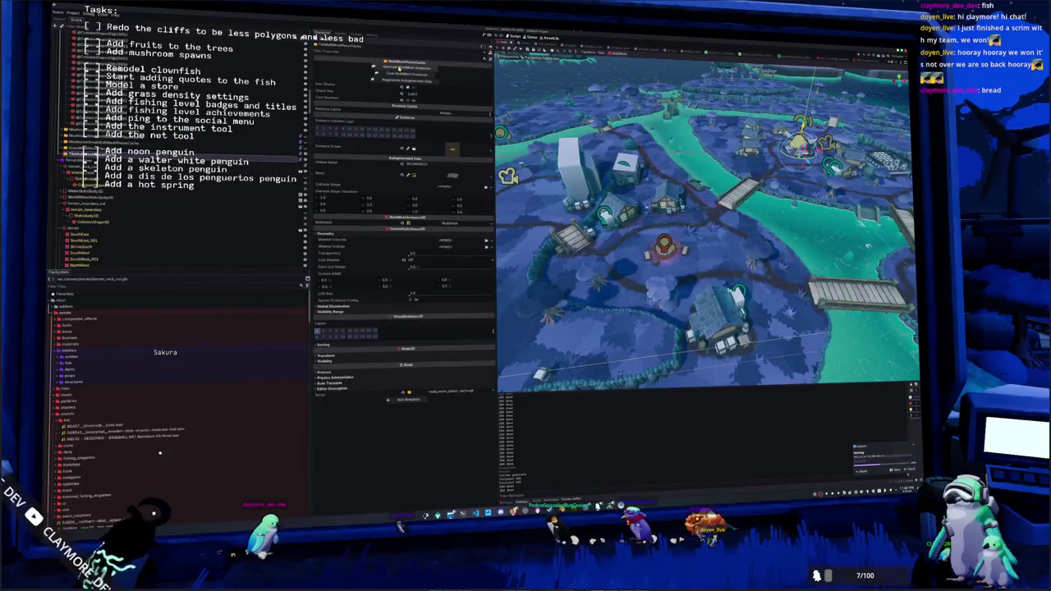
key("f")
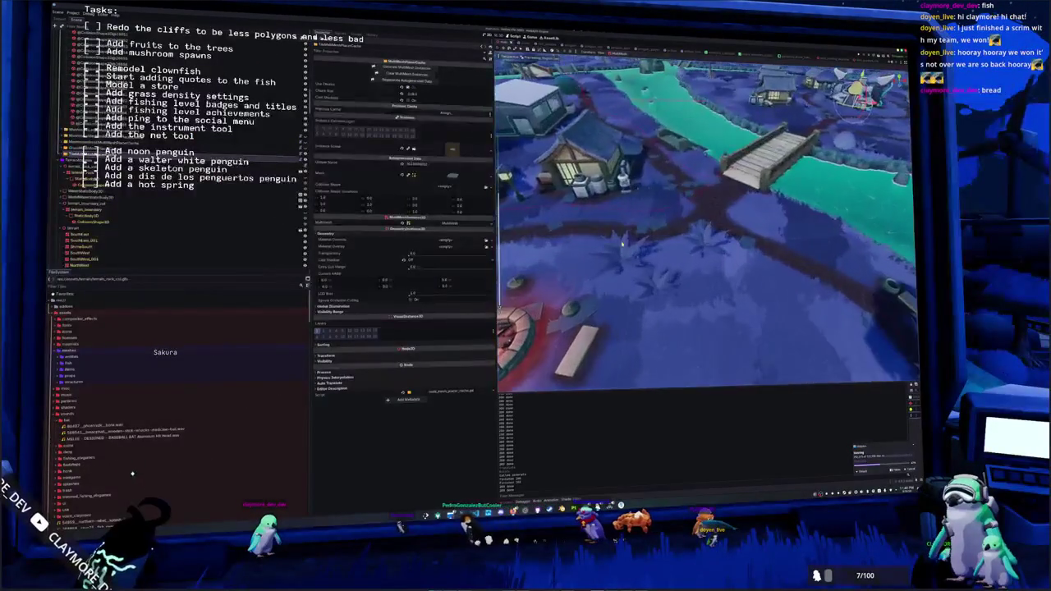
scroll(614, 269, "down", 5)
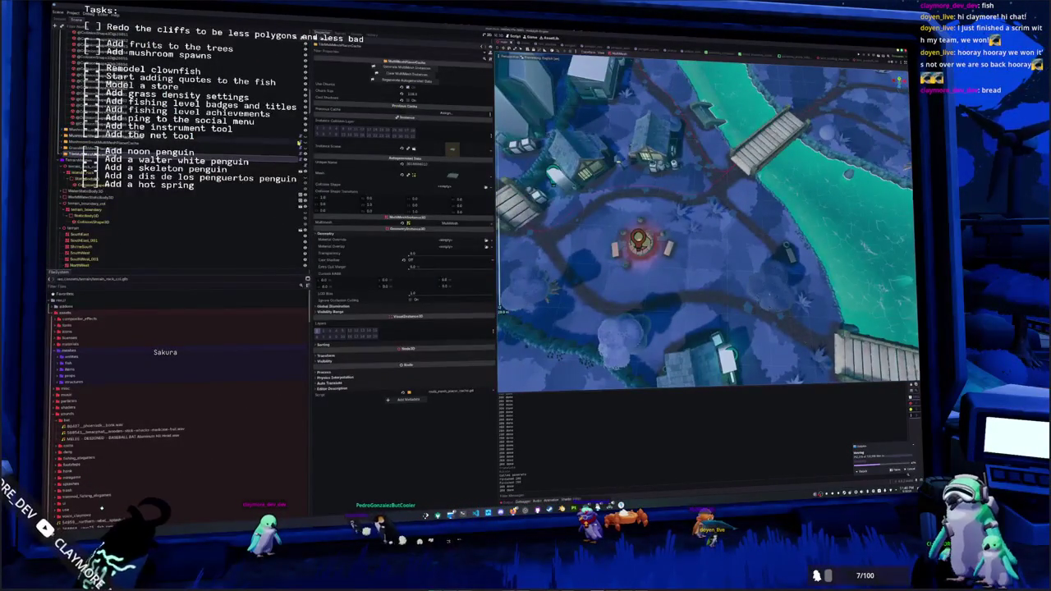
left_click(90, 161)
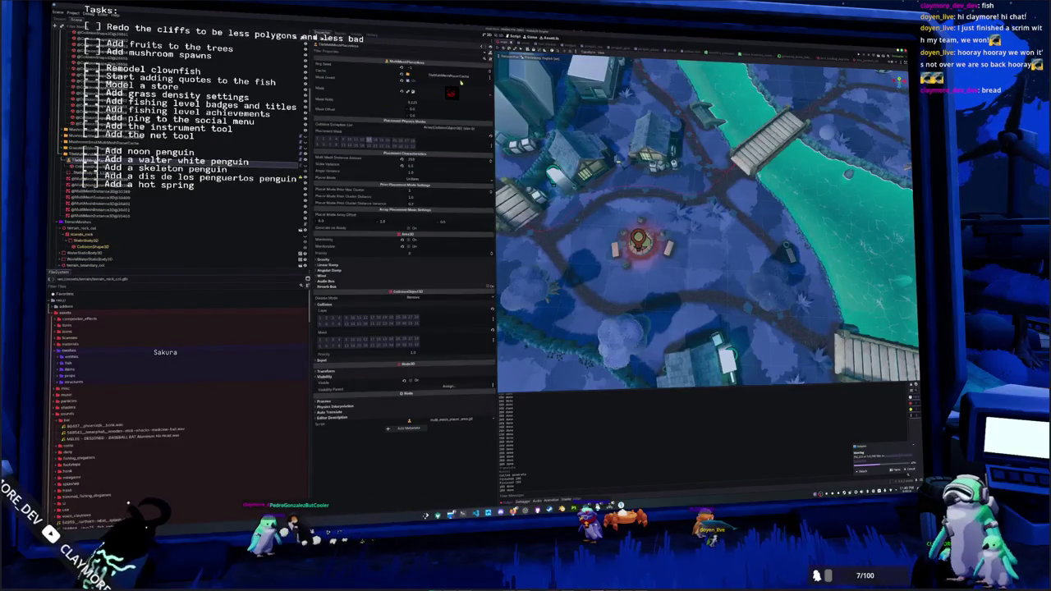
left_click(82, 154)
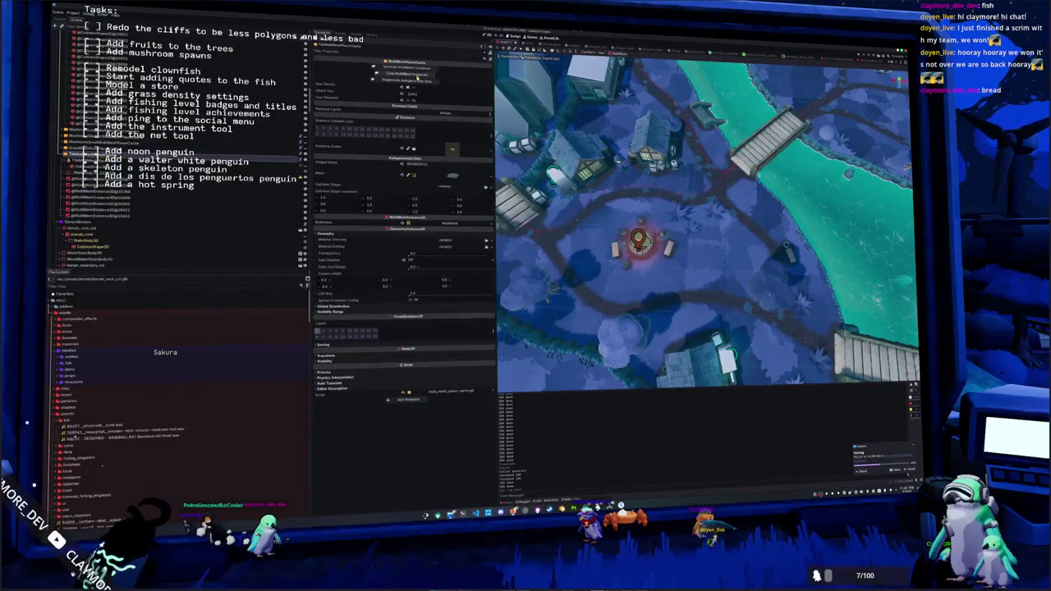
- Tilt to an oblique village overview and run the game with F5
left_click_drag(606, 201, 624, 184)
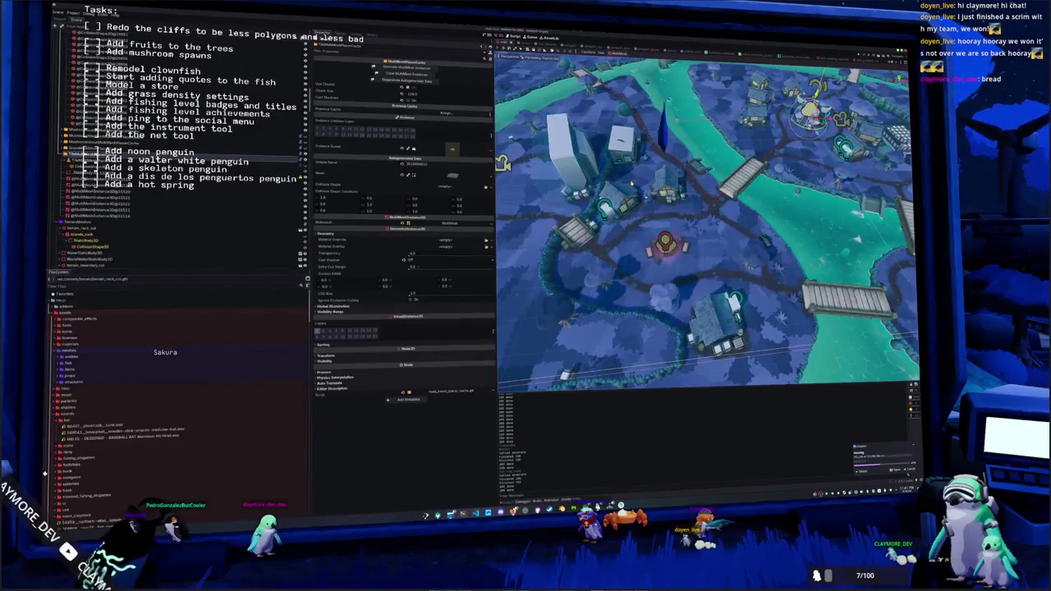
scroll(123, 148, "up", 1)
key("F5")
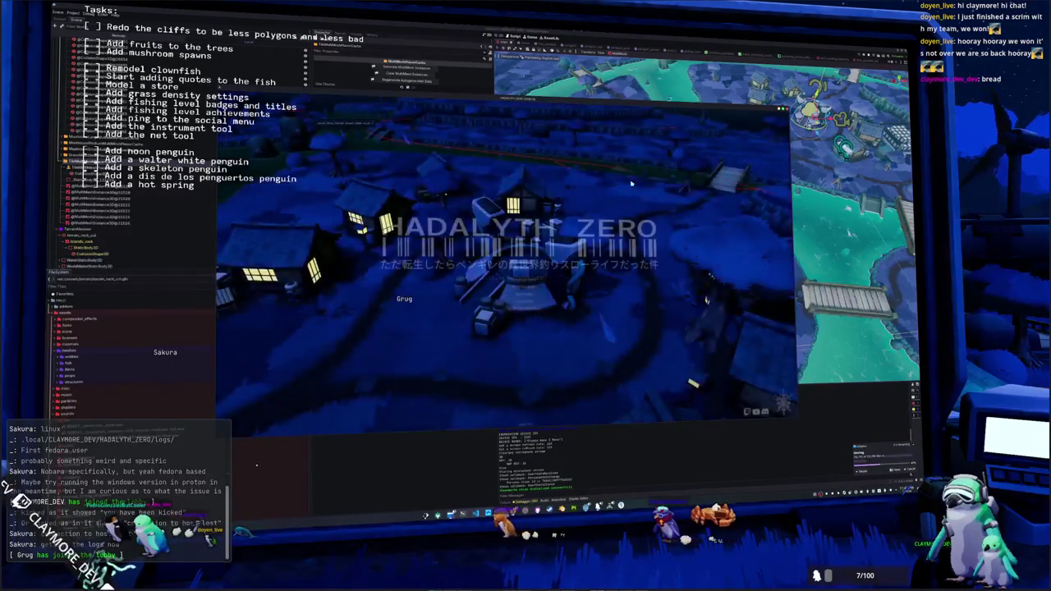
- Start play from the title screen, walk across the wooden bridge, then stop the game with F8
left_click(528, 284)
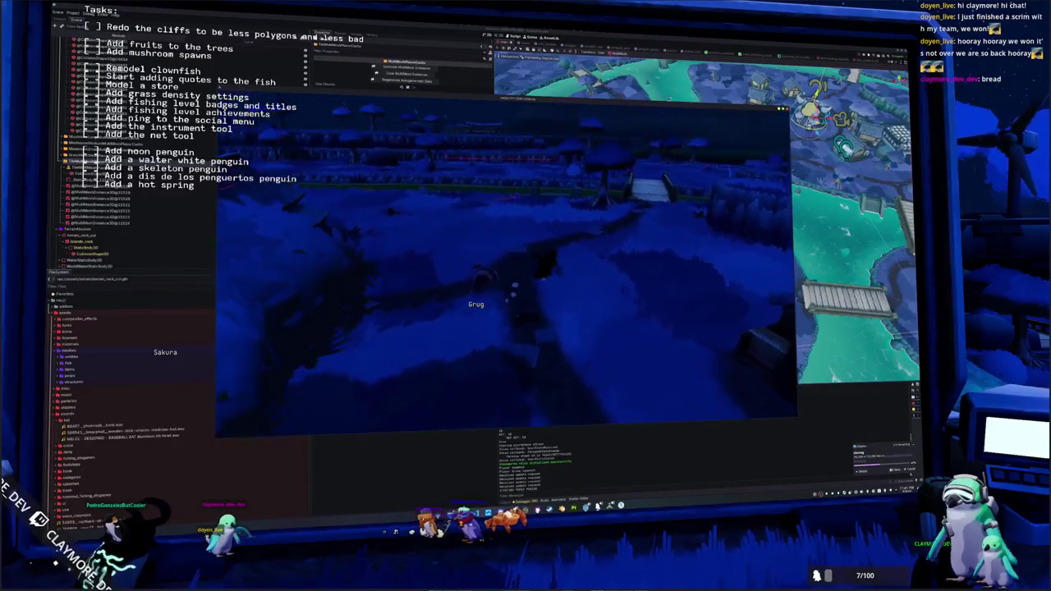
key("w")
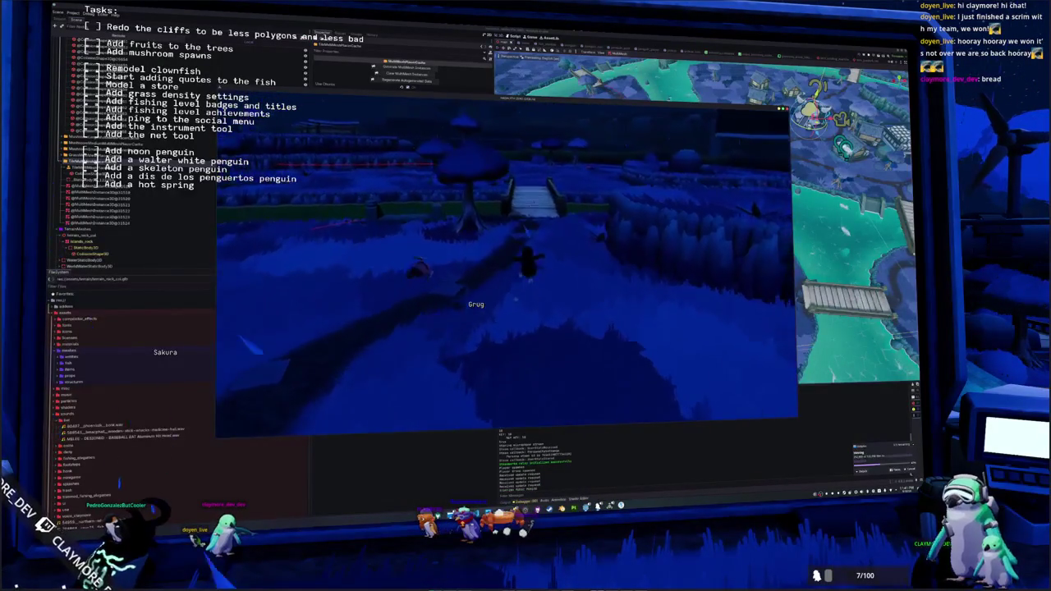
key("w")
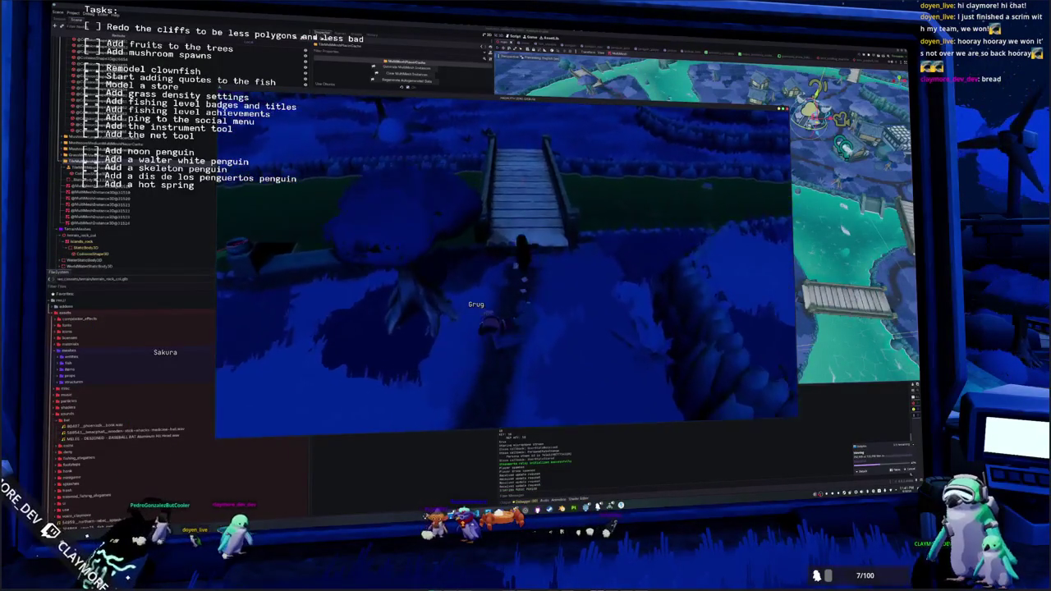
key("w")
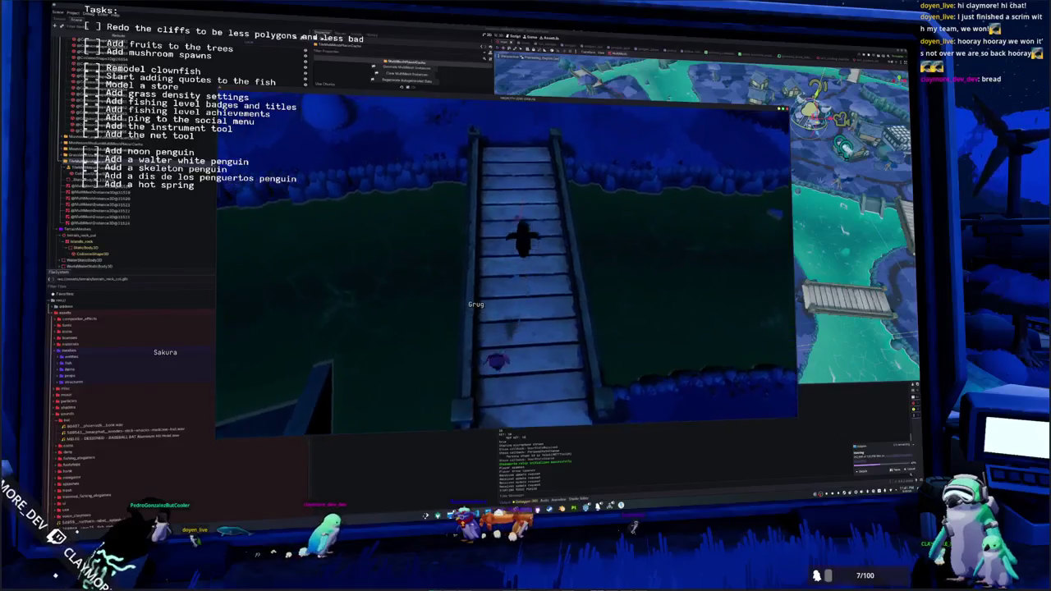
key("w")
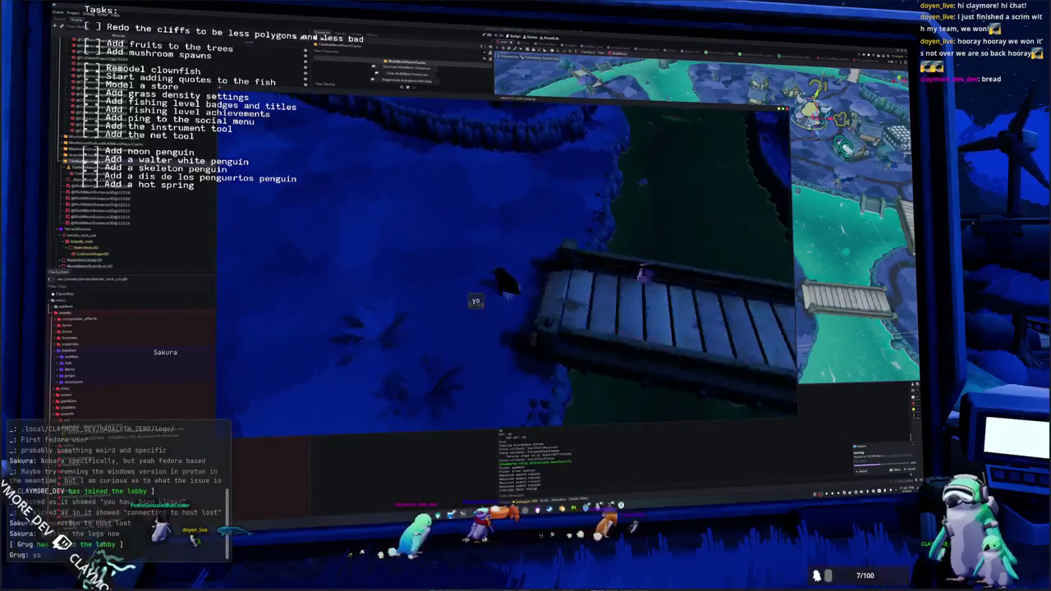
key("w")
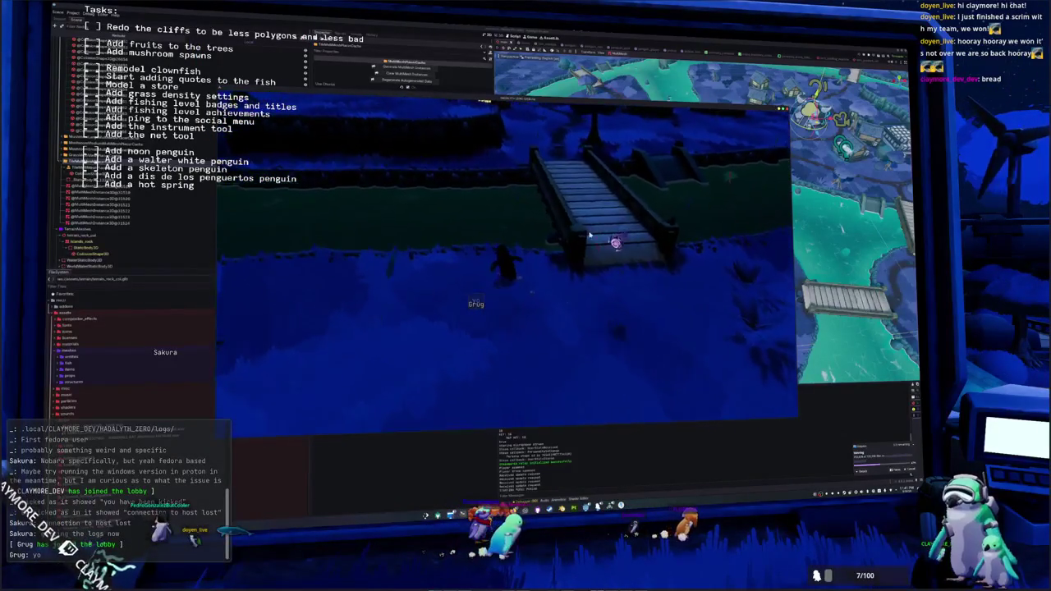
key("F8")
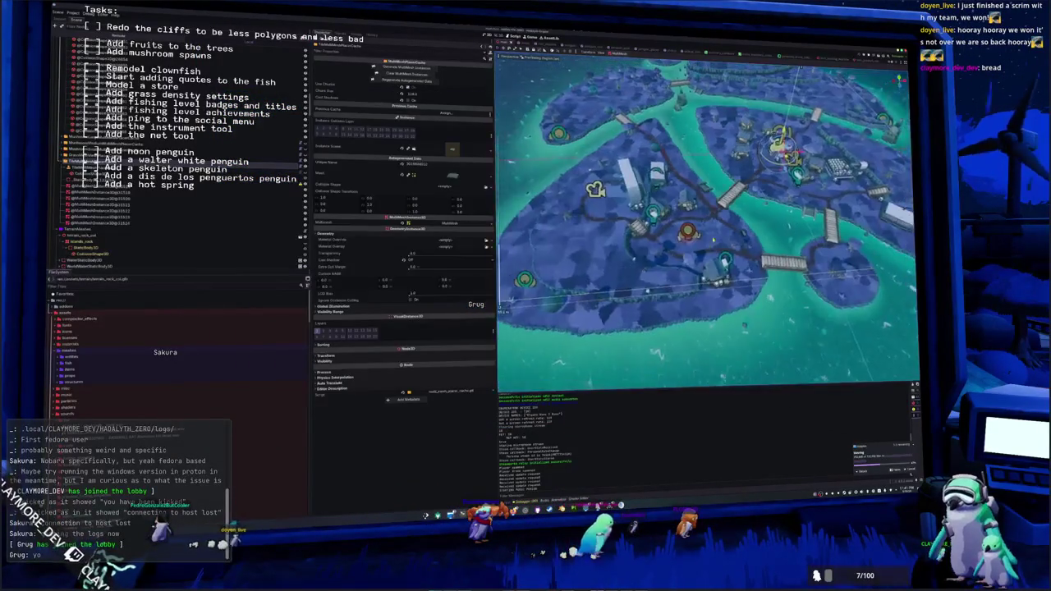
left_click(86, 263)
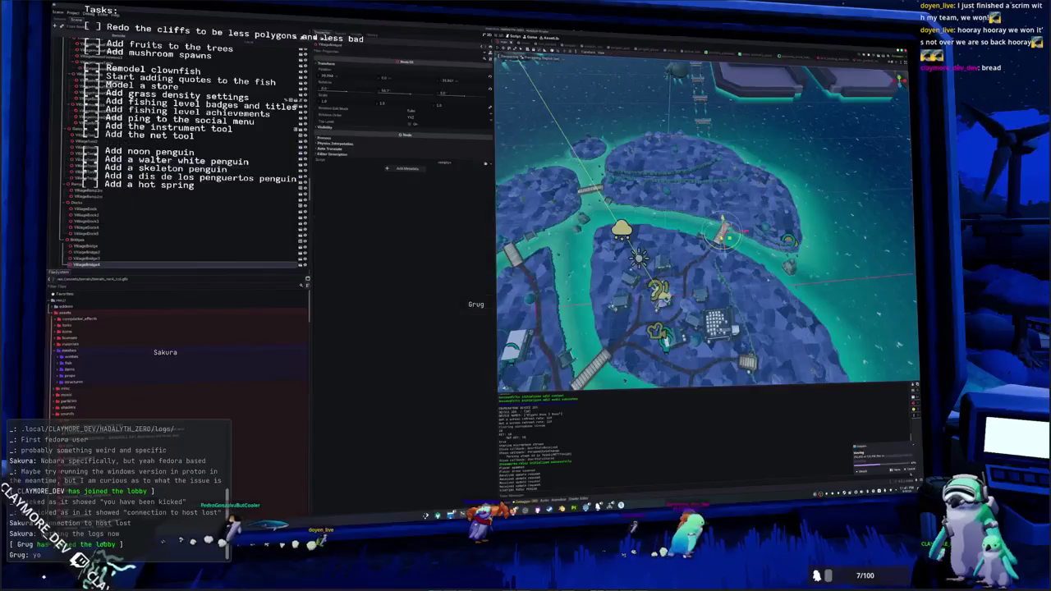
key("f")
key("KP_7")
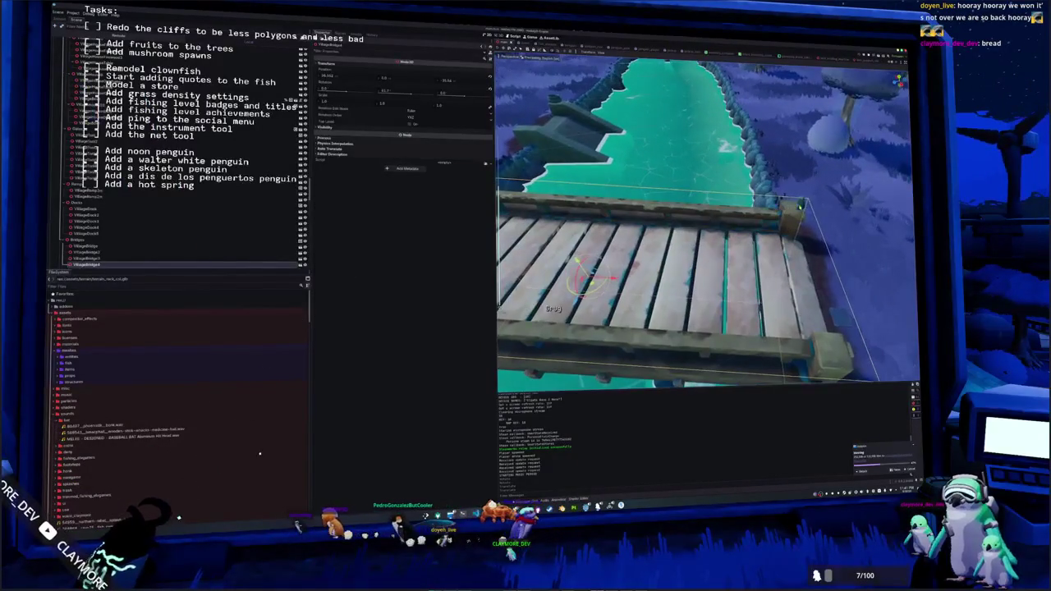
left_click(798, 206)
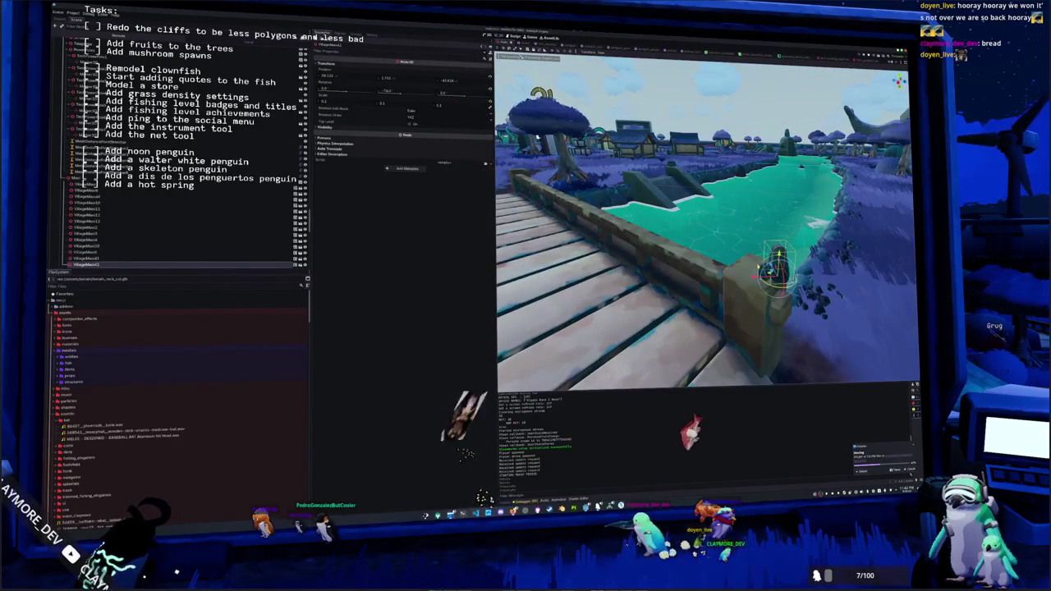
left_click(682, 345)
left_click(759, 247)
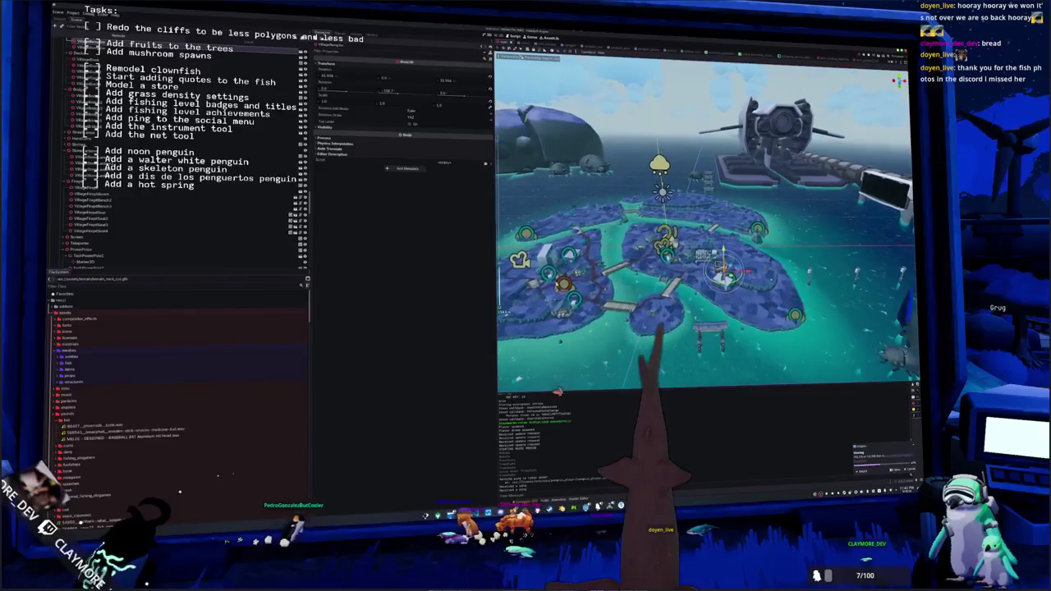
- Duplicate the VillageBump2n ramp in top view and shift the copy slightly up and right
left_click(665, 241)
left_click(532, 283)
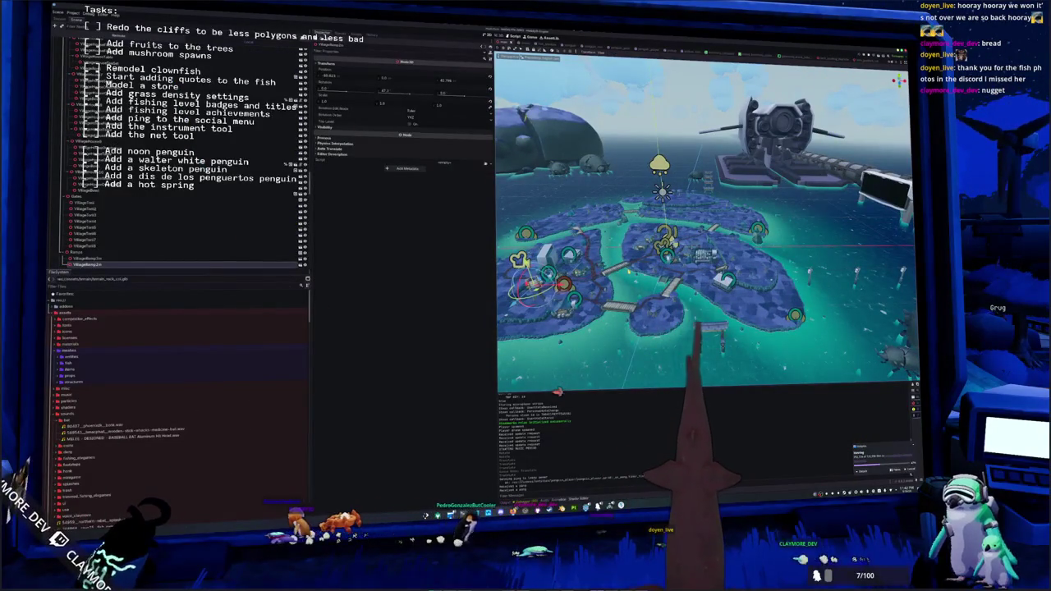
key("KP_7")
key("ctrl+d")
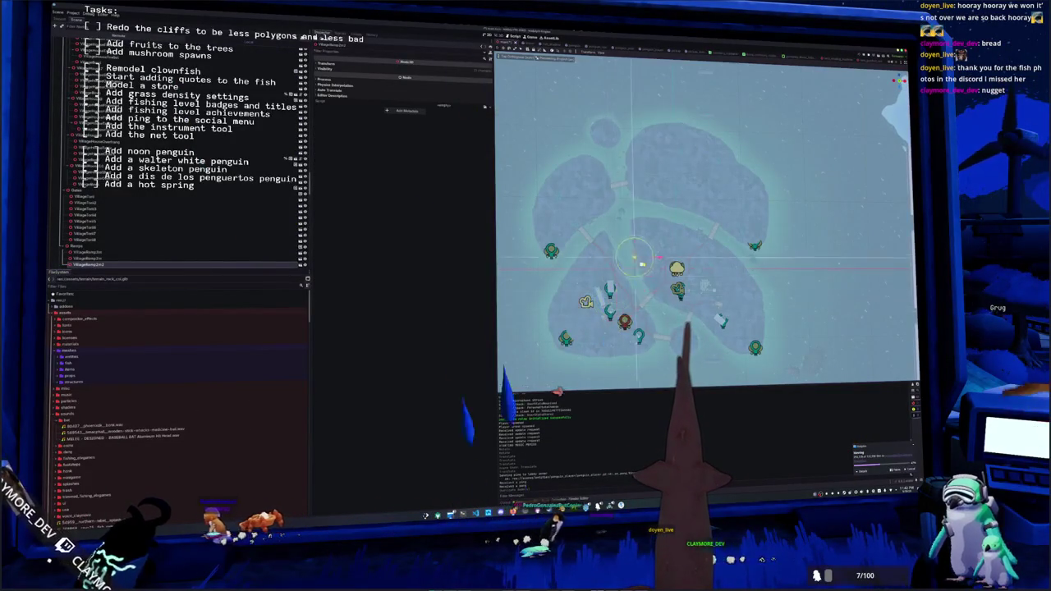
key("f")
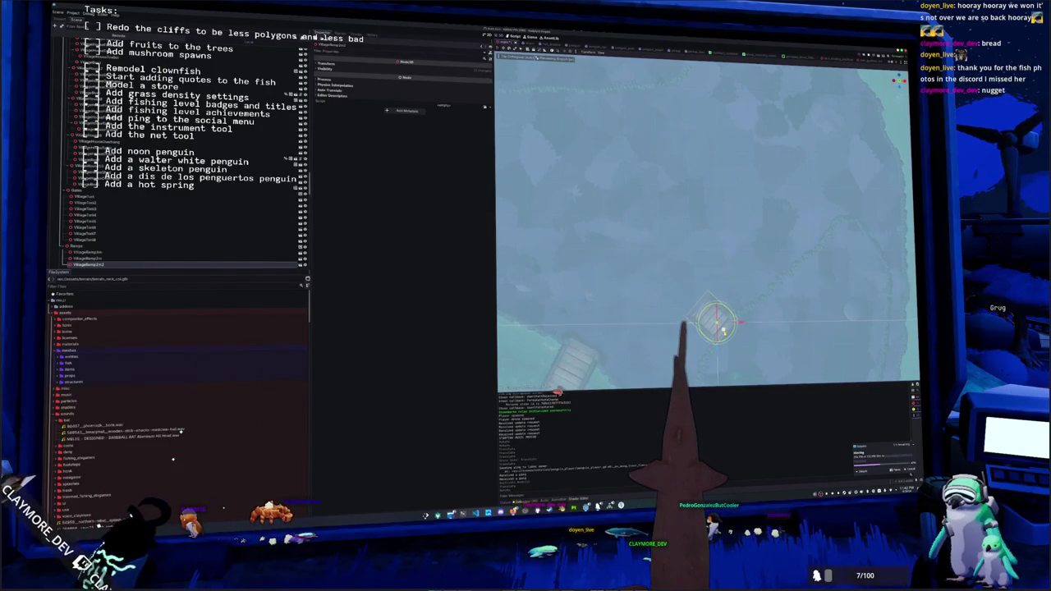
left_click_drag(719, 324, 737, 308)
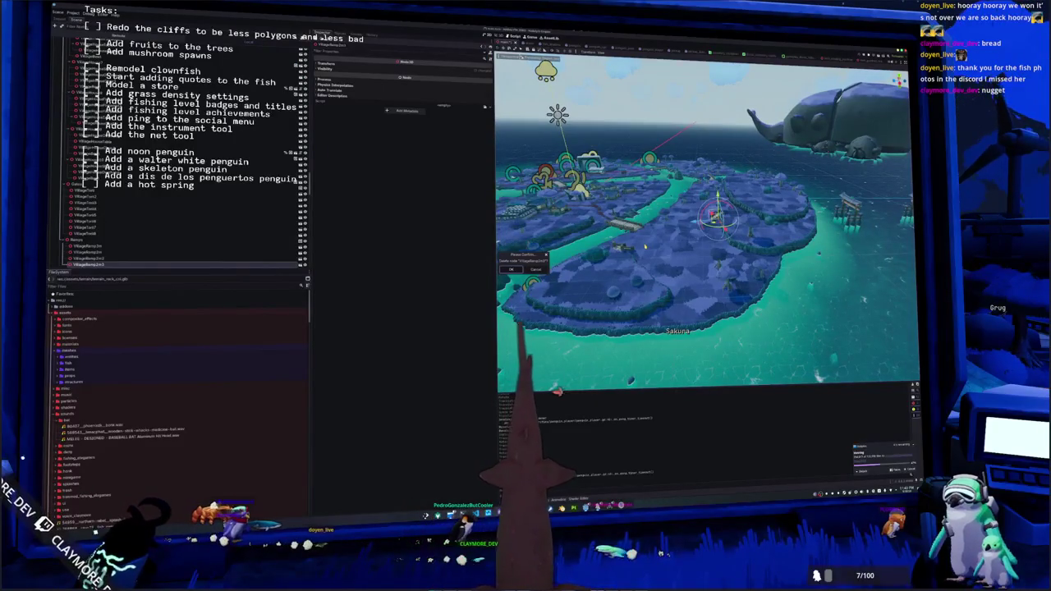
- Delete the duplicate ramp, move another ramp to the right island and turn it about 90°
key("Return")
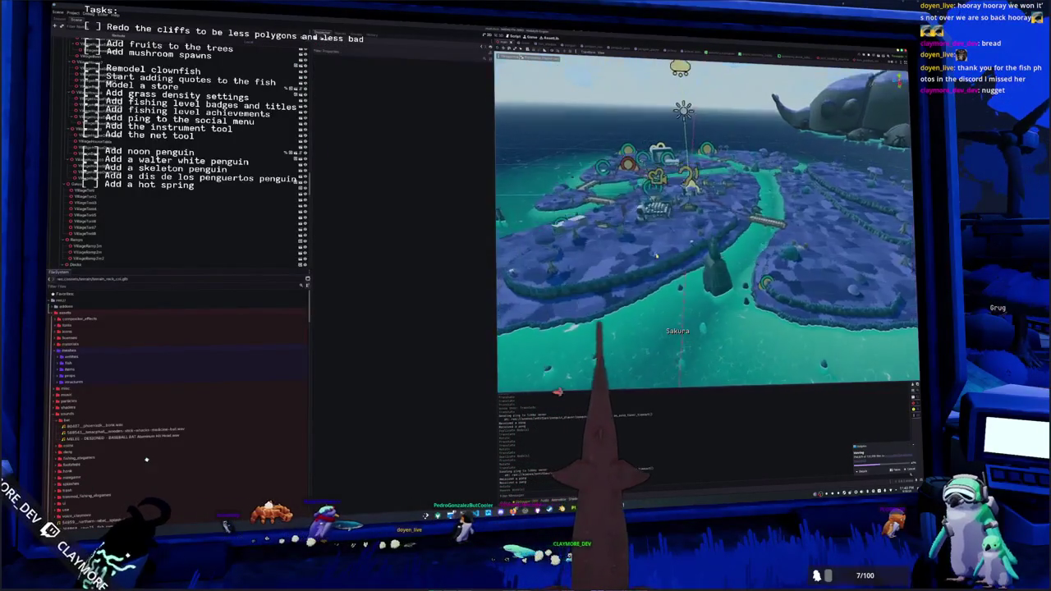
left_click(608, 238)
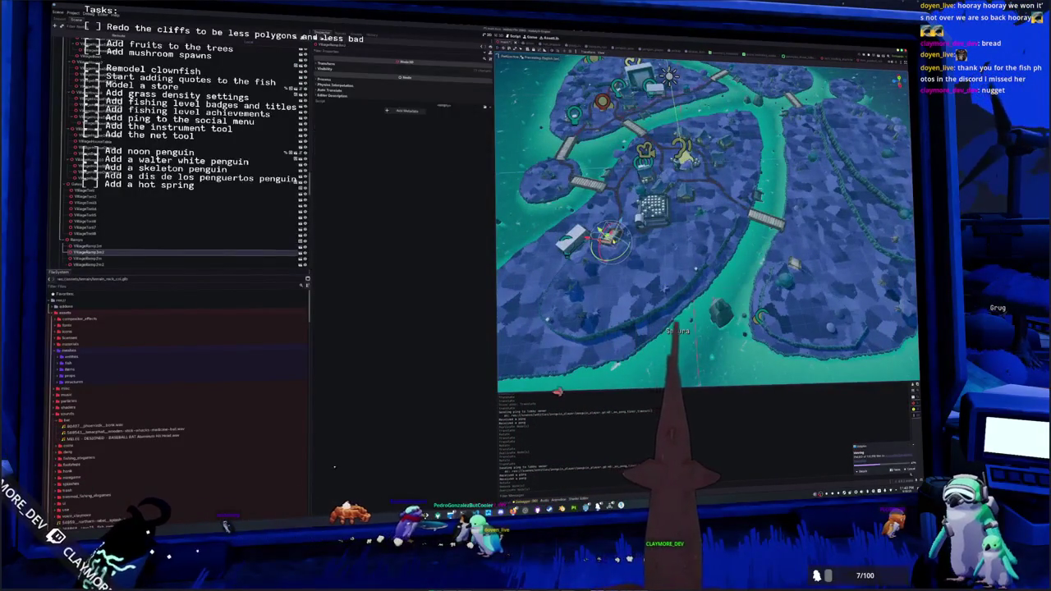
left_click_drag(608, 238, 846, 214)
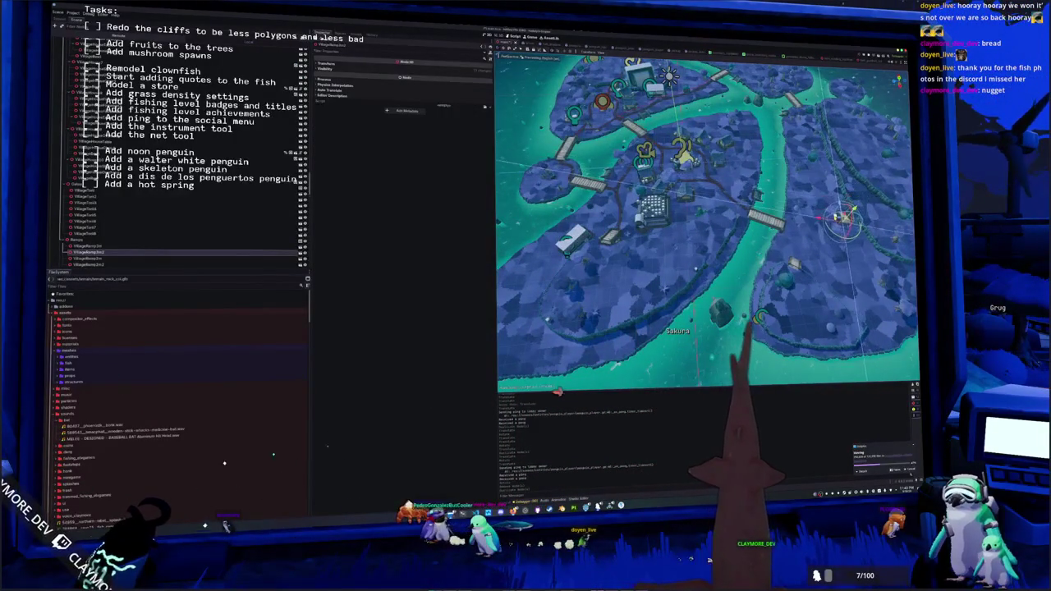
key("f")
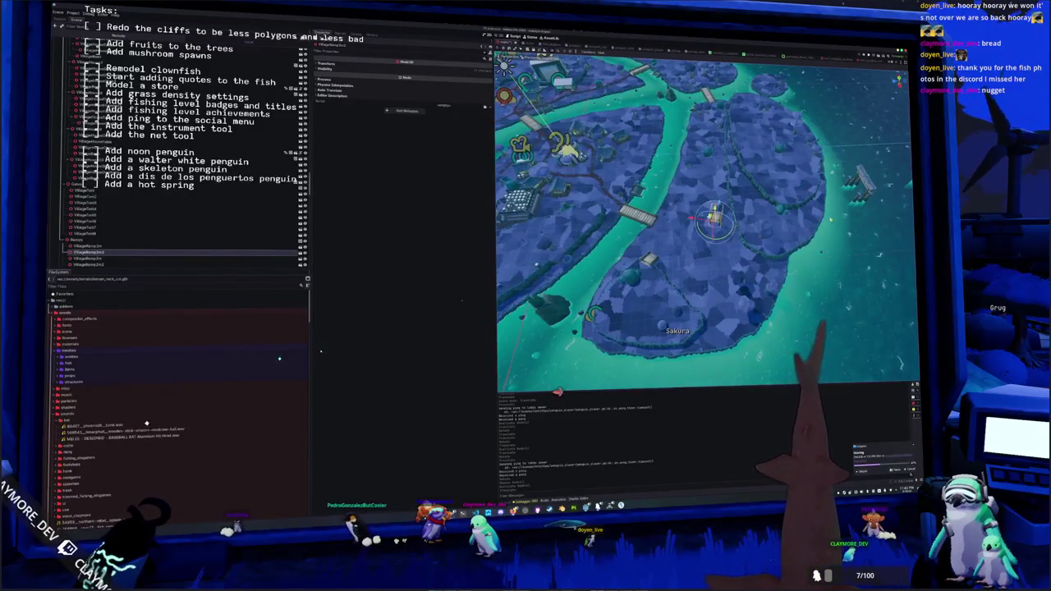
key("f")
left_click_drag(737, 238, 765, 190)
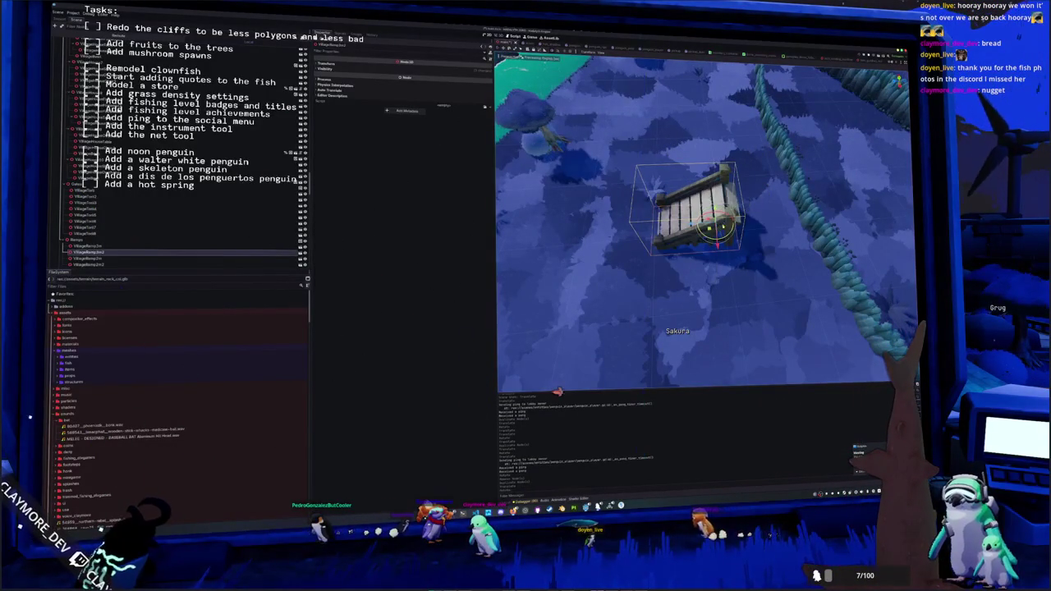
- Slide the ramp along X and adjust its height onto the cliff edge
key("g")
key("x")
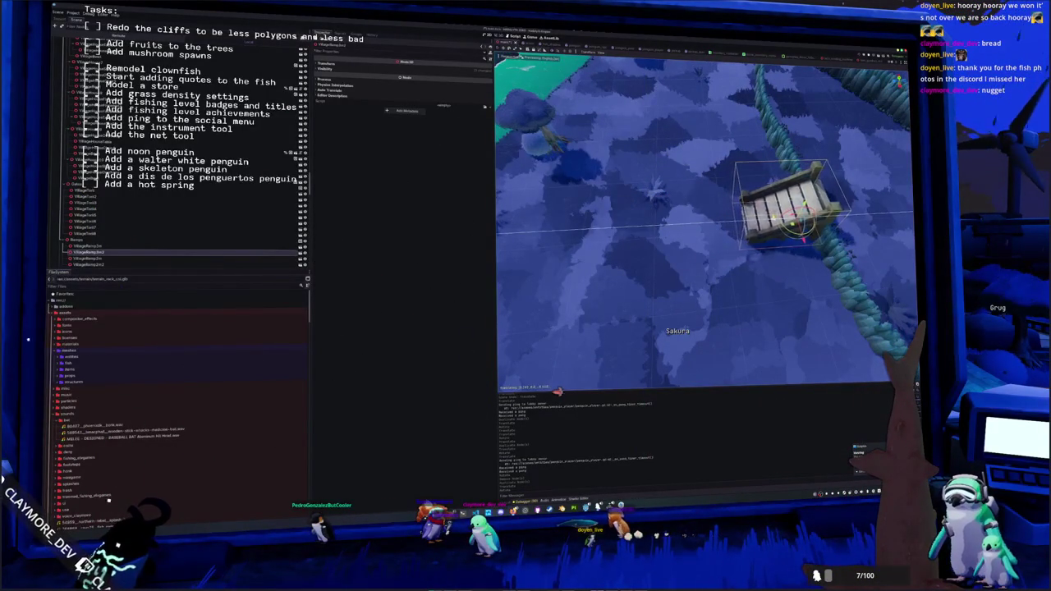
left_click(805, 234)
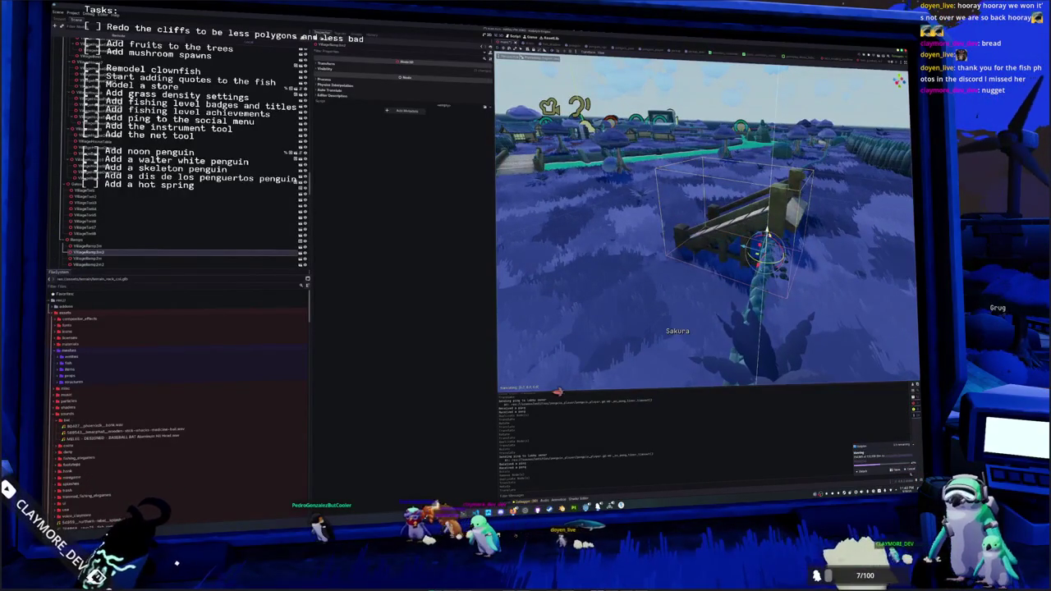
key("g")
key("z")
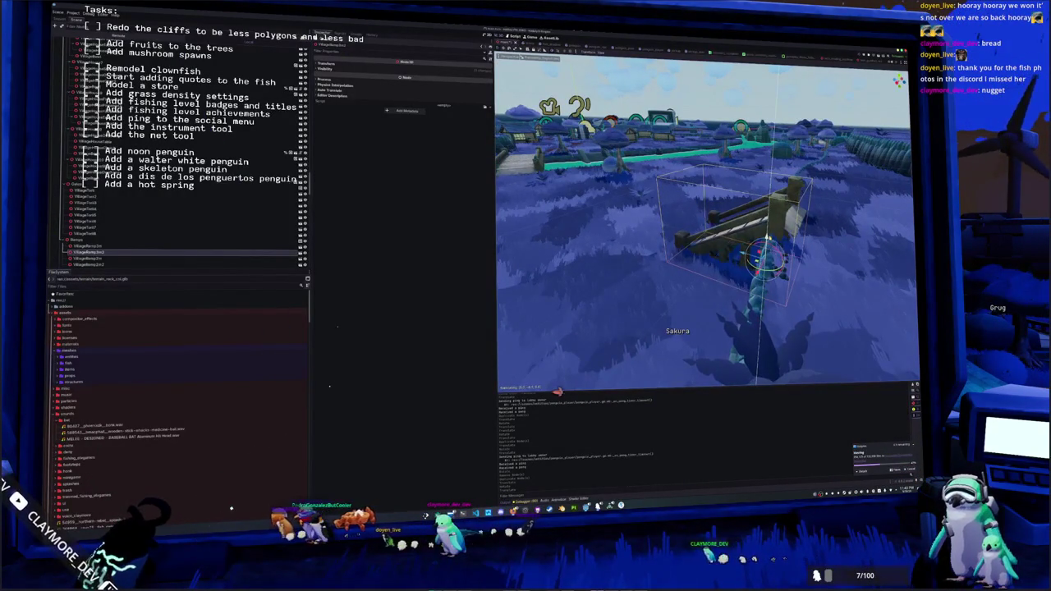
left_click(765, 247)
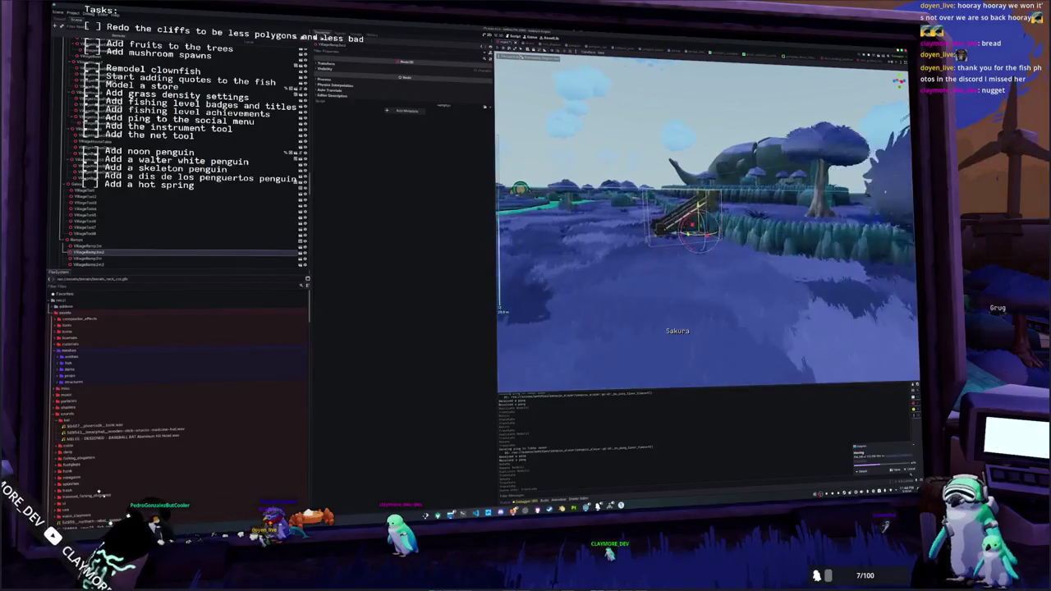
- Delete the pending ramp node, then frame another ramp piece and delete it as well
key("Return")
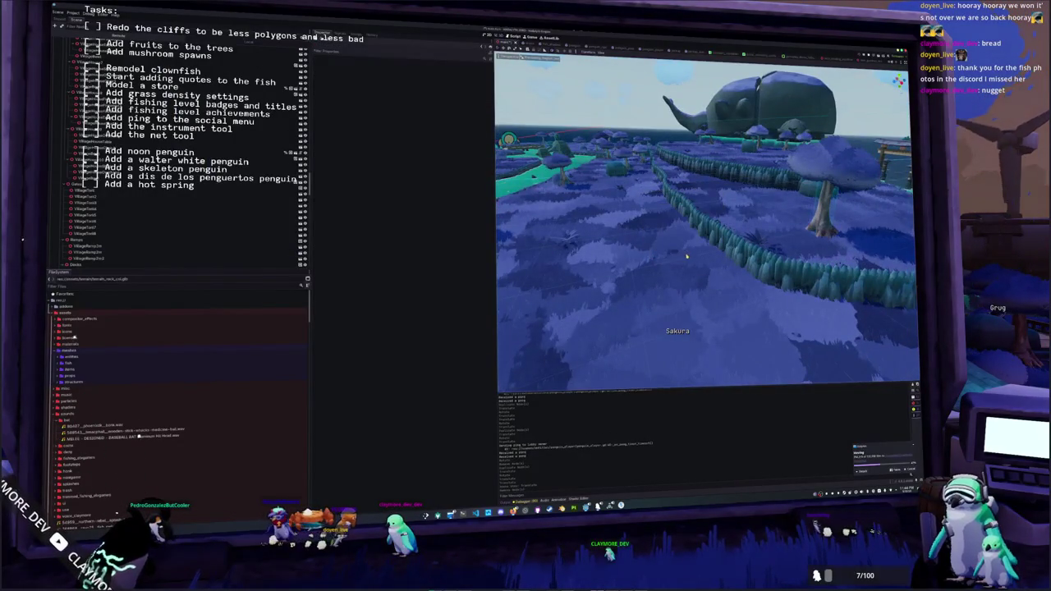
left_click(91, 258)
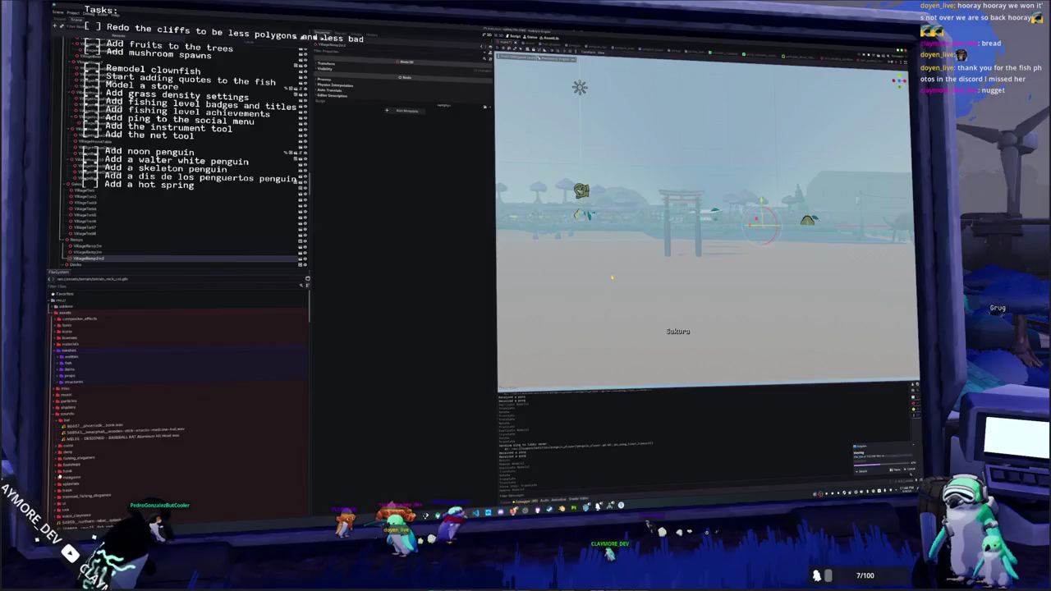
key("f")
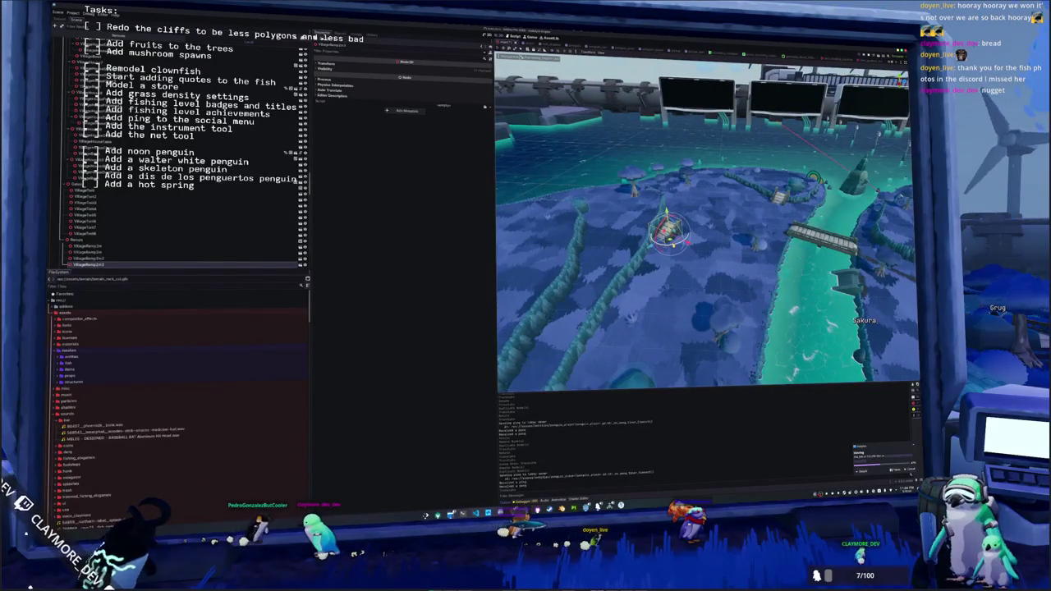
key("f")
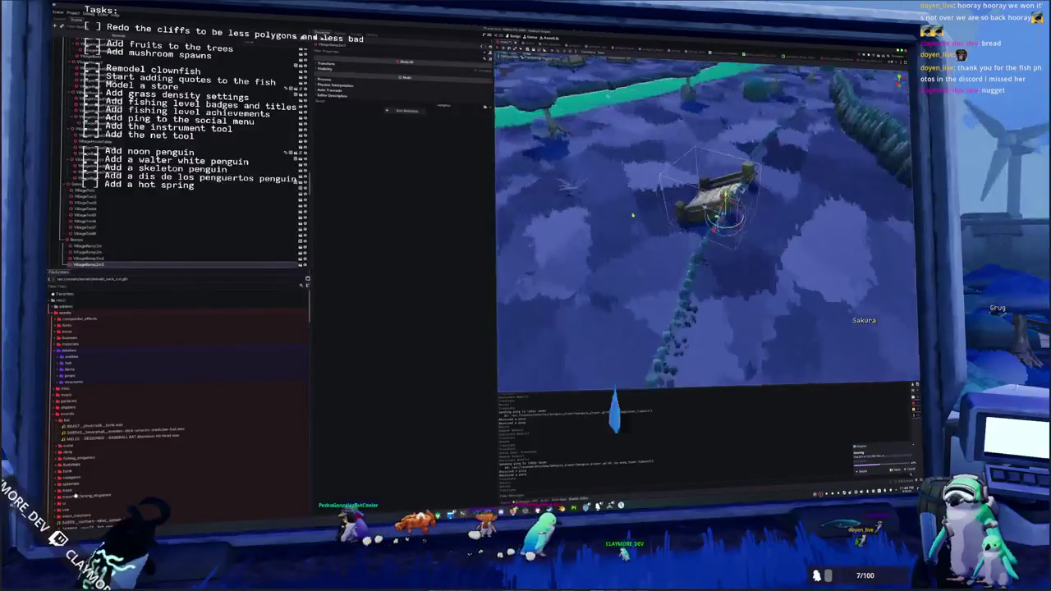
key("Return")
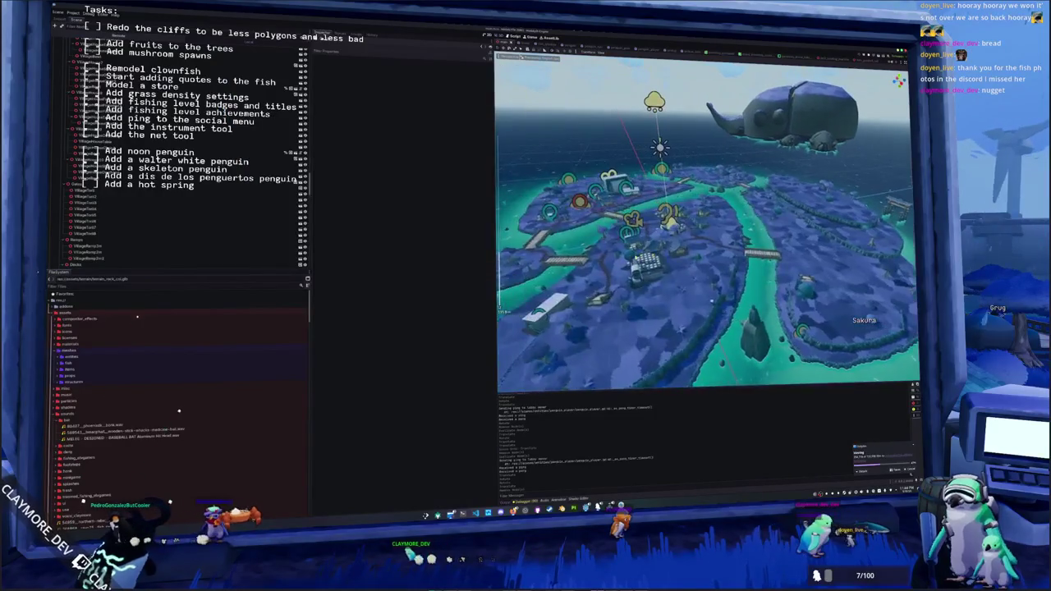
- Rotate the ramp by the right-hand cliff to a diagonal angle and nudge it up-left
left_click(598, 299)
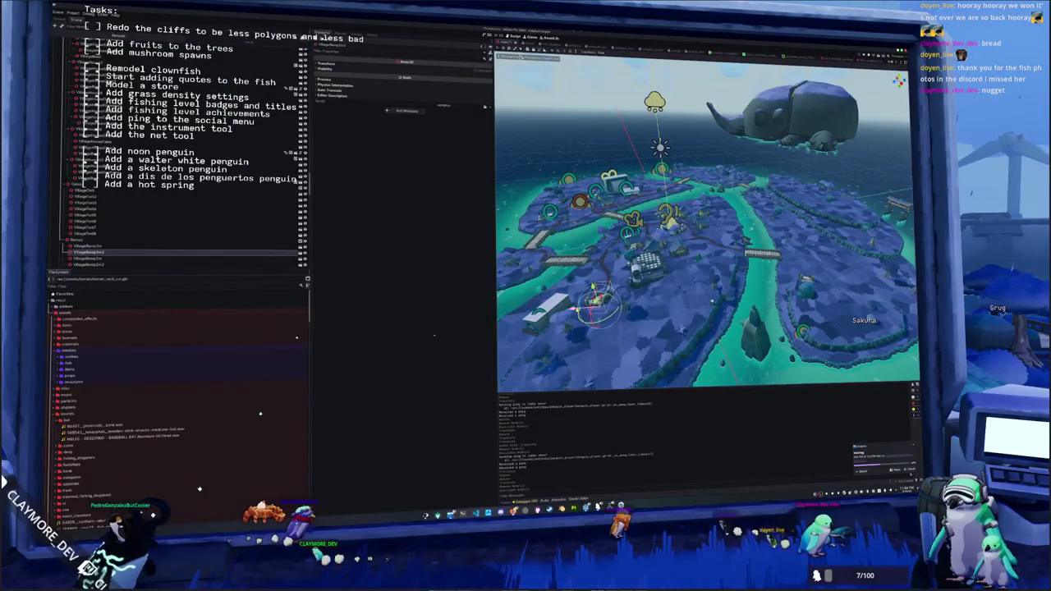
key("f")
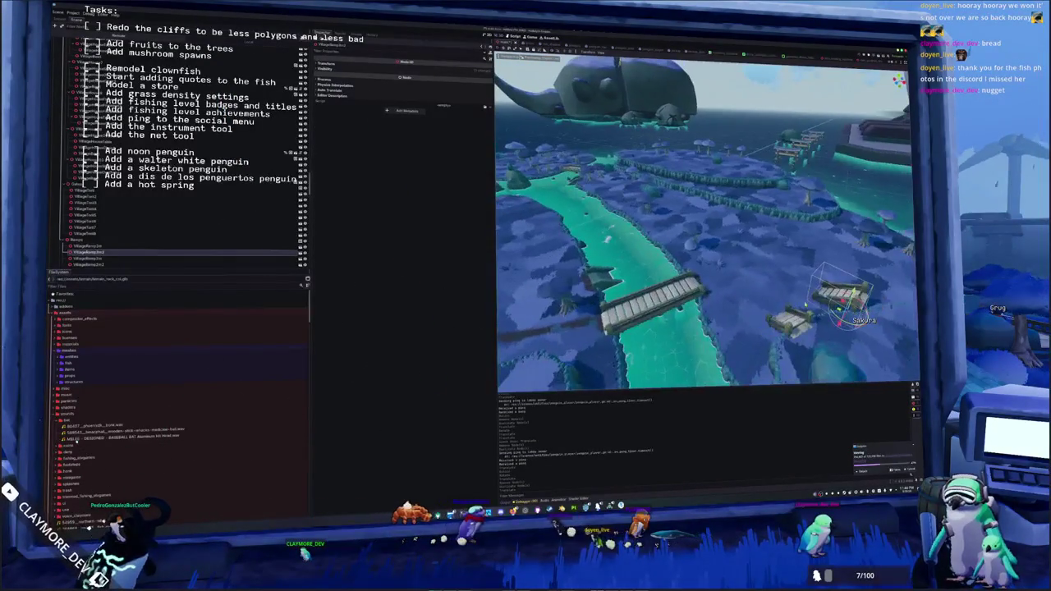
left_click(702, 221)
key("f")
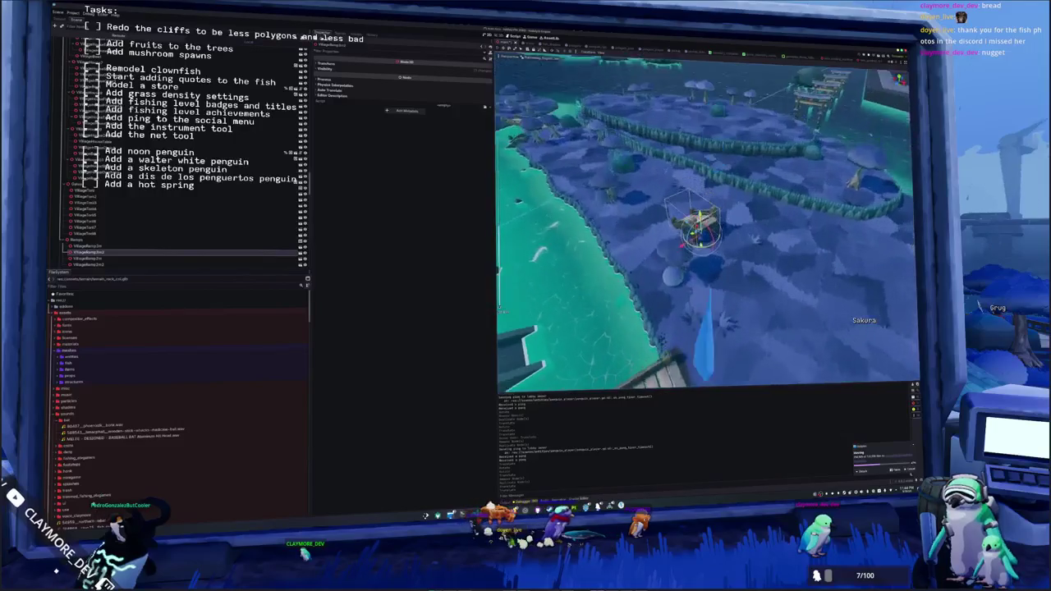
left_click_drag(704, 253, 748, 205)
left_click_drag(696, 235, 702, 177)
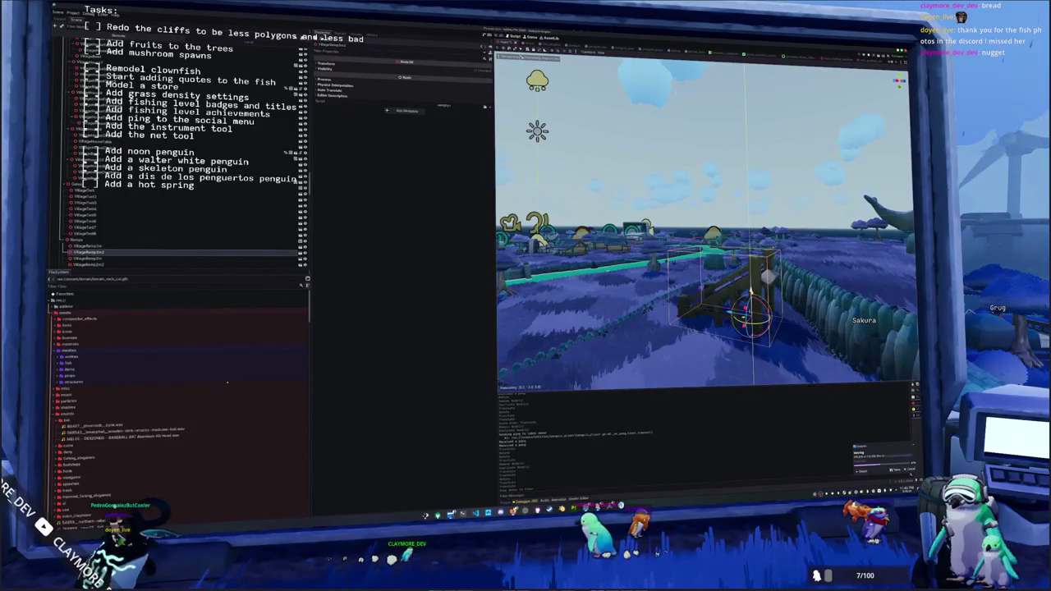
- Check the ramp's placement against the cliff from top, side and angled views
left_click_drag(703, 246, 719, 230)
mouse_move(654, 254)
left_mouse_down()
mouse_move(684, 265)
mouse_move(724, 253)
left_mouse_up()
left_click_drag(713, 205, 717, 212)
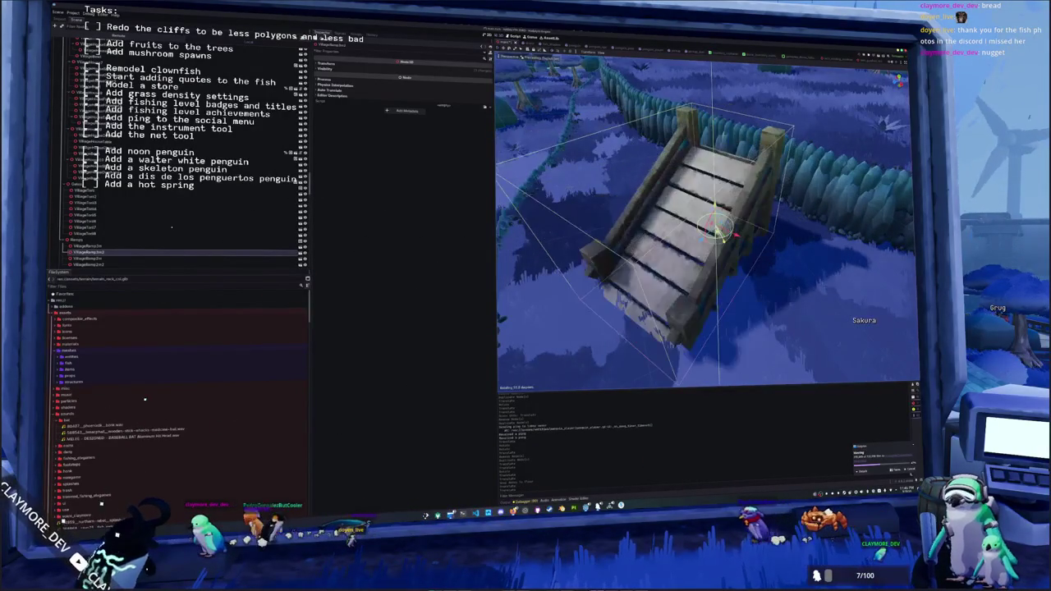
key("KP_7")
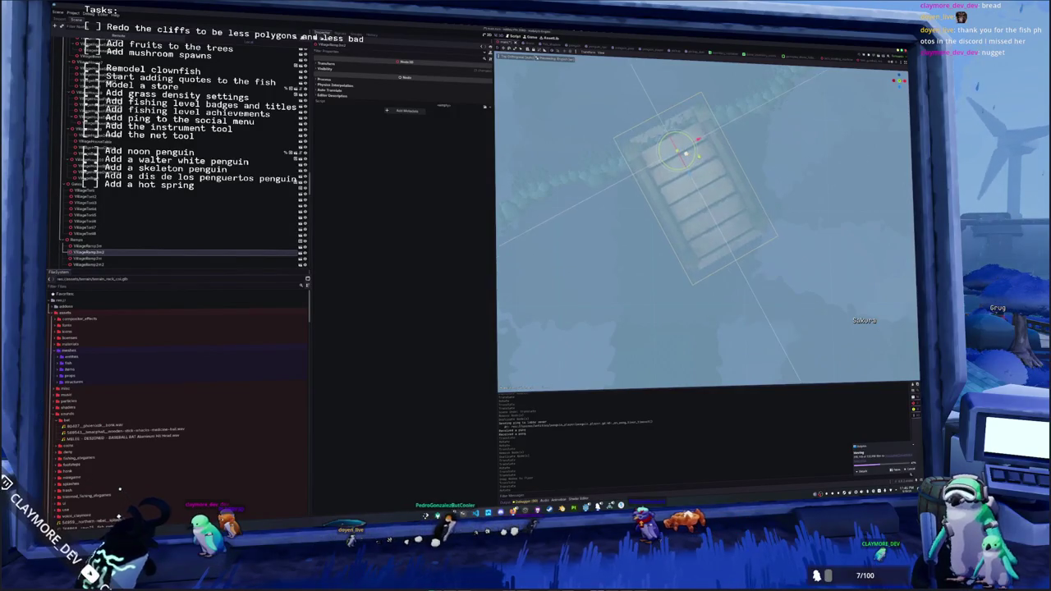
left_click_drag(657, 189, 695, 243)
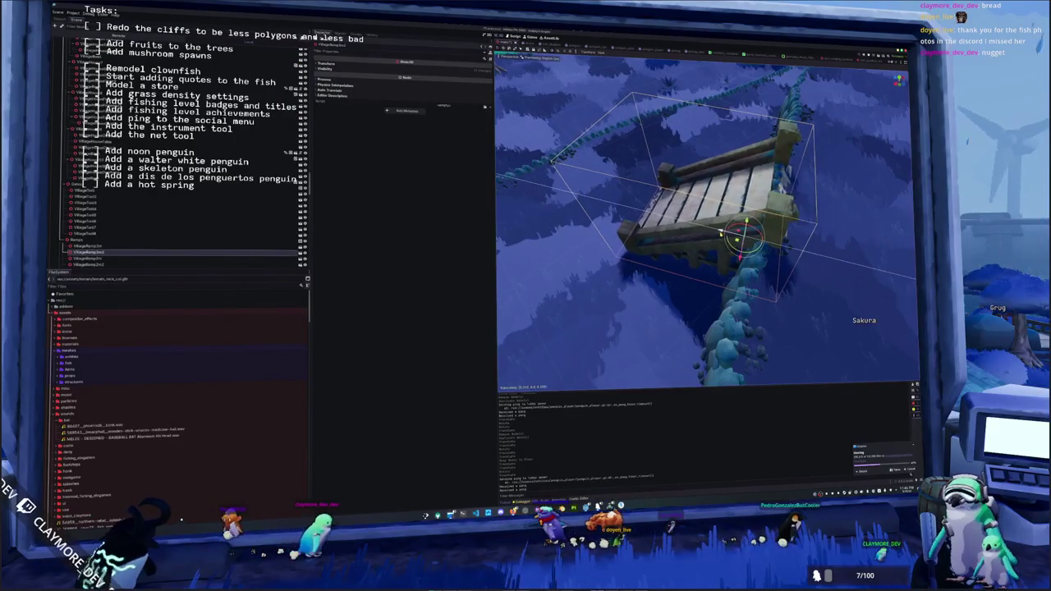
mouse_move(720, 232)
left_mouse_down()
mouse_move(770, 207)
mouse_move(779, 225)
left_mouse_up()
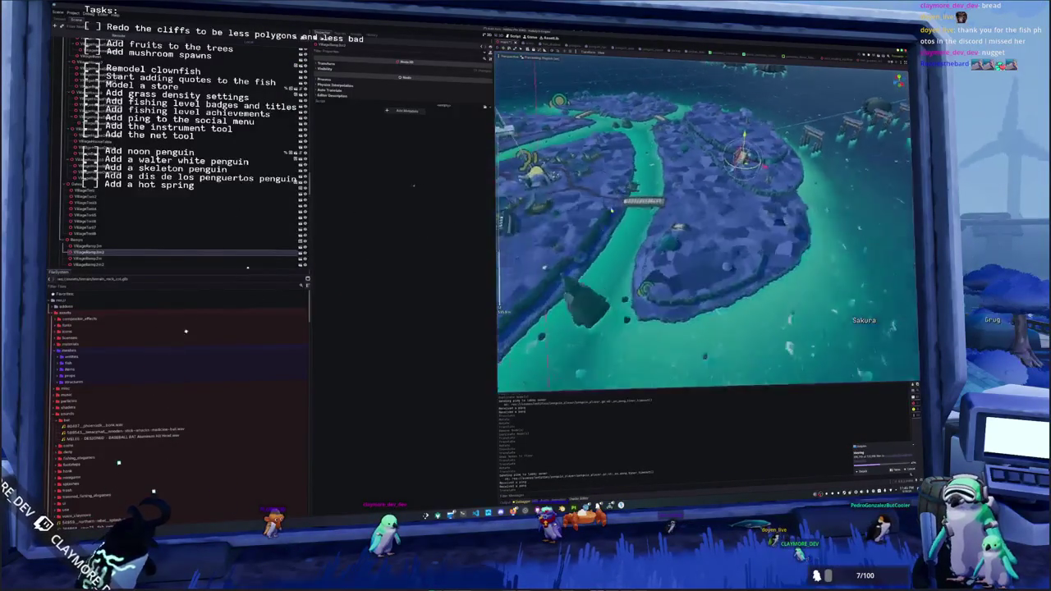
scroll(706, 222, "up", 5)
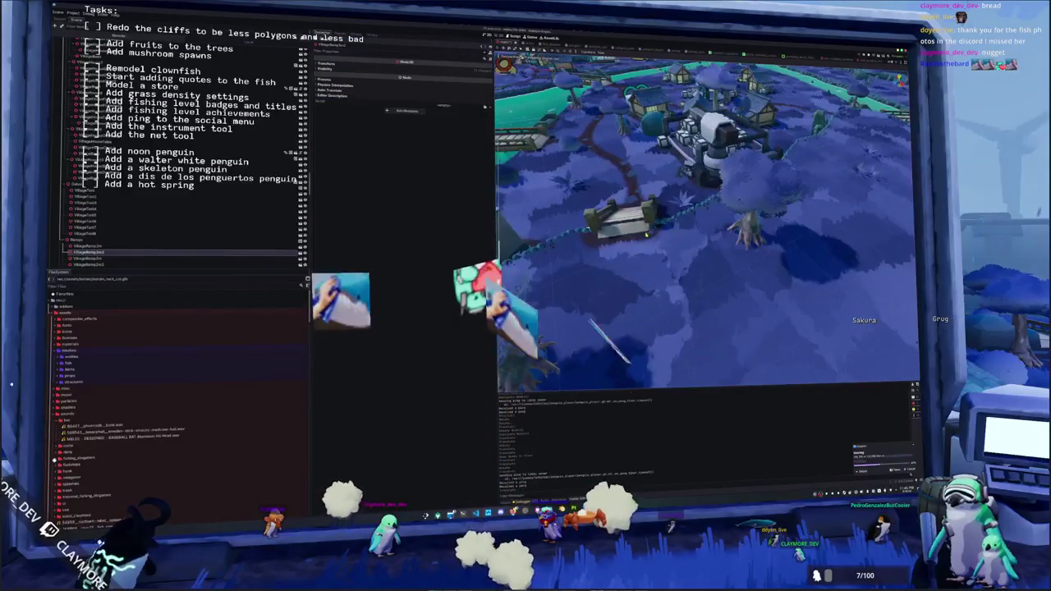
left_click_drag(646, 234, 665, 267)
scroll(657, 235, "down", 8)
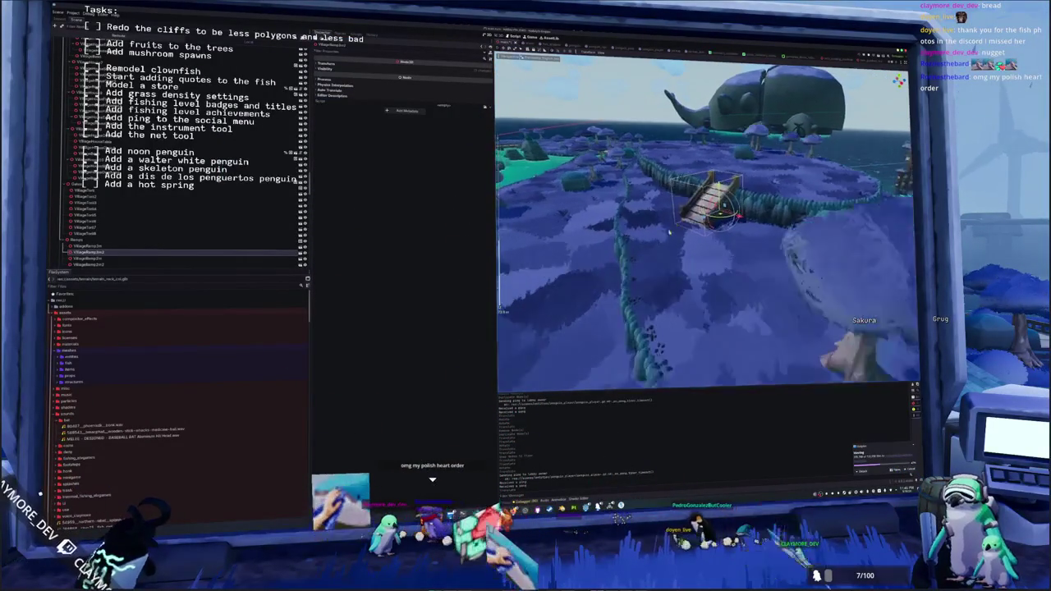